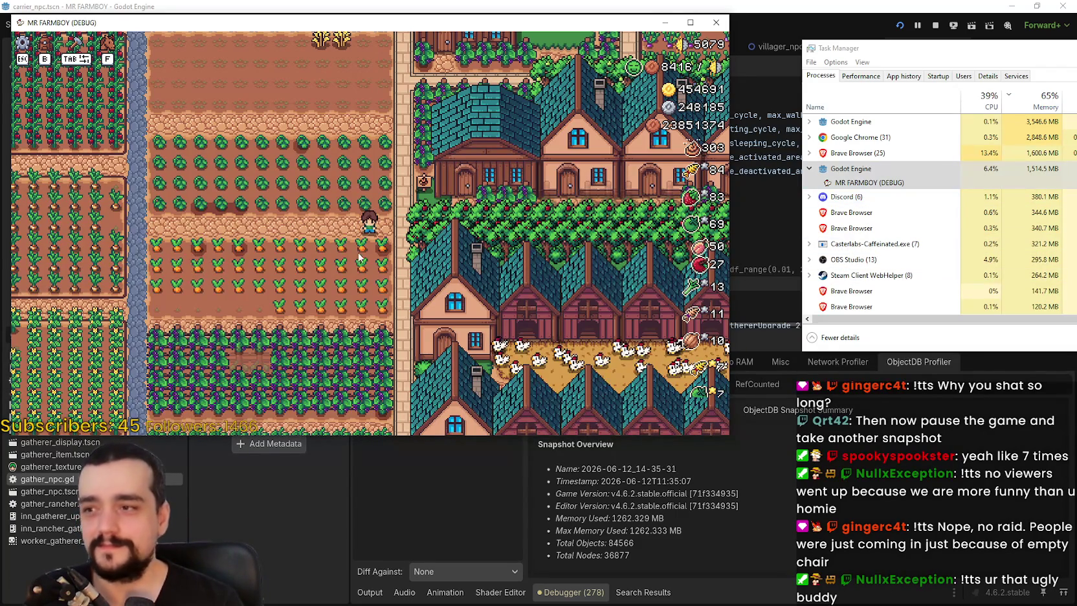
Switch to the running game and open, then close, its pause menu with Esc
click(462, 569)
click(465, 566)
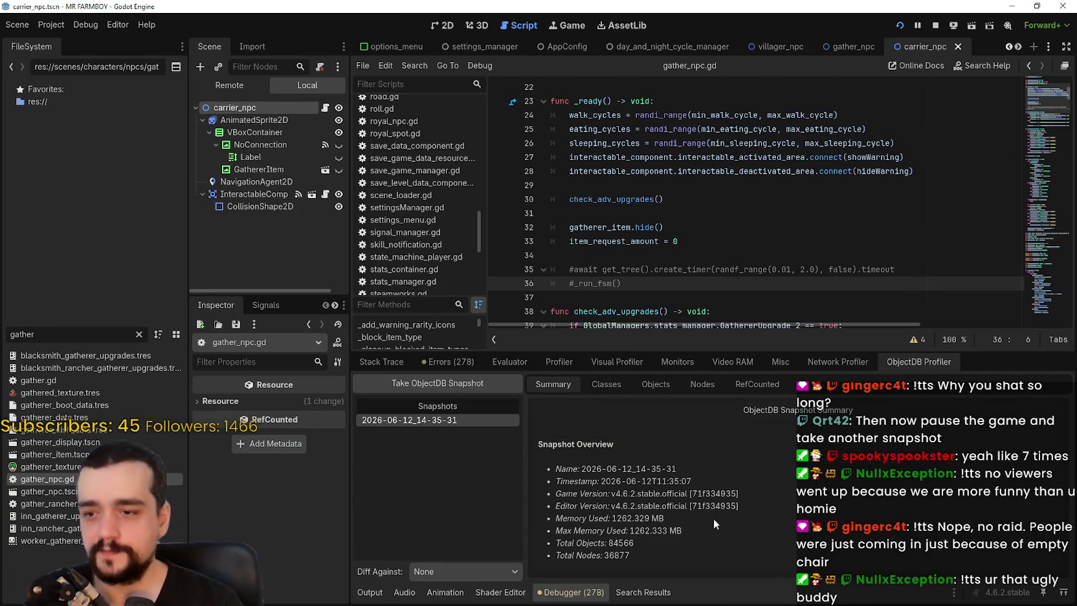
key(alt+Tab)
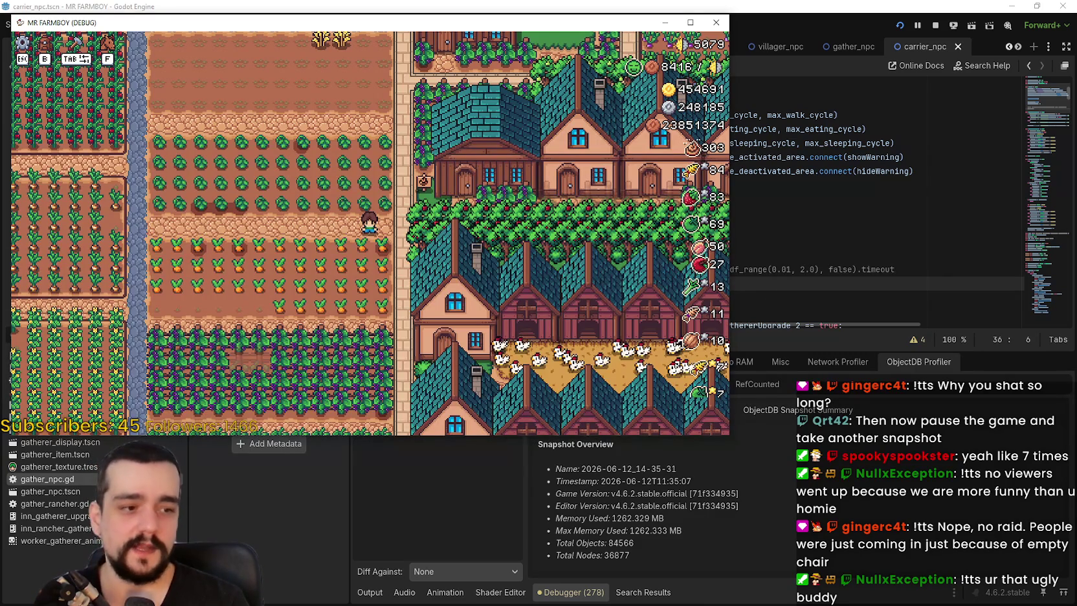
key(ctrl+shift+Escape)
click(614, 189)
key(Escape)
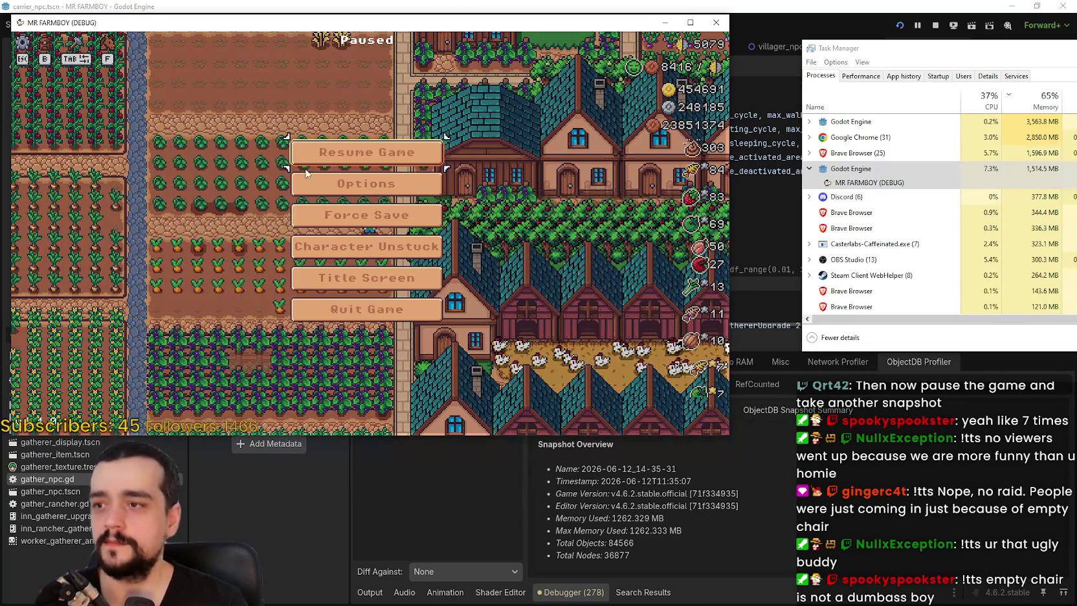
key(Escape)
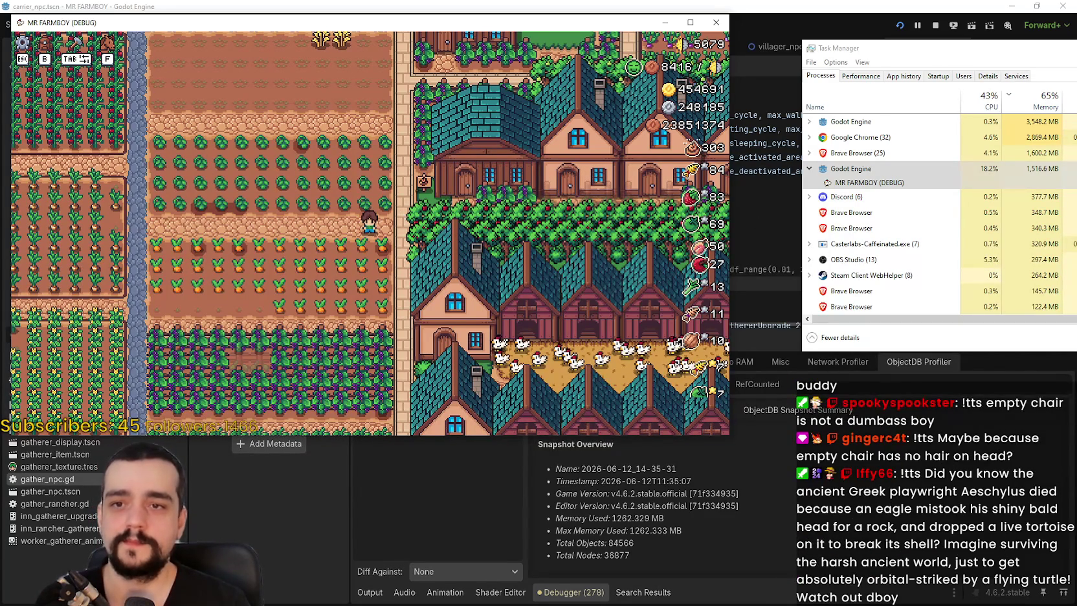
Take a second ObjectDB snapshot from the Godot editor's ObjectDB Profiler
click(768, 597)
click(427, 380)
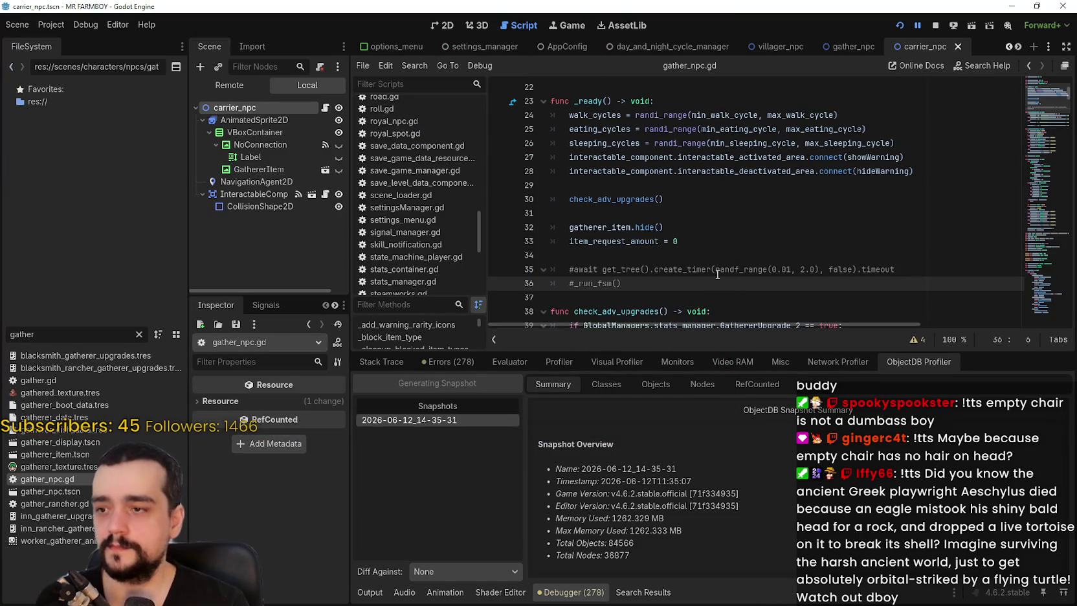
key(ctrl+shift+Escape)
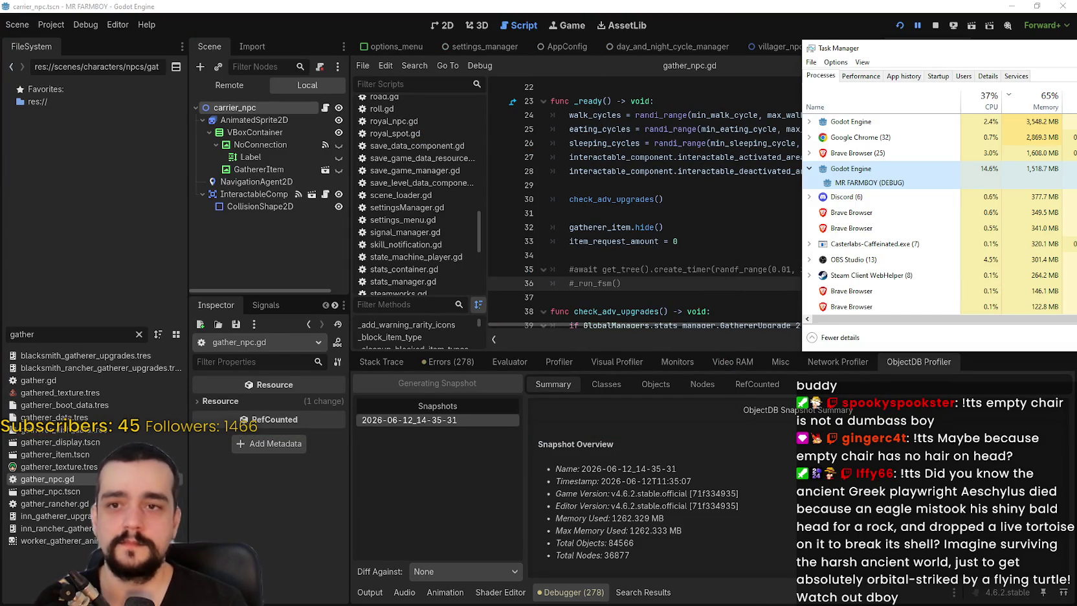
click(796, 176)
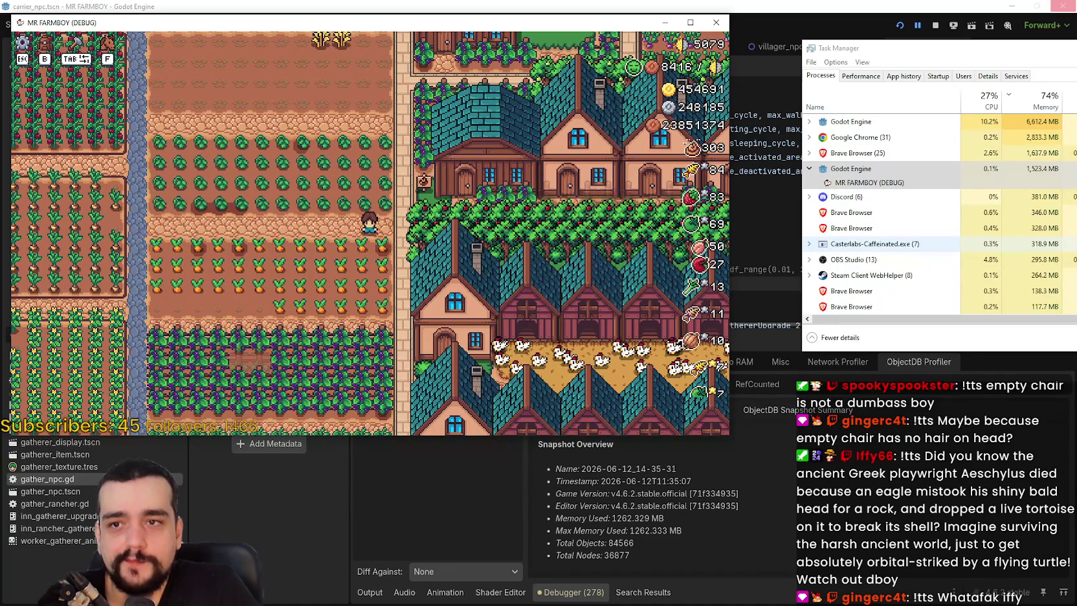
Expand the Godot Engine processes in Task Manager, then pause the game with Esc while the snapshot finishes
click(812, 124)
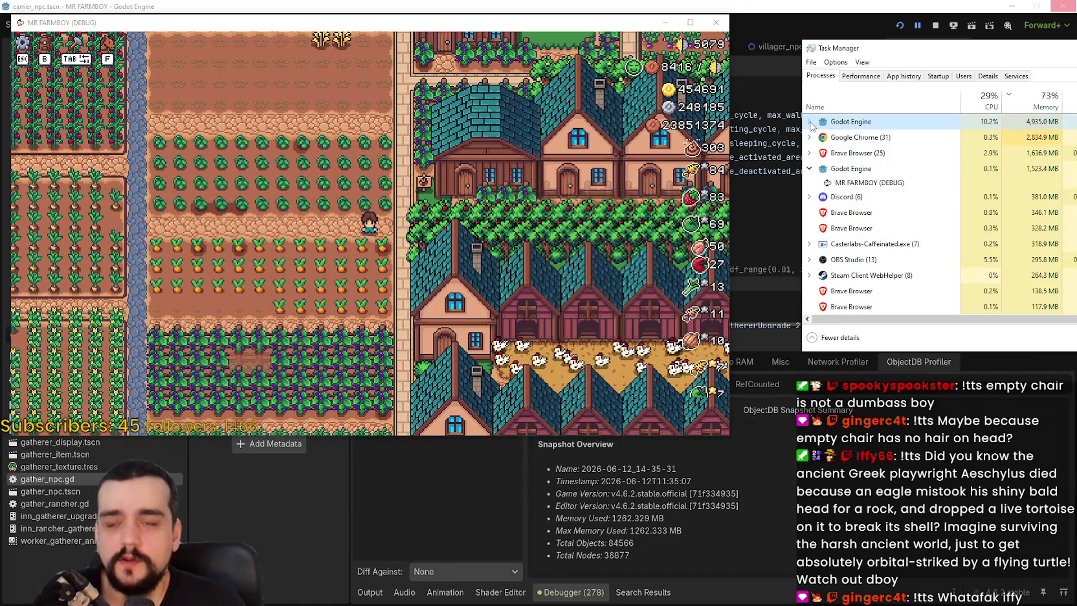
click(810, 123)
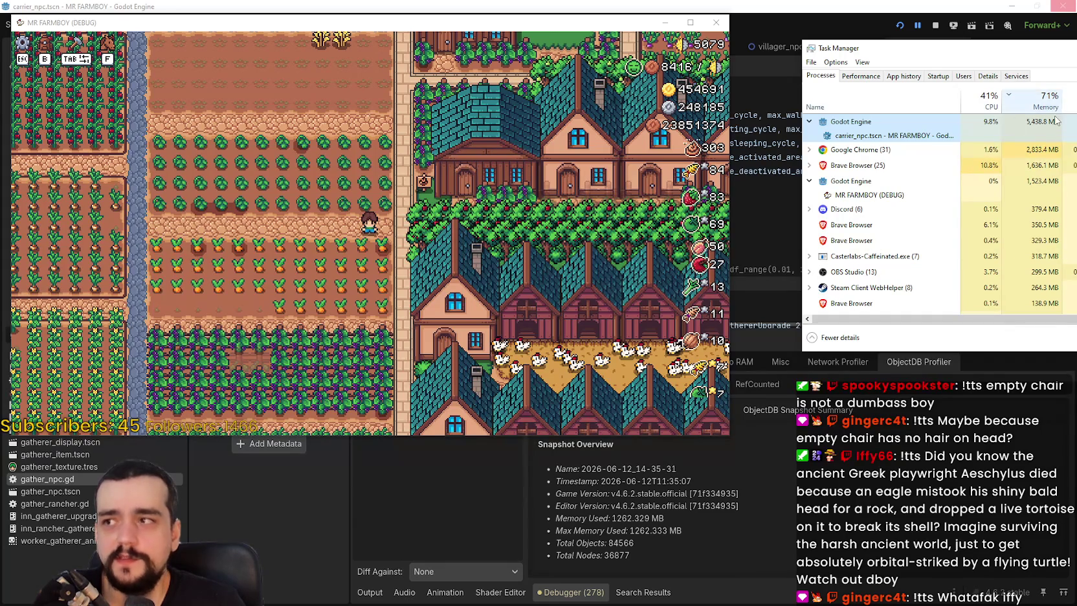
click(289, 26)
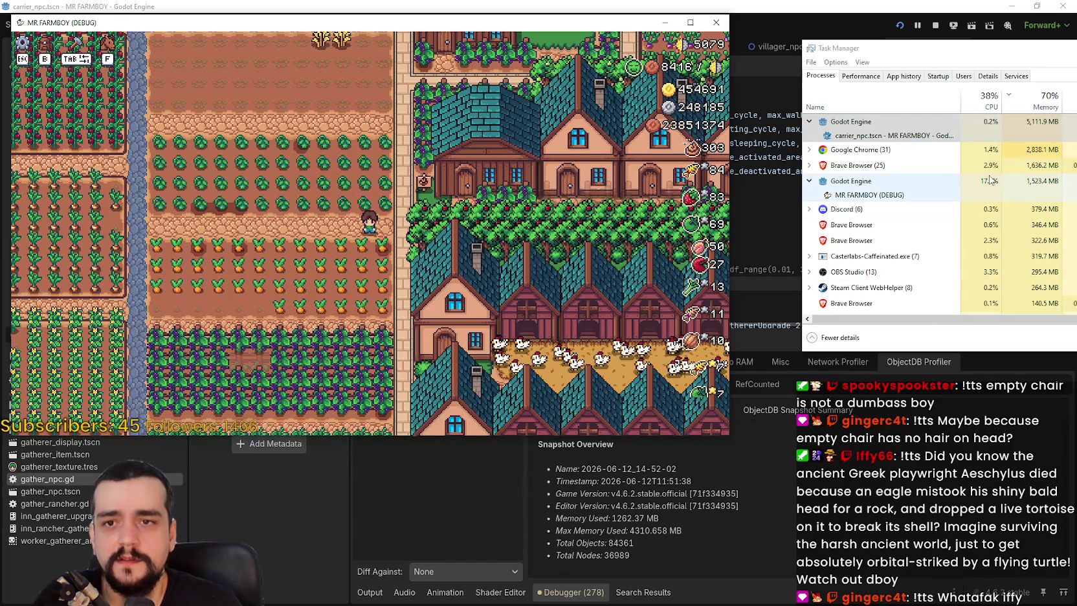
click(861, 181)
click(353, 264)
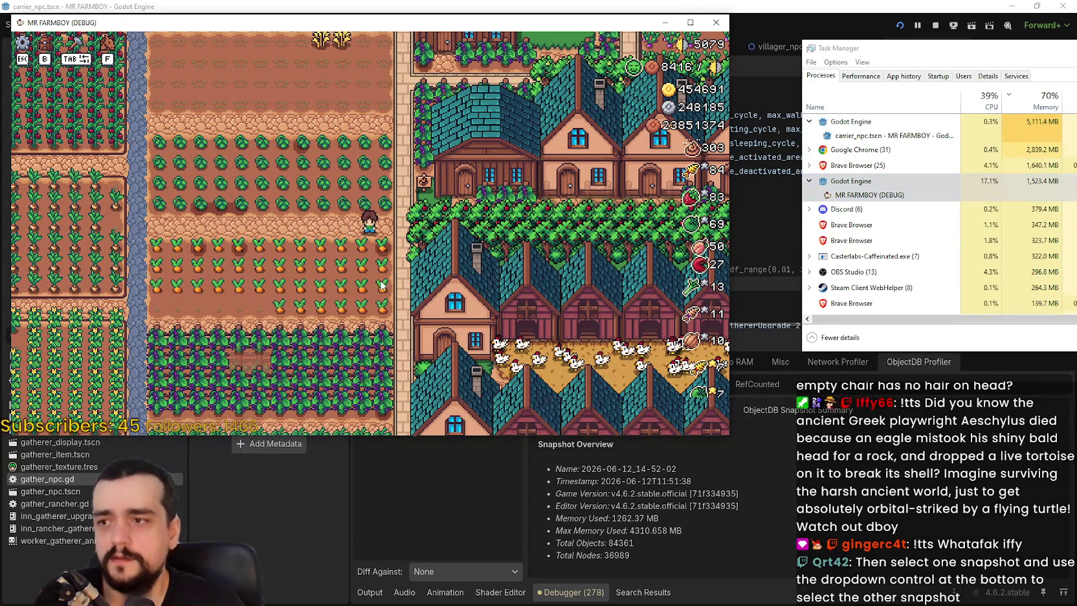
key(Escape)
click(814, 600)
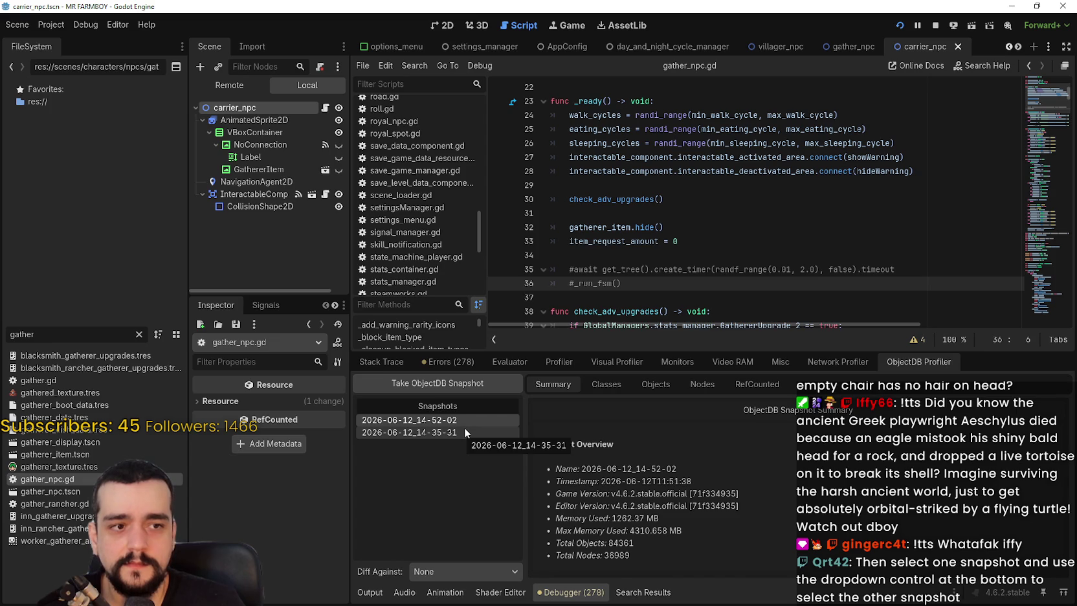
Select snapshot 2026-06-12_14-35-31, diff it against 2026-06-12_14-52-02, and enlarge the debugger panel
click(463, 431)
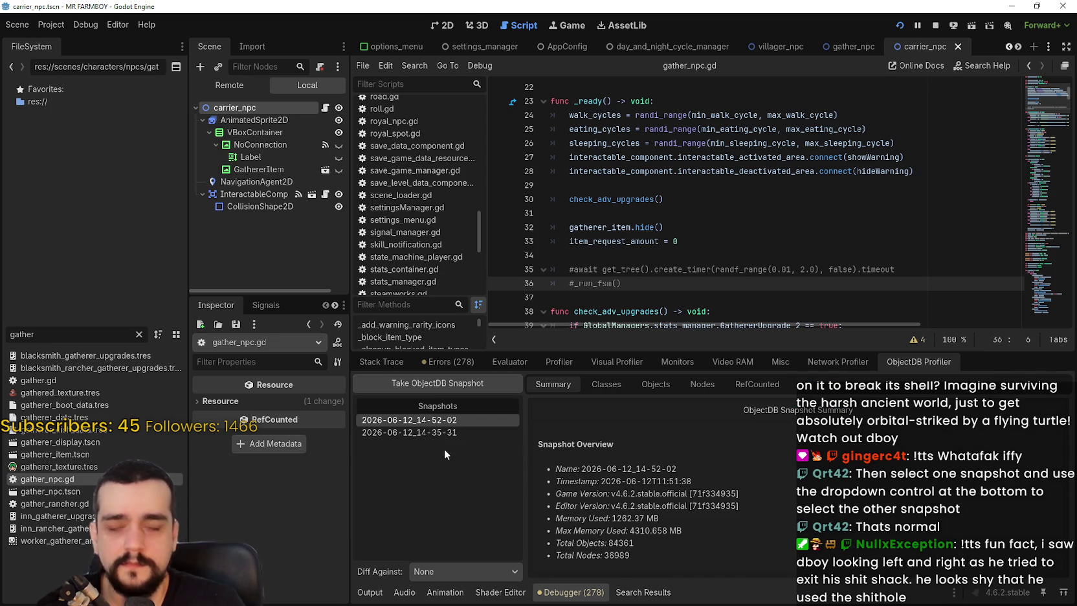
click(488, 569)
click(484, 576)
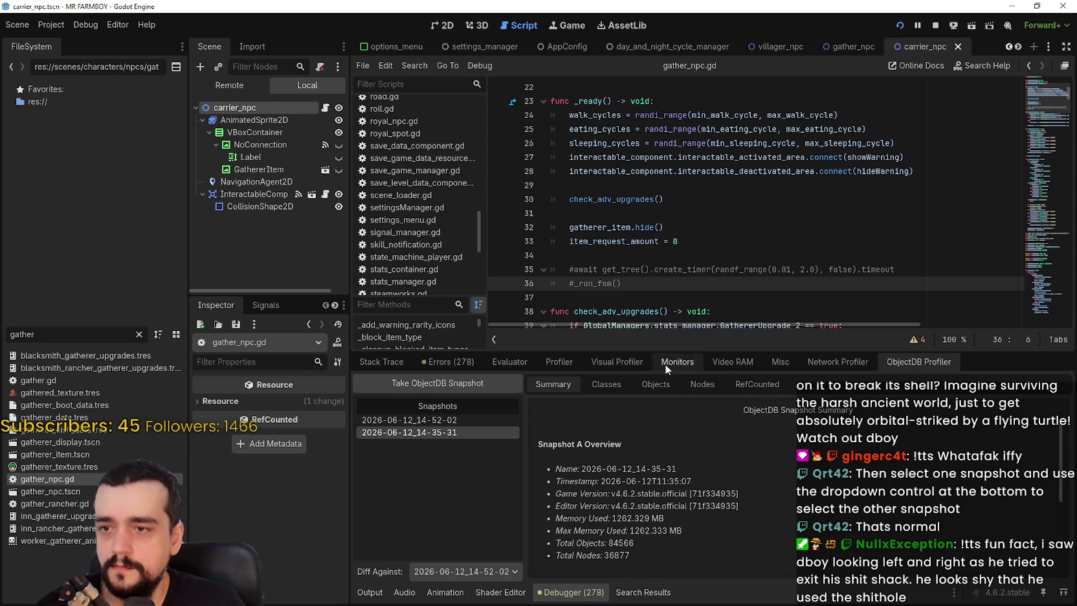
drag(665, 351, 612, 31)
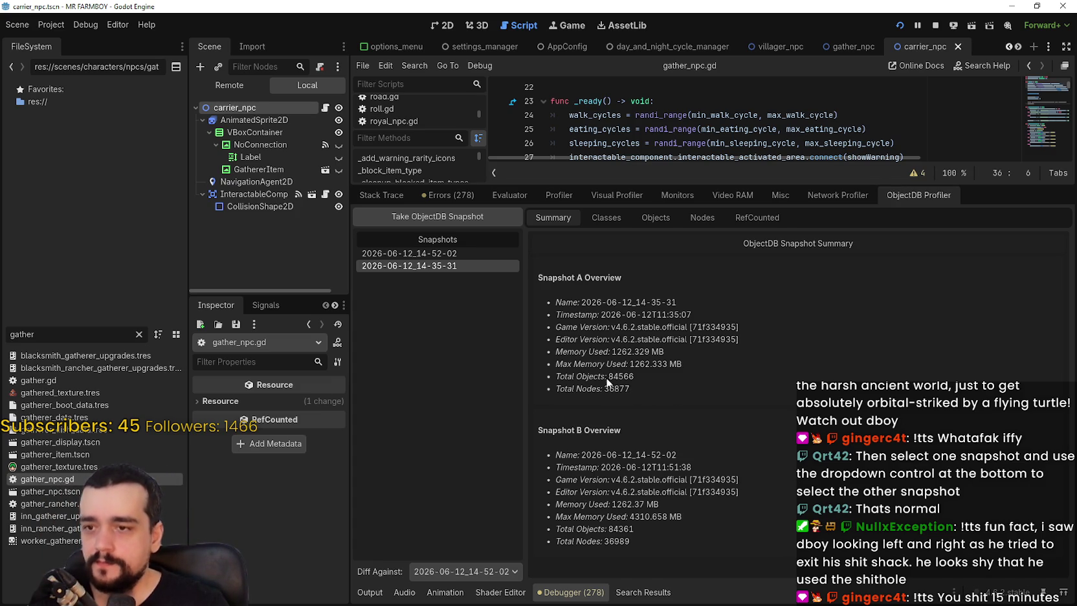
In Classes, list SceneTreeTimer (182), GDScriptFunctionState (195) and PhysicsQuadrant (158) objects
click(597, 218)
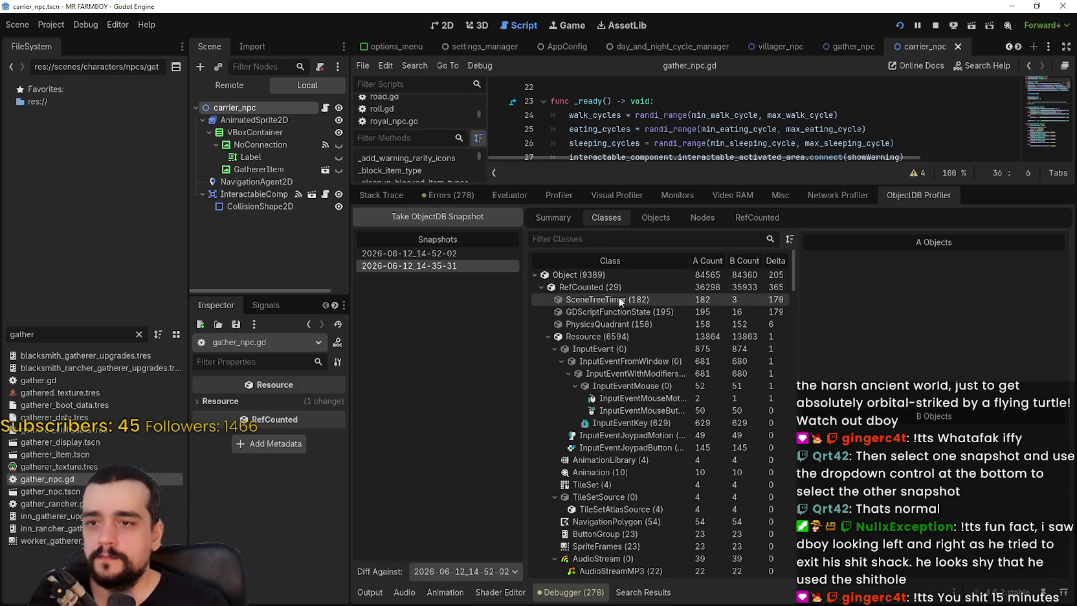
click(564, 274)
click(579, 289)
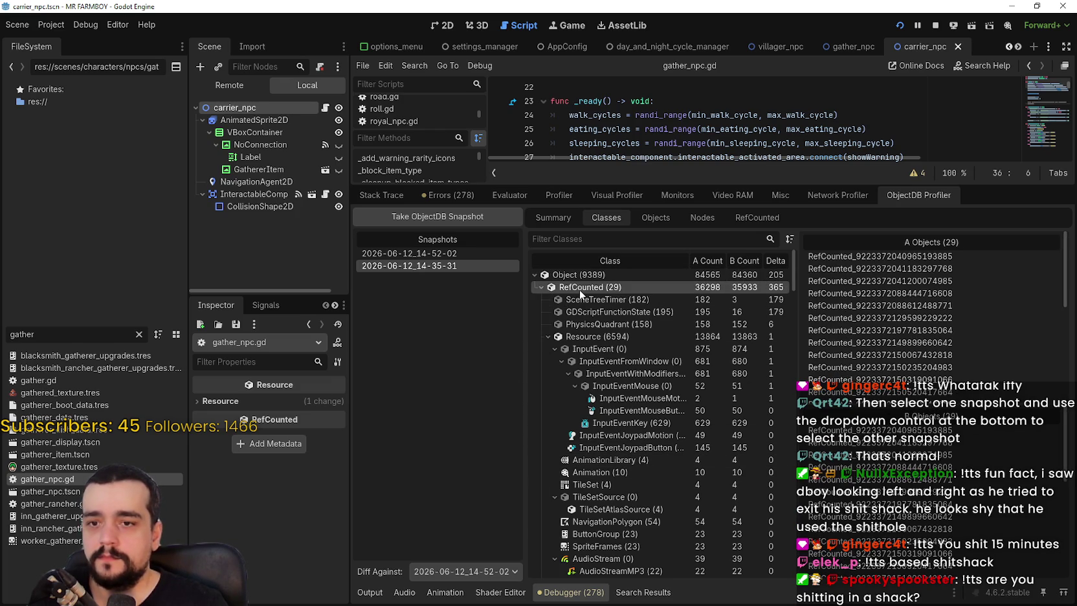
click(614, 299)
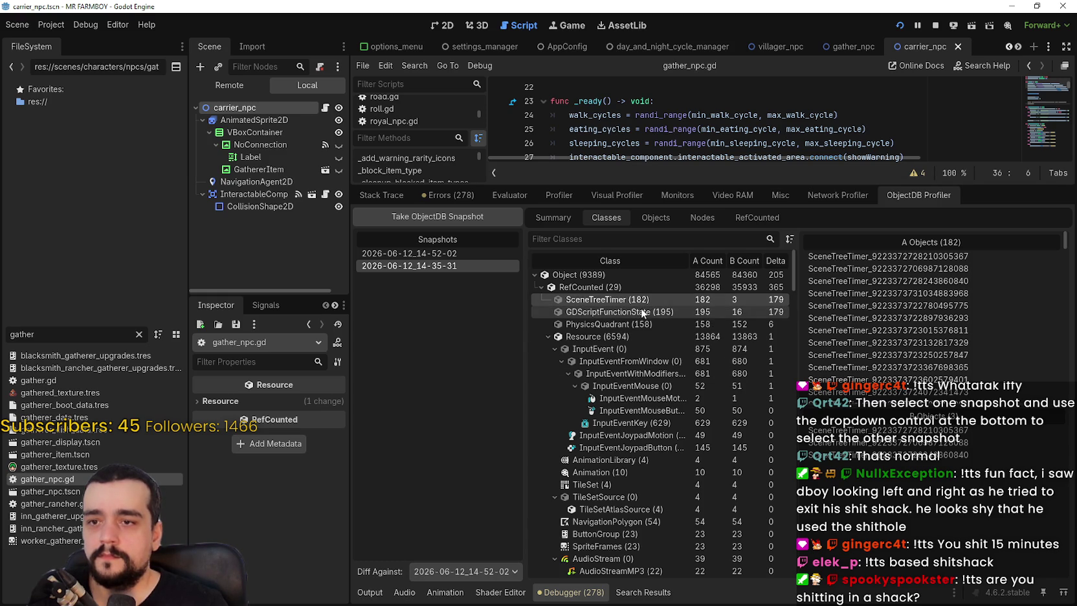
click(641, 310)
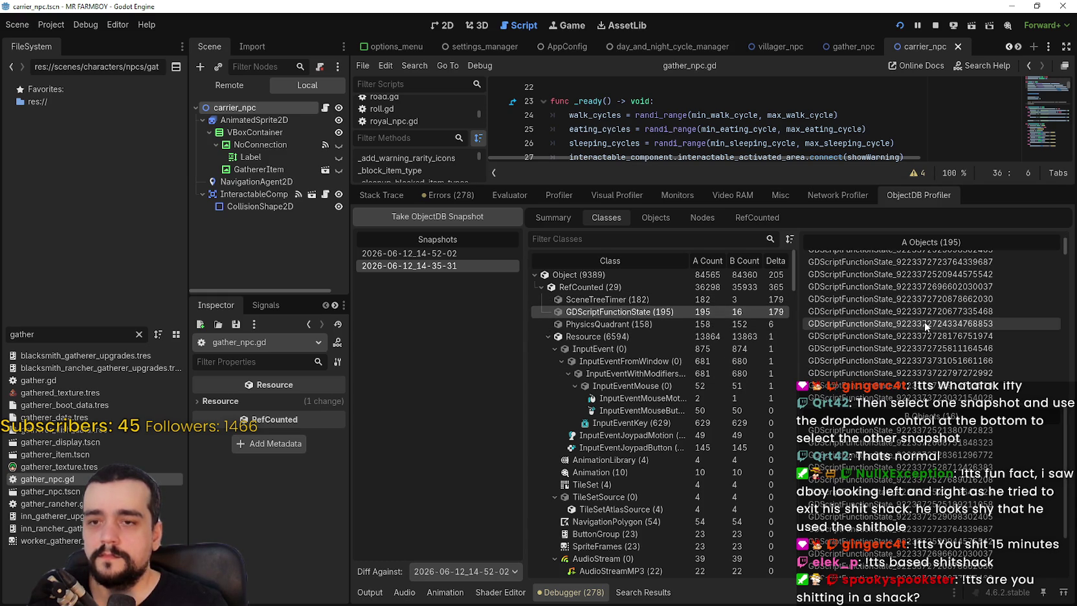
click(586, 323)
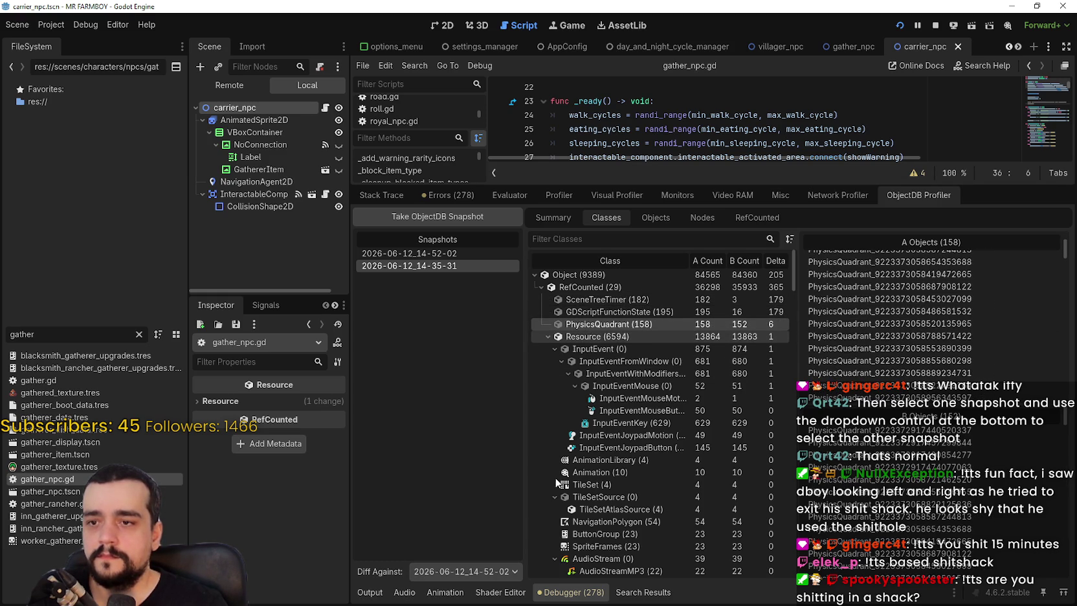
Inspect the InputEvent classes, including InputEventMouseMotion and the 629 InputEventKey objects
click(612, 348)
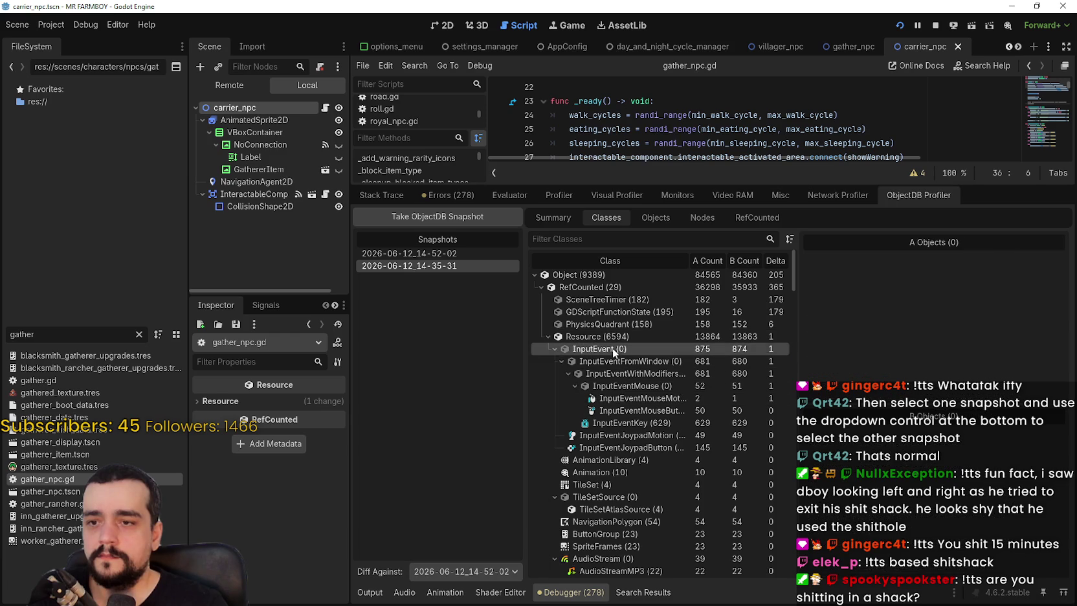
click(619, 398)
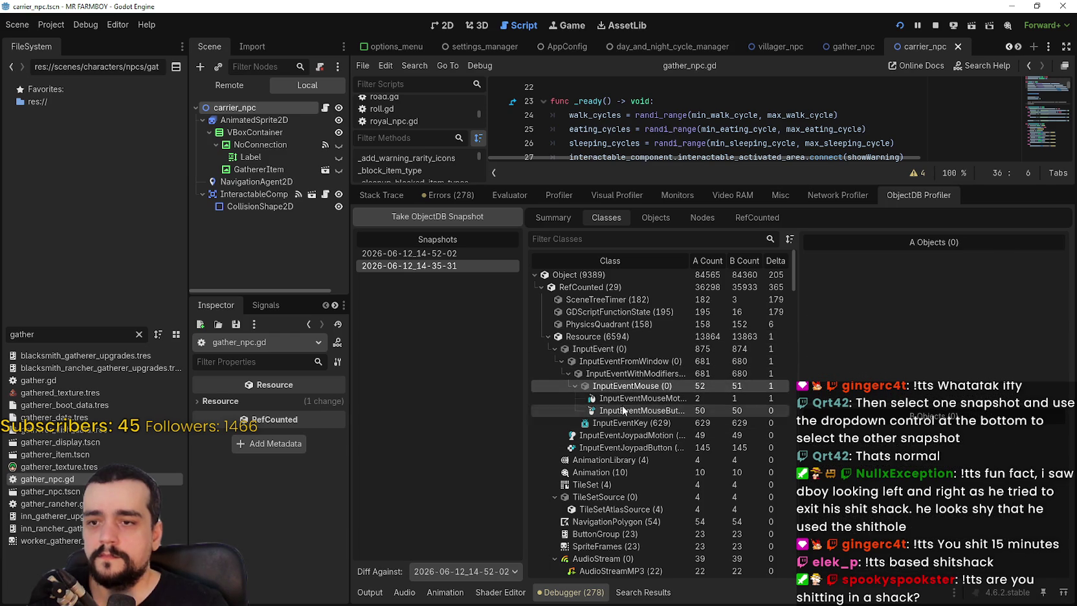
click(620, 423)
scroll(646, 469, down, 3)
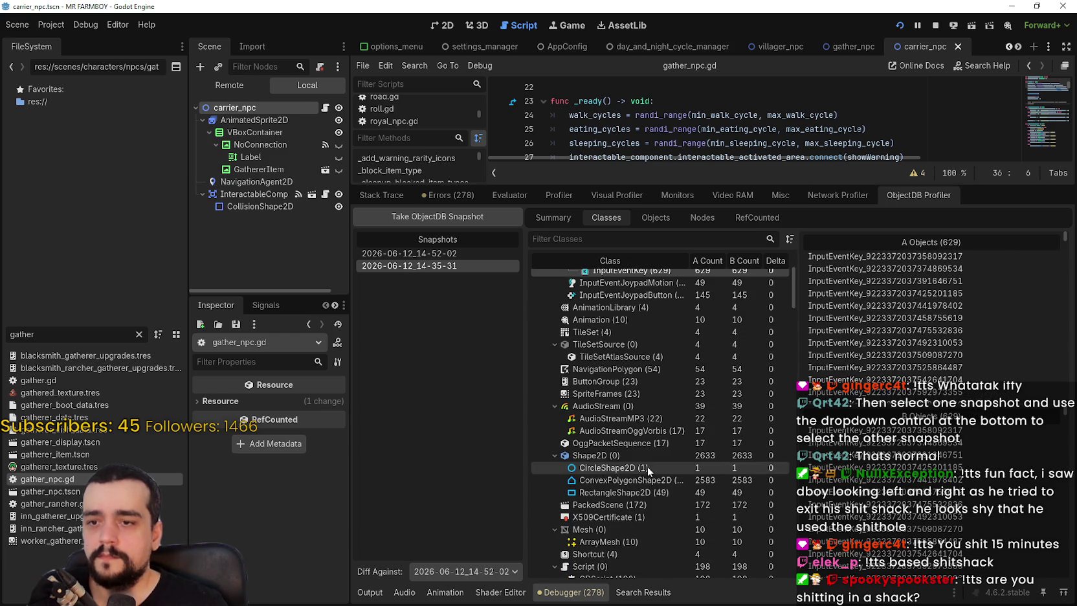
scroll(634, 406, up, 3)
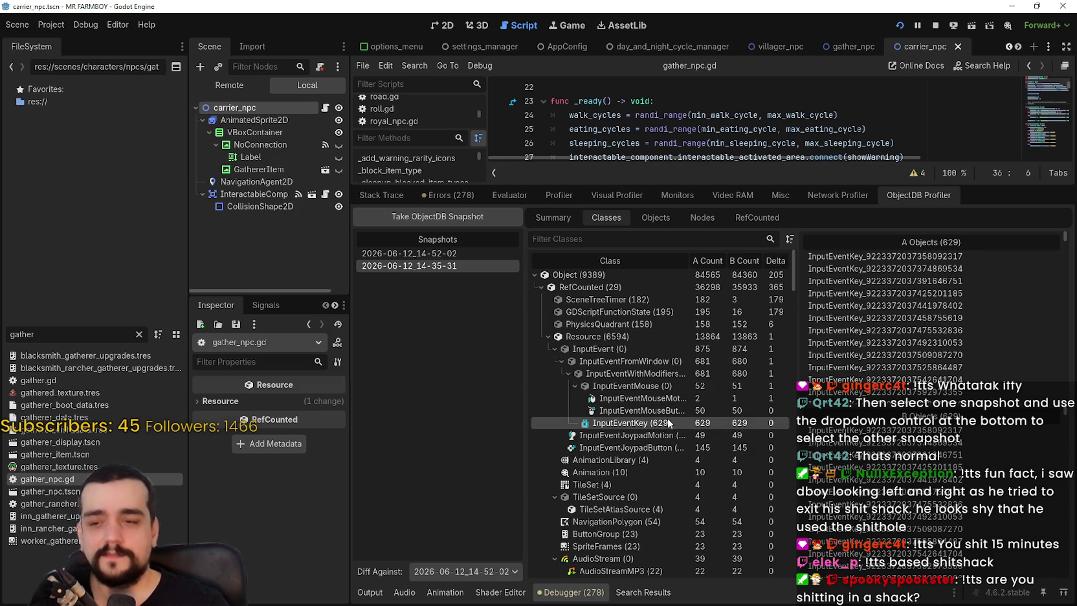
scroll(667, 419, down, 3)
scroll(667, 416, down, 2)
Inspect Shape2D classes (CircleShape2D, ConvexPolygonShape2D, 49 RectangleShape2D) and the X509Certificate object
click(659, 417)
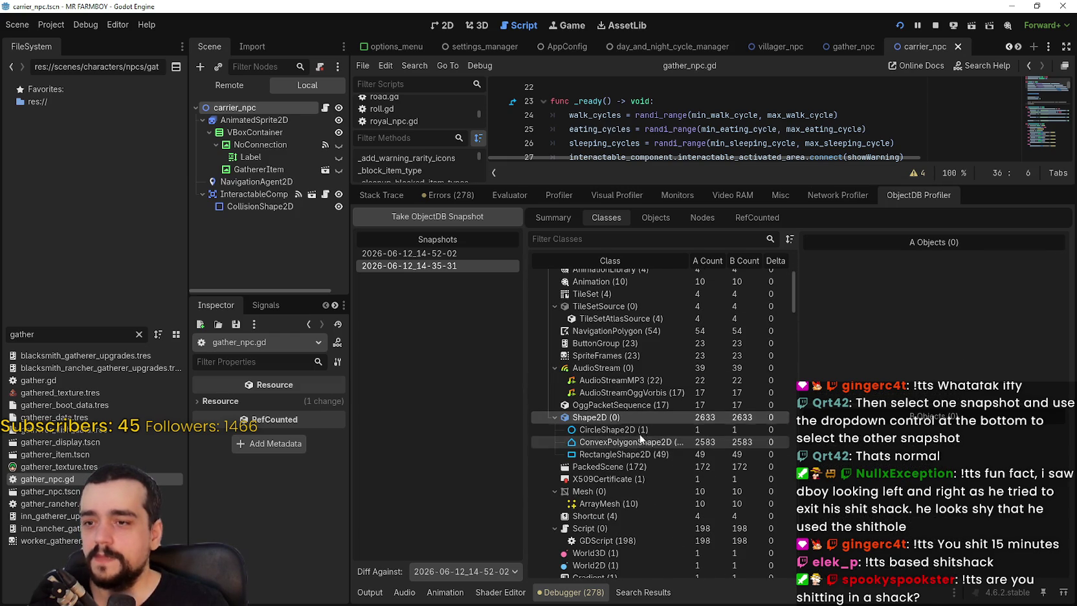
click(646, 429)
click(641, 441)
click(641, 453)
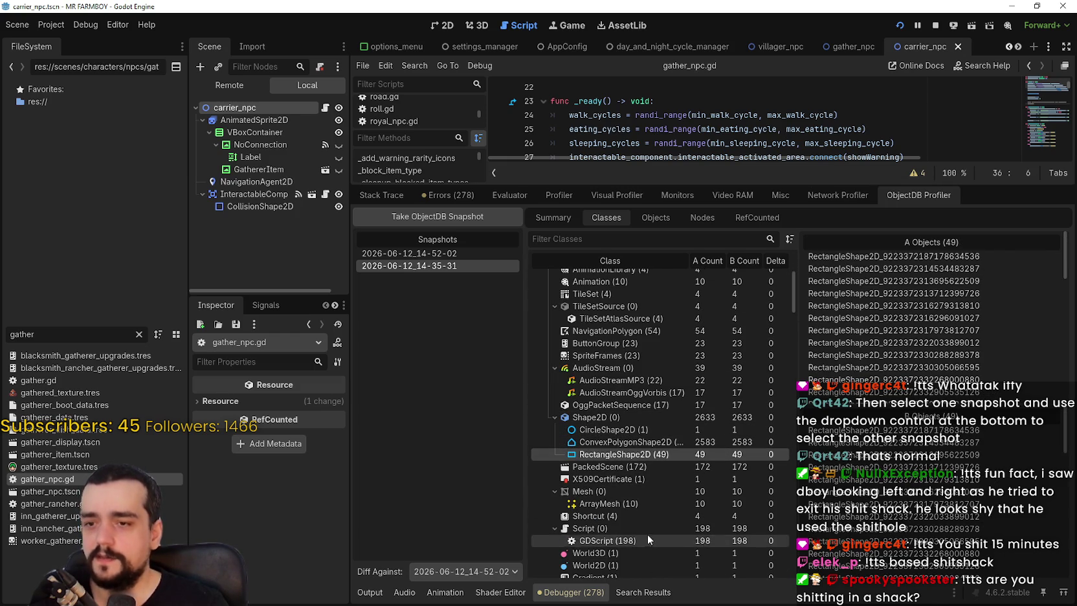
click(621, 480)
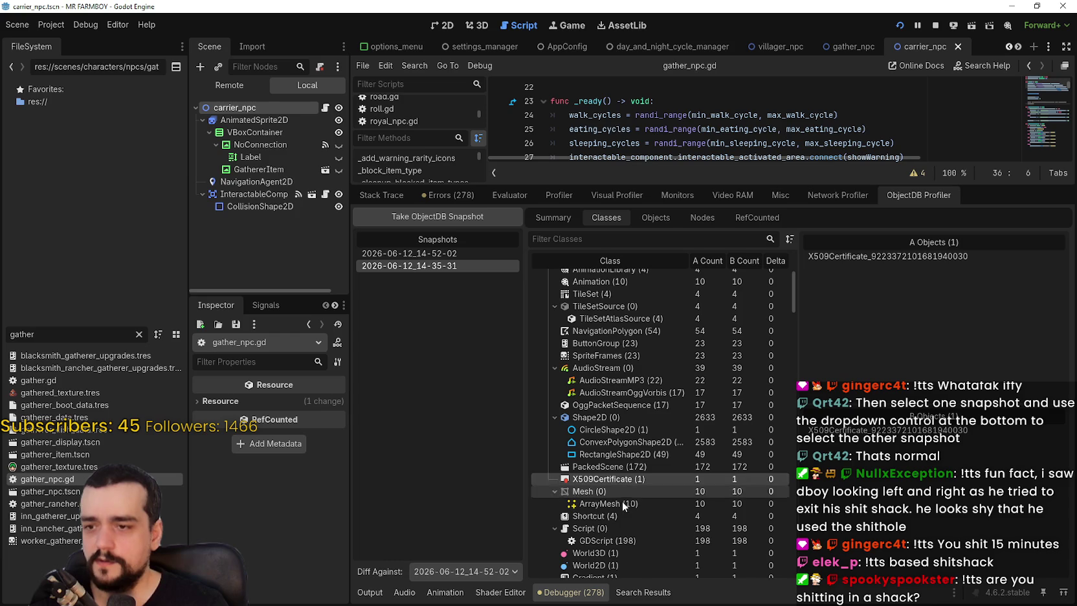
scroll(621, 479, down, 3)
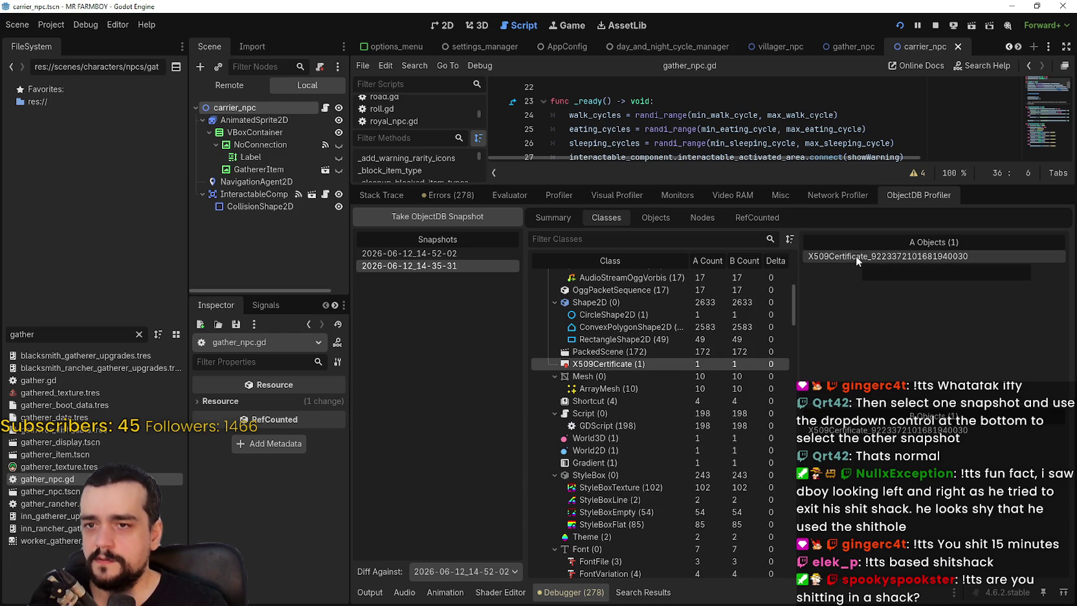
Inspect Mesh, ArrayMesh, Shortcut, Script and the 198 GDScript objects, widening the class table
click(624, 376)
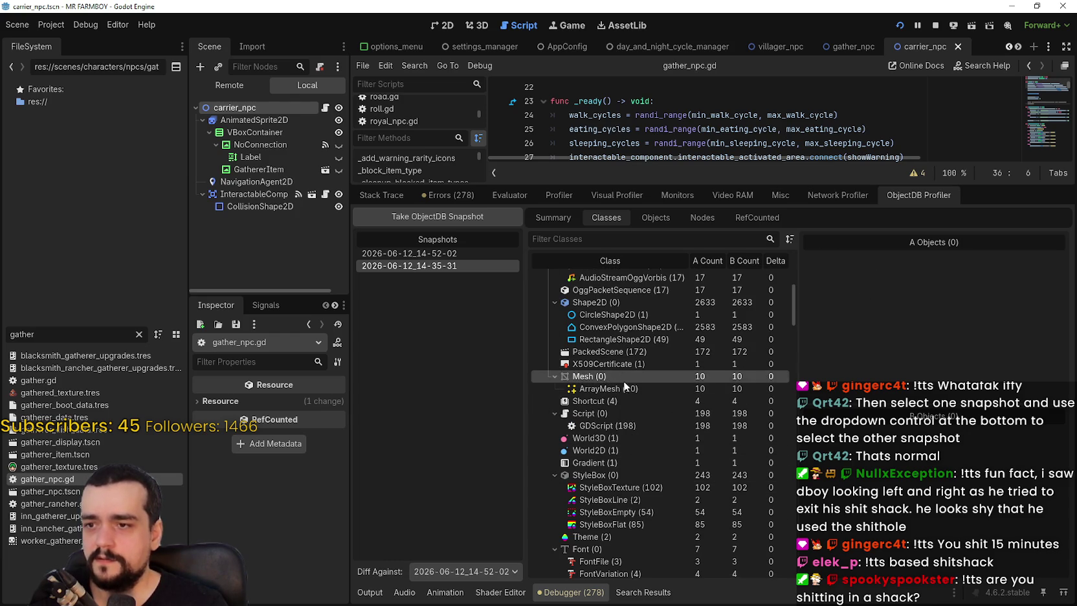
click(621, 389)
click(616, 401)
click(615, 414)
click(618, 426)
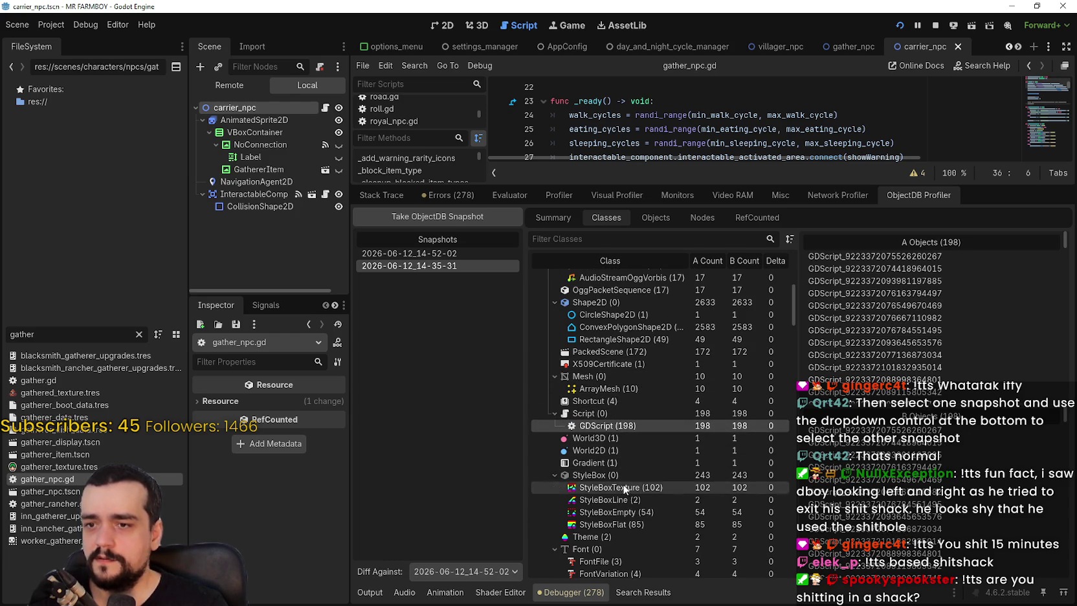
scroll(618, 495, down, 5)
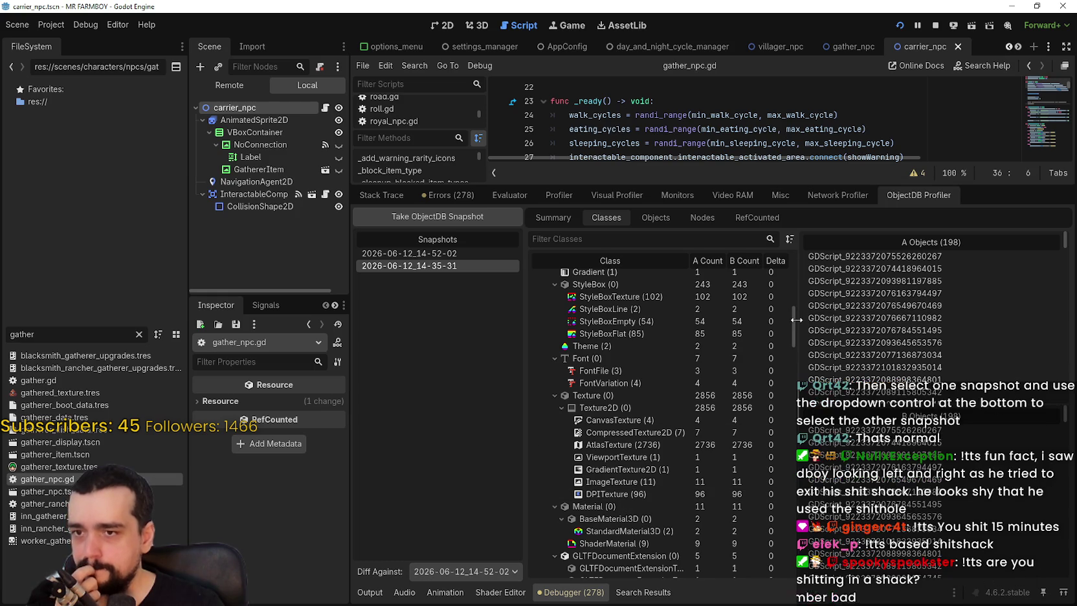
mouse_move(792, 333)
mouse_down()
mouse_move(807, 289)
mouse_move(808, 350)
mouse_move(818, 267)
mouse_up()
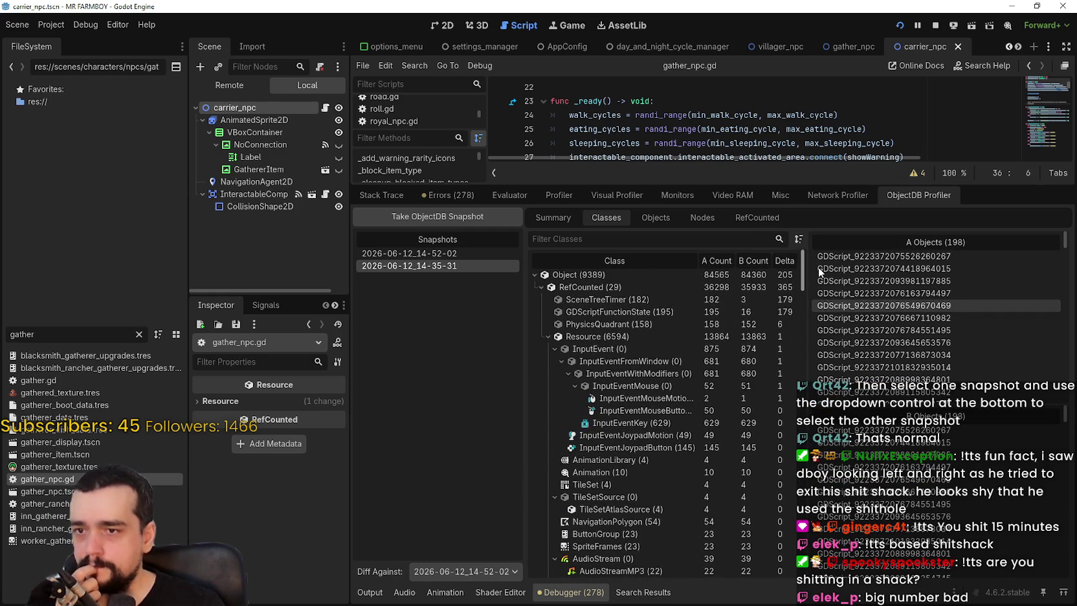
Review the SceneTreeTimer, GDScriptFunctionState and PhysicsQuadrant instance lists
click(754, 299)
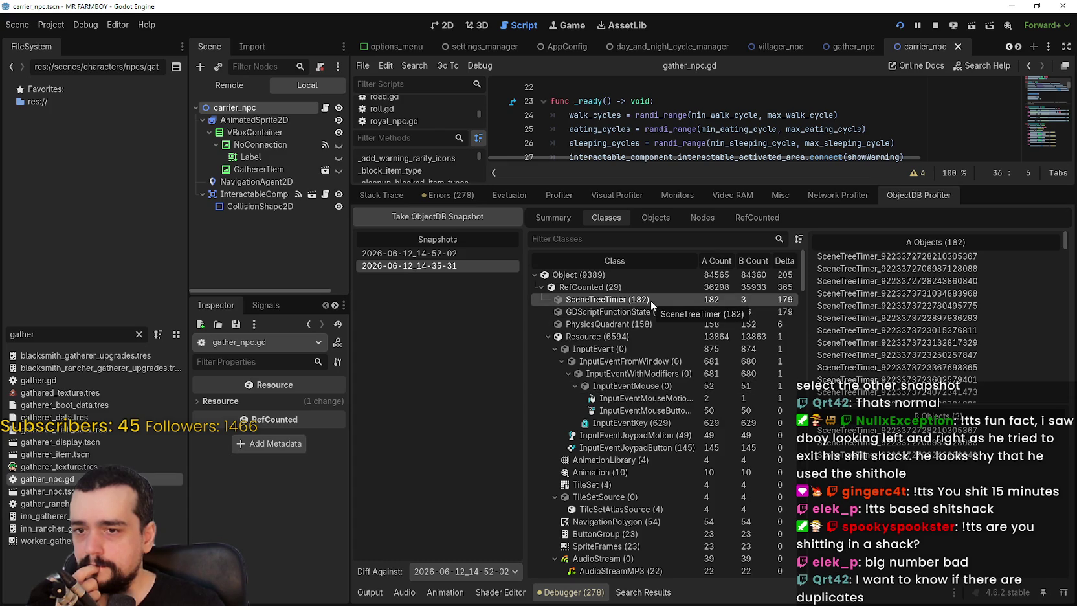
scroll(1061, 277, down, 3)
scroll(1061, 277, down, 10)
scroll(1061, 313, up, 15)
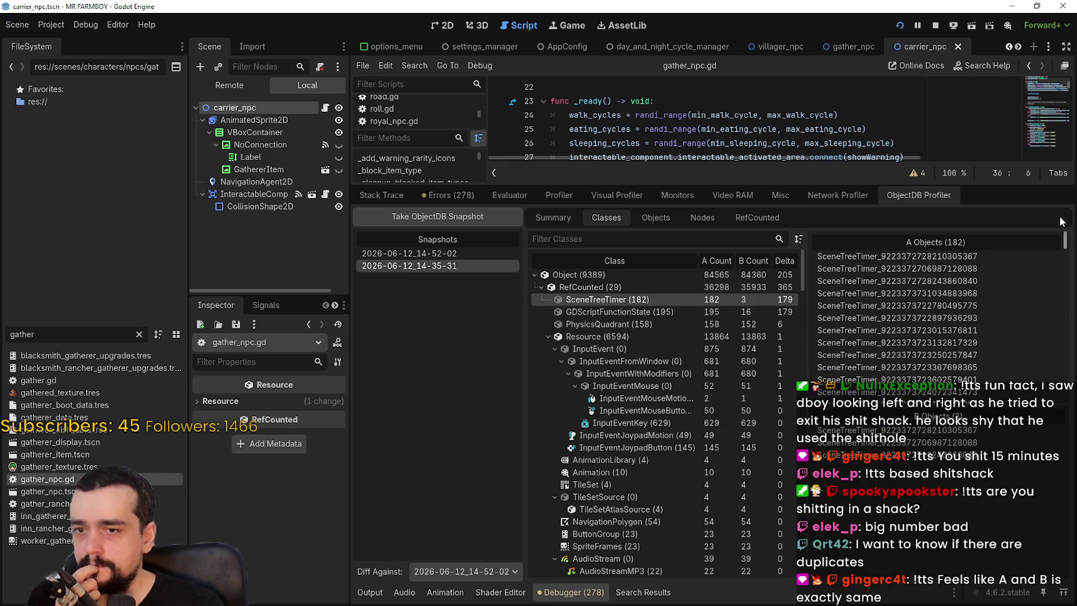
click(619, 311)
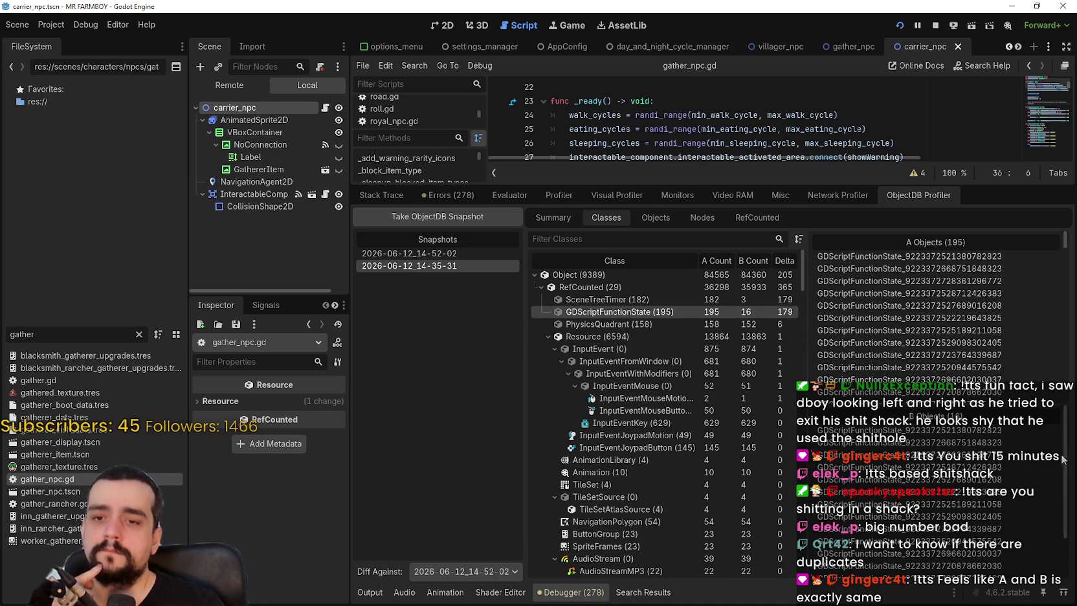
click(661, 324)
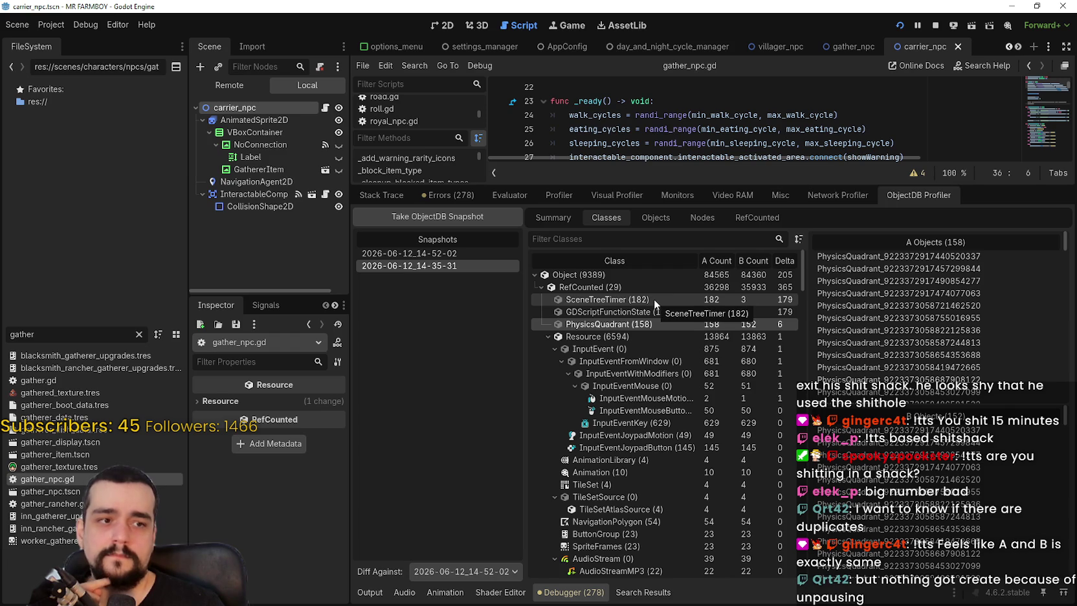
scroll(653, 299, down, 1)
scroll(654, 299, up, 1)
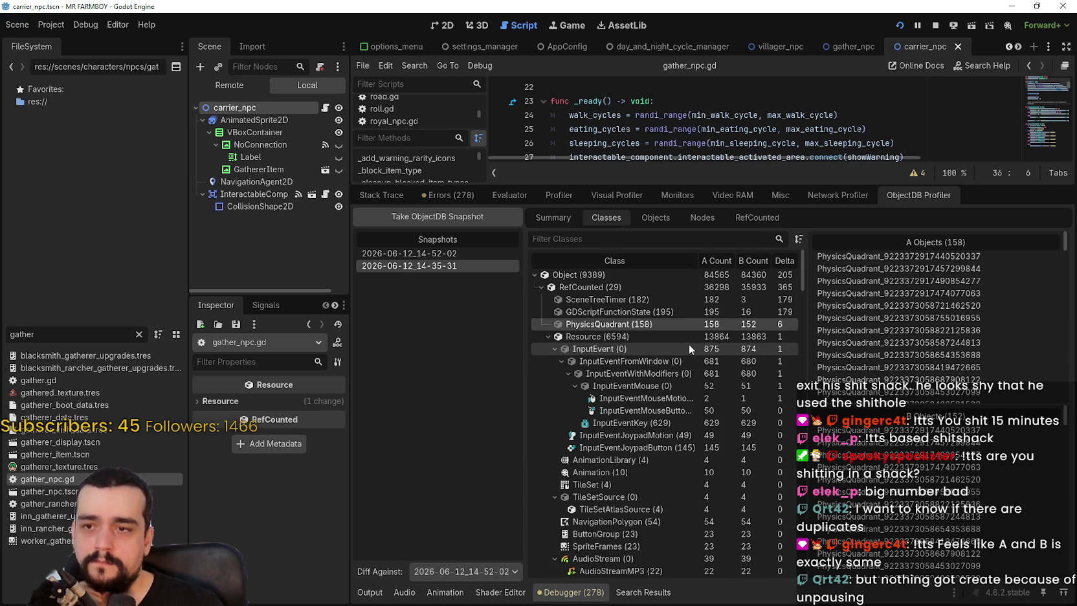
click(654, 300)
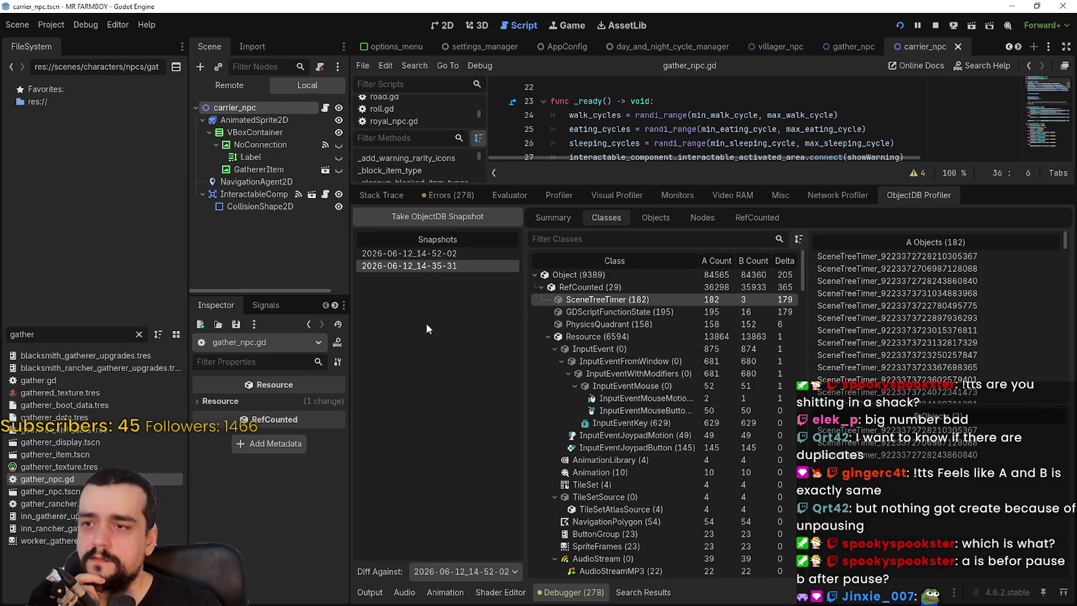
Keep 2026-06-12_14-52-02 as Diff Against and load that snapshot as A, reversing the comparison
click(454, 570)
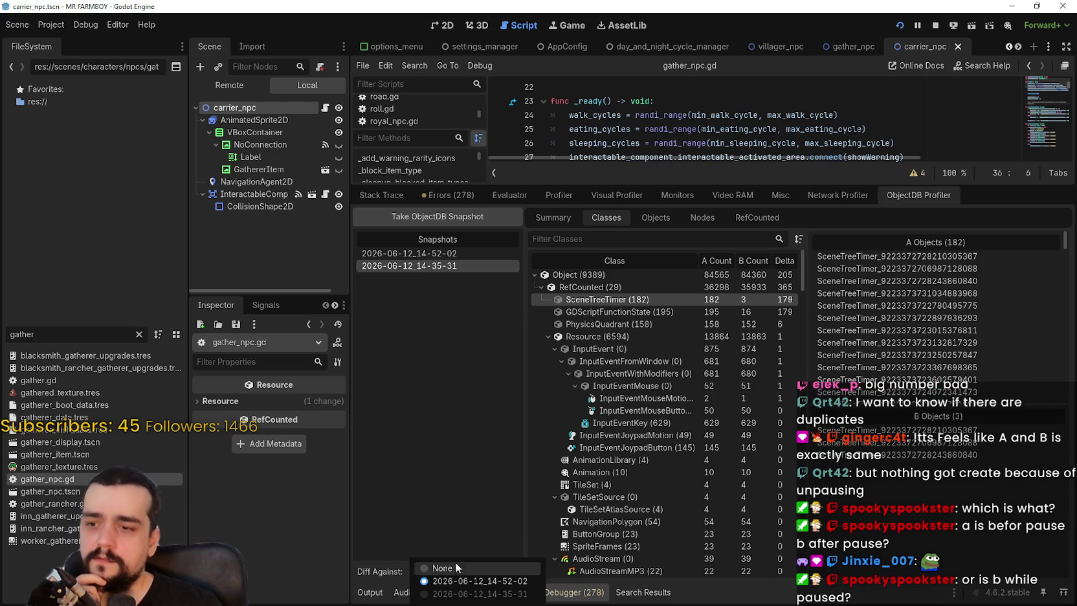
click(458, 507)
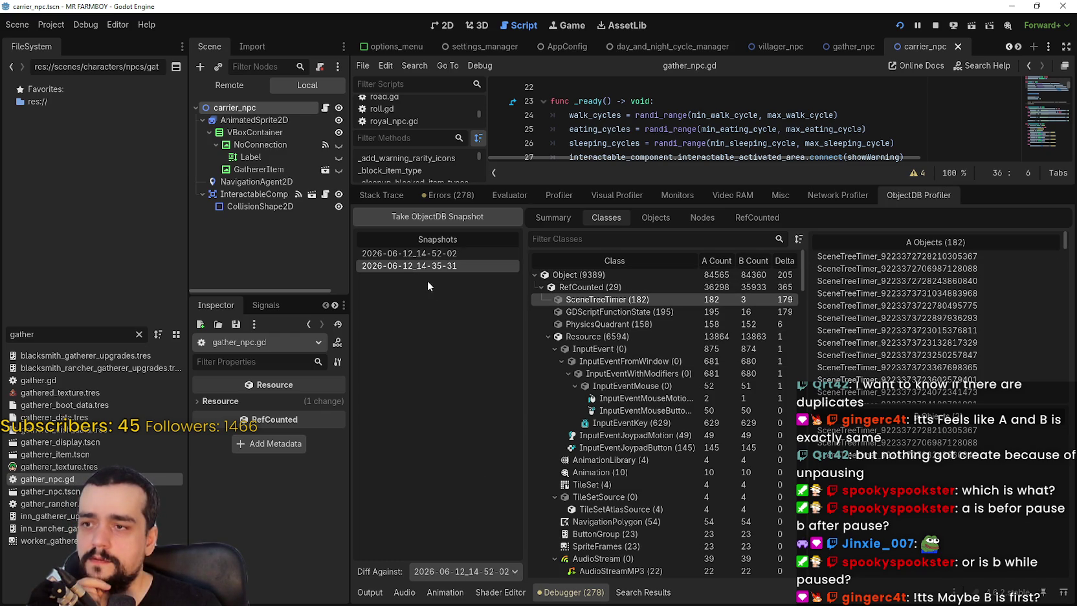
click(418, 258)
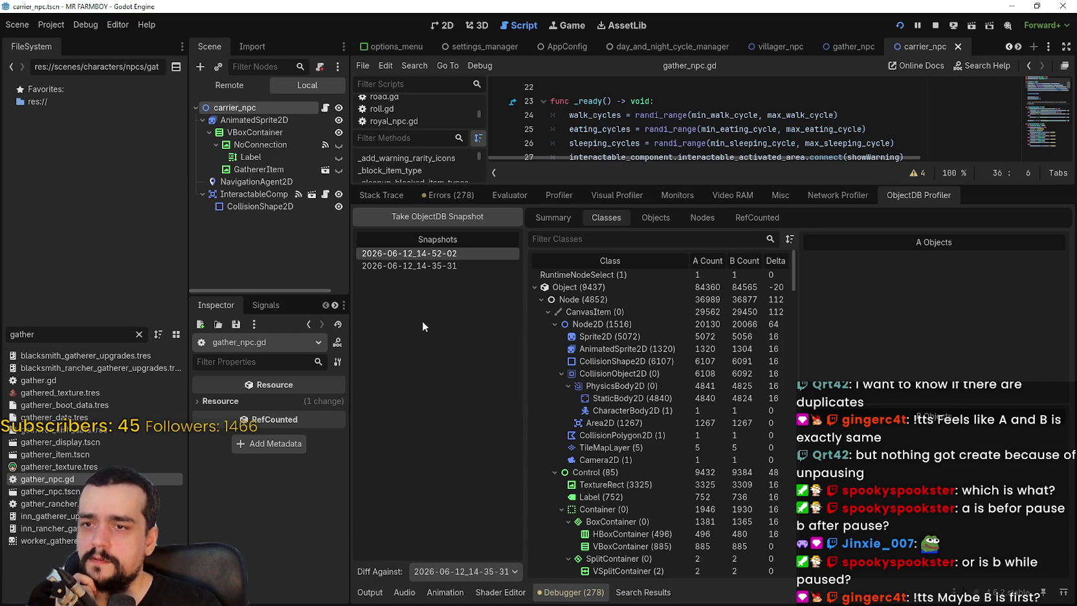
Make 14-35-31 snapshot A, view the Summary, and confirm 14-52-02 stays the Diff Against snapshot
click(419, 267)
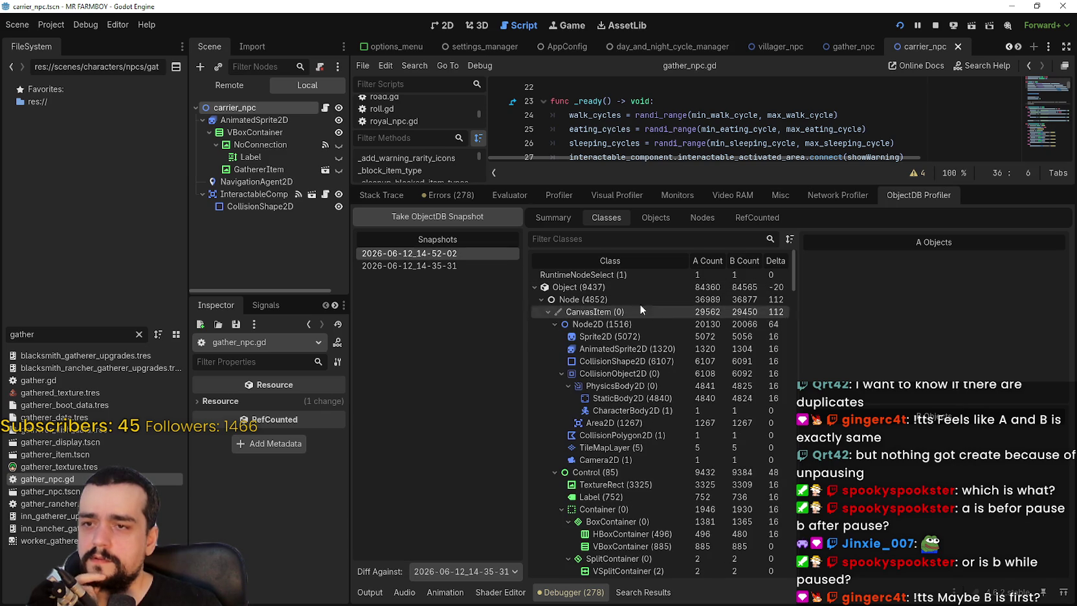
click(549, 216)
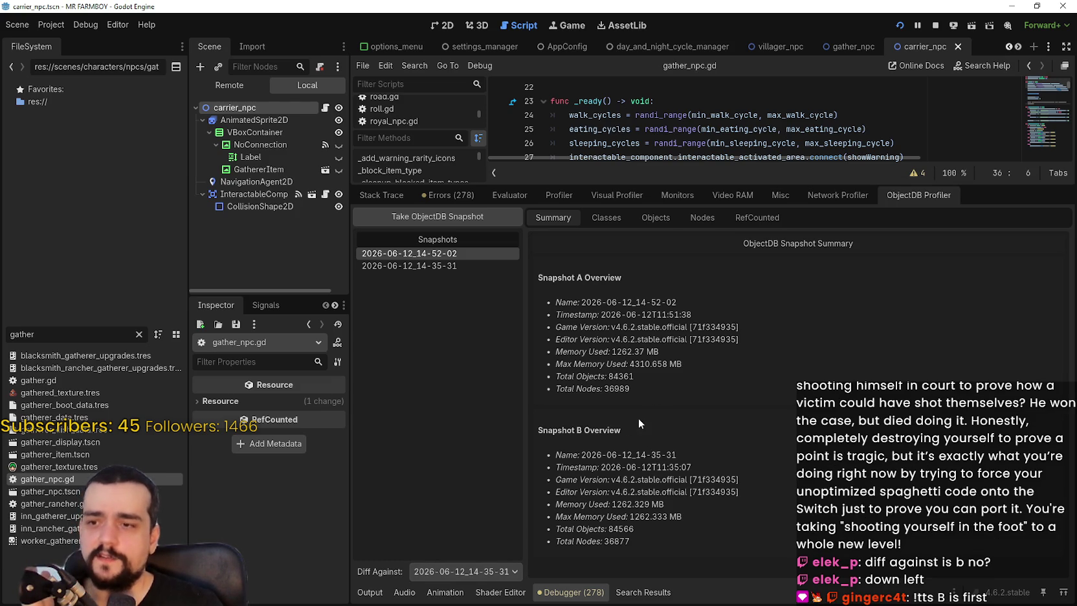
click(454, 568)
click(421, 263)
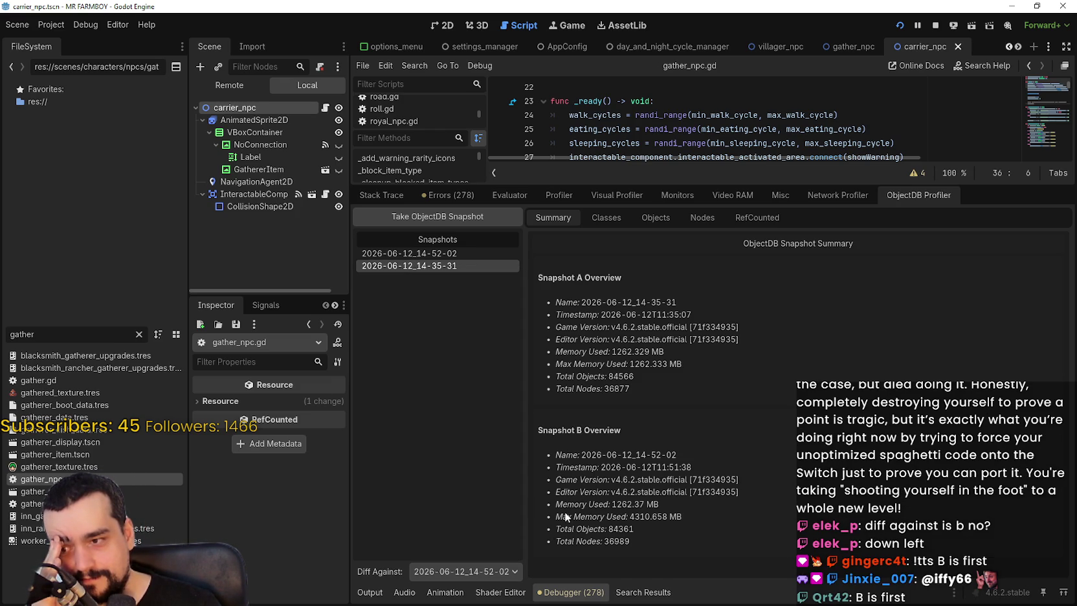
click(486, 570)
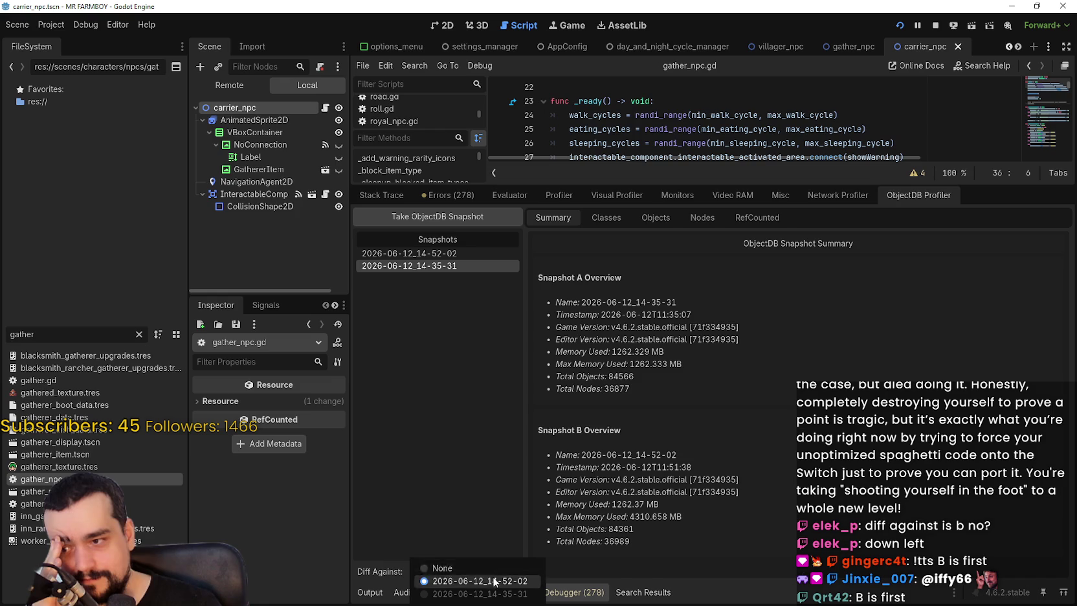
click(451, 476)
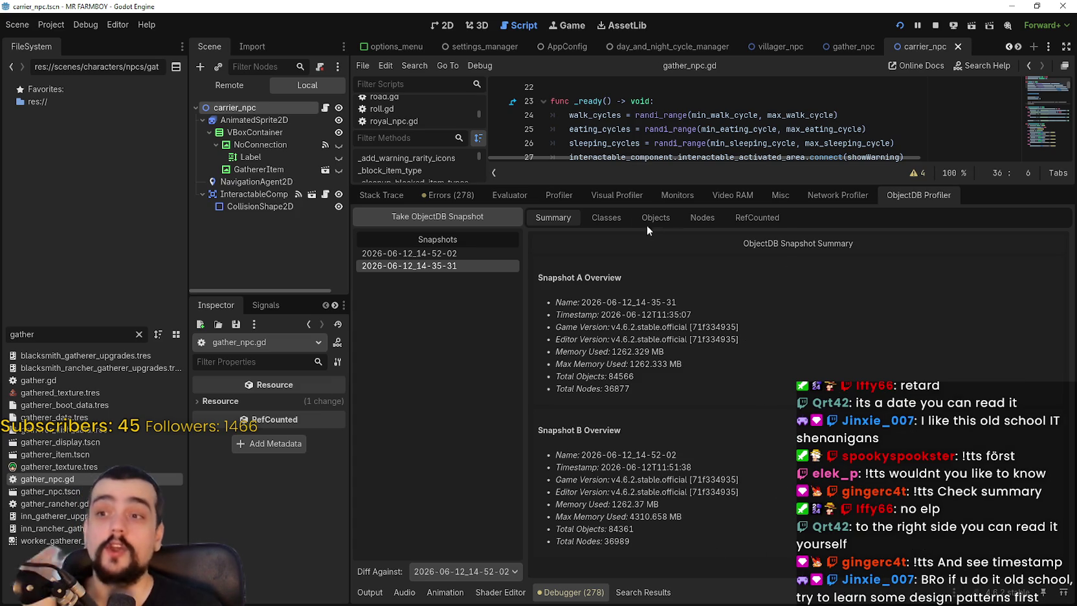
click(606, 218)
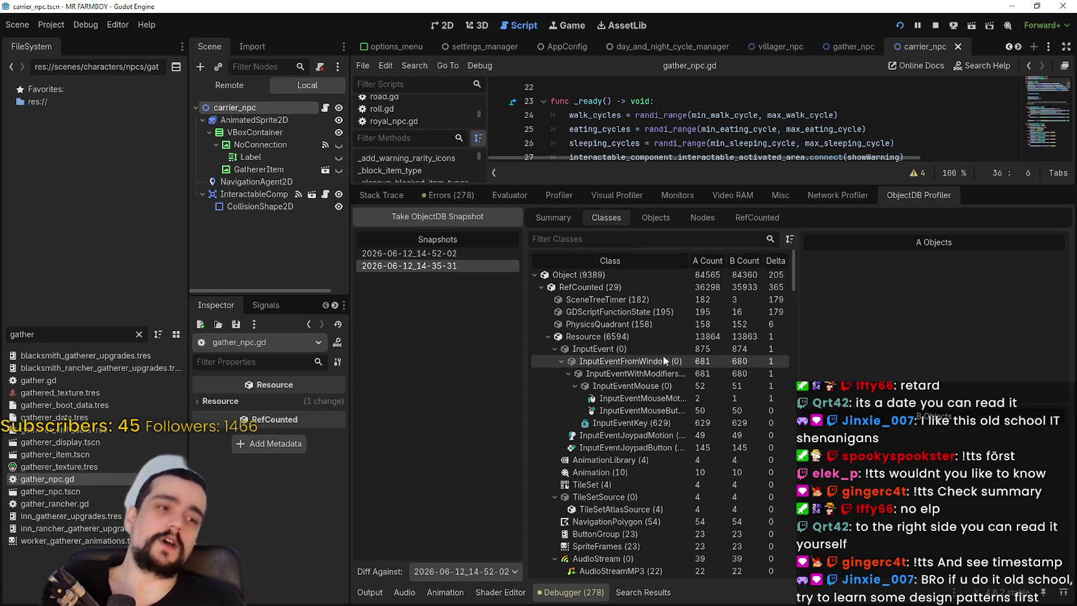
Compare the SceneTreeTimer, GDScriptFunctionState and PhysicsQuadrant instance lists across both snapshots
click(673, 300)
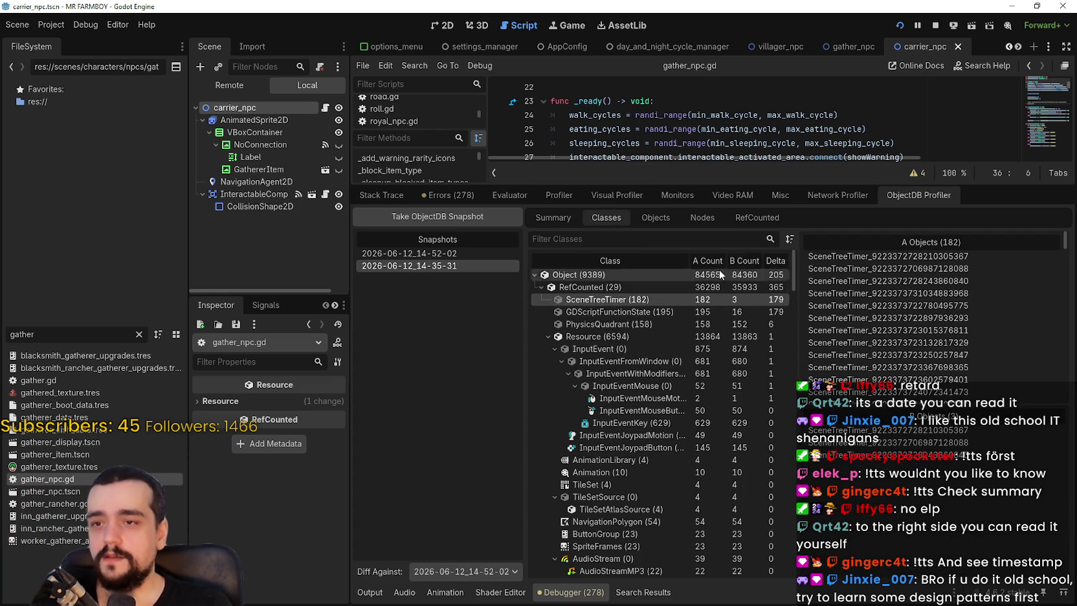
click(704, 313)
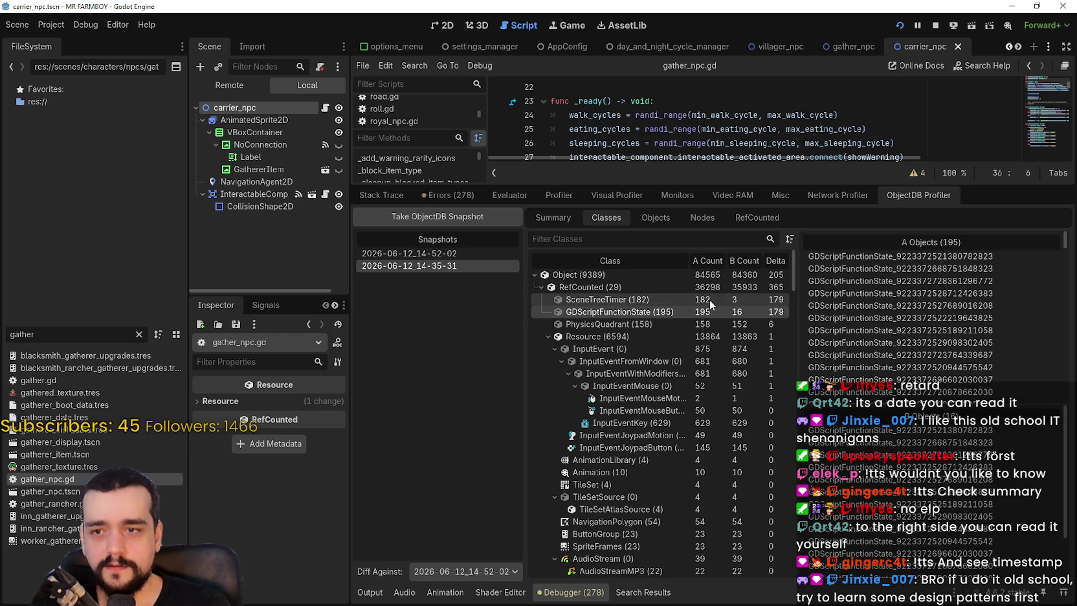
click(738, 299)
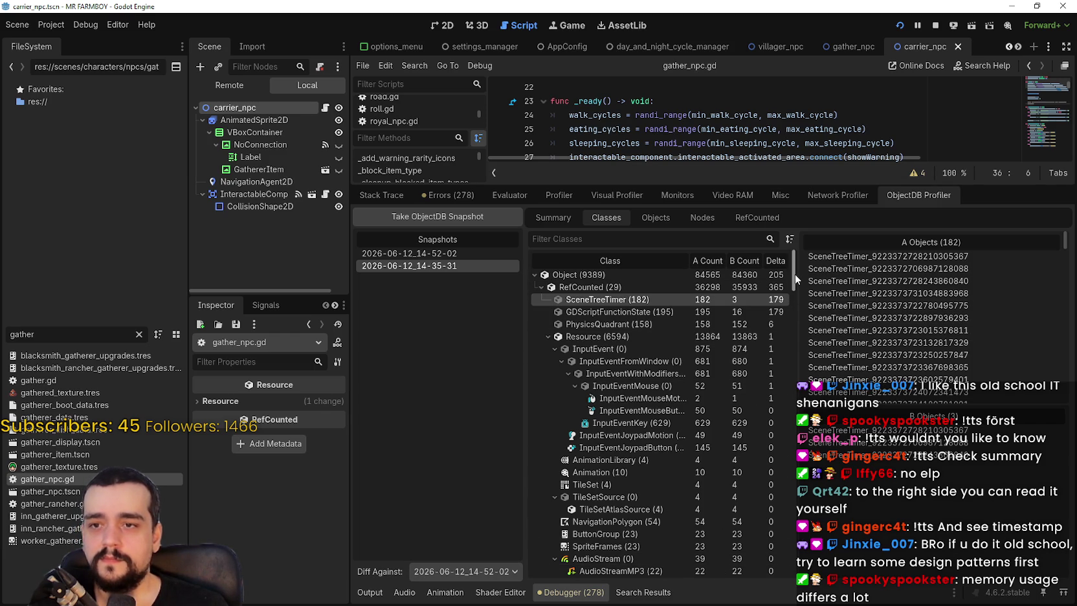
mouse_move(797, 265)
mouse_down()
mouse_move(796, 295)
mouse_move(804, 251)
mouse_up()
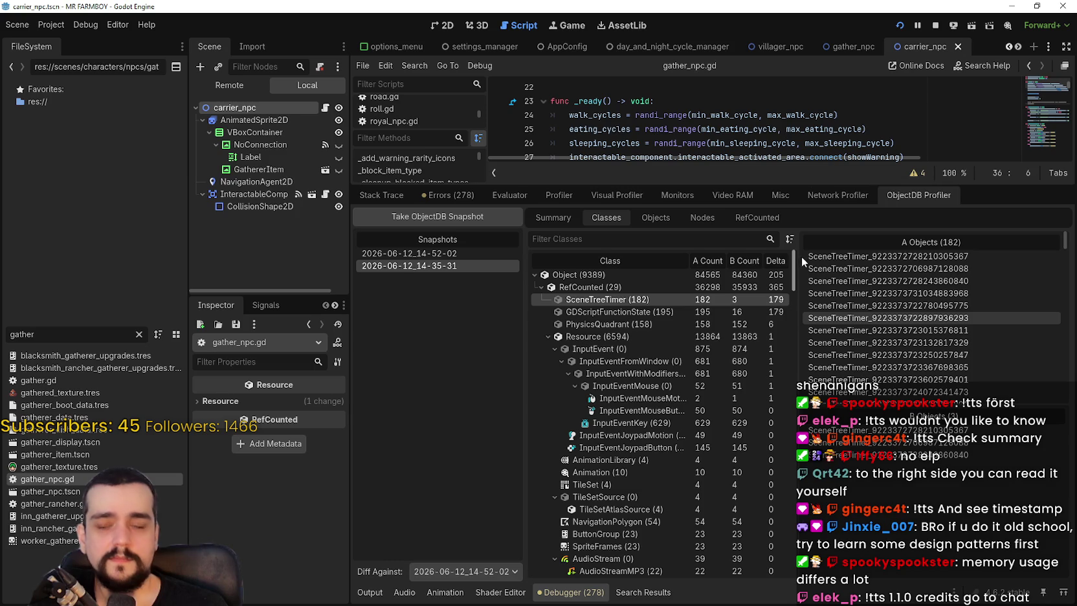
click(750, 327)
click(750, 312)
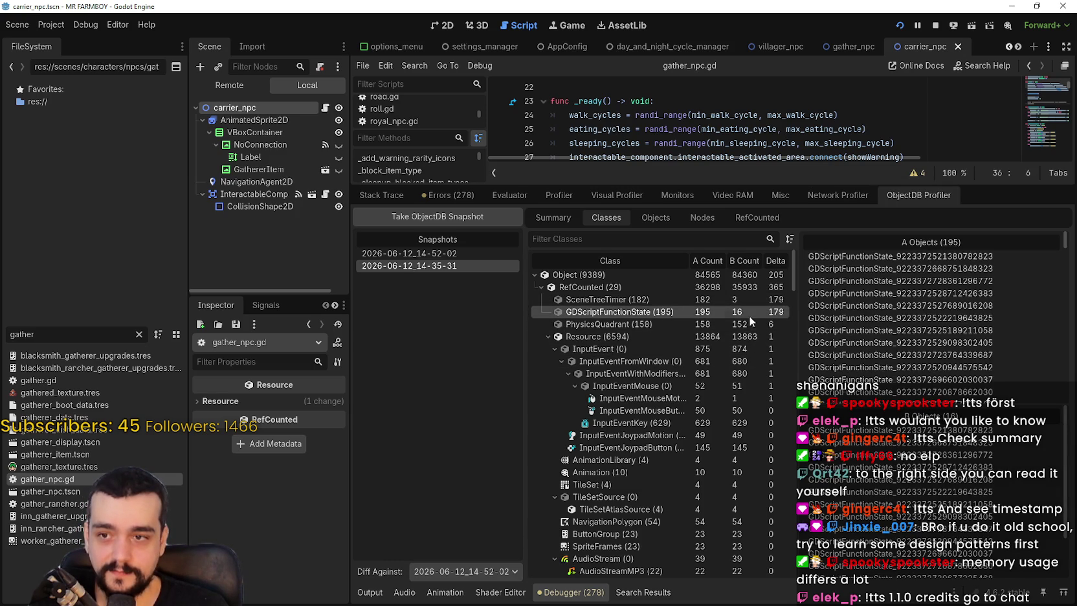
click(581, 301)
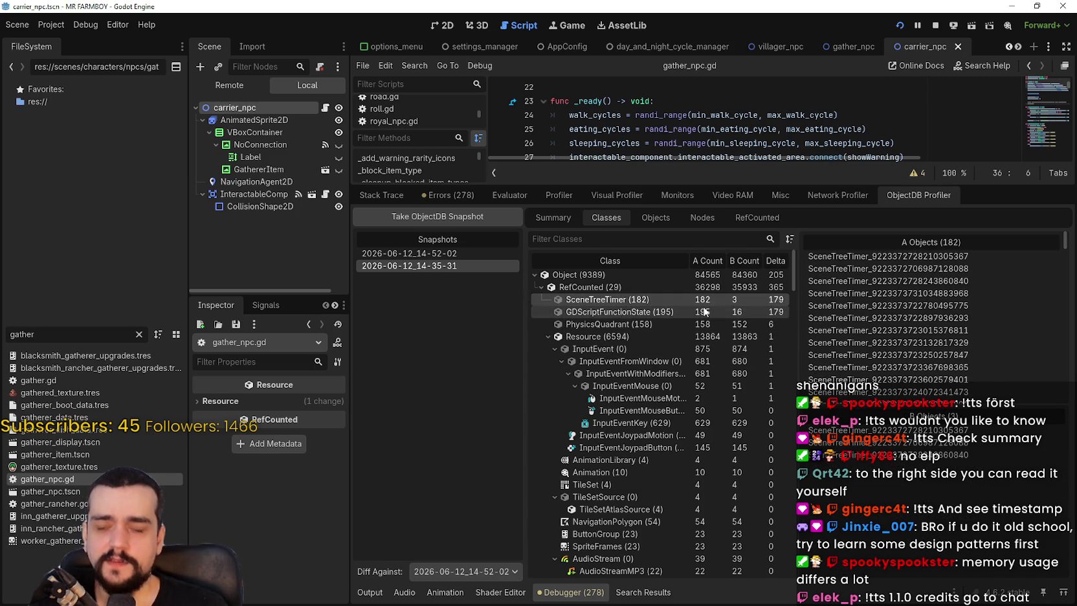
click(641, 324)
click(641, 309)
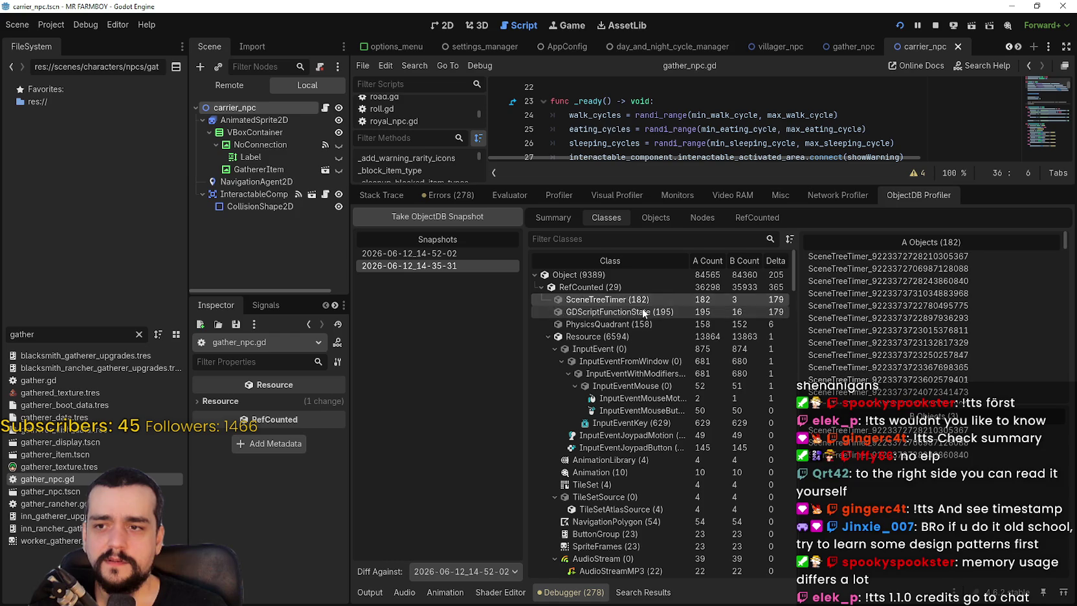
click(648, 304)
click(647, 310)
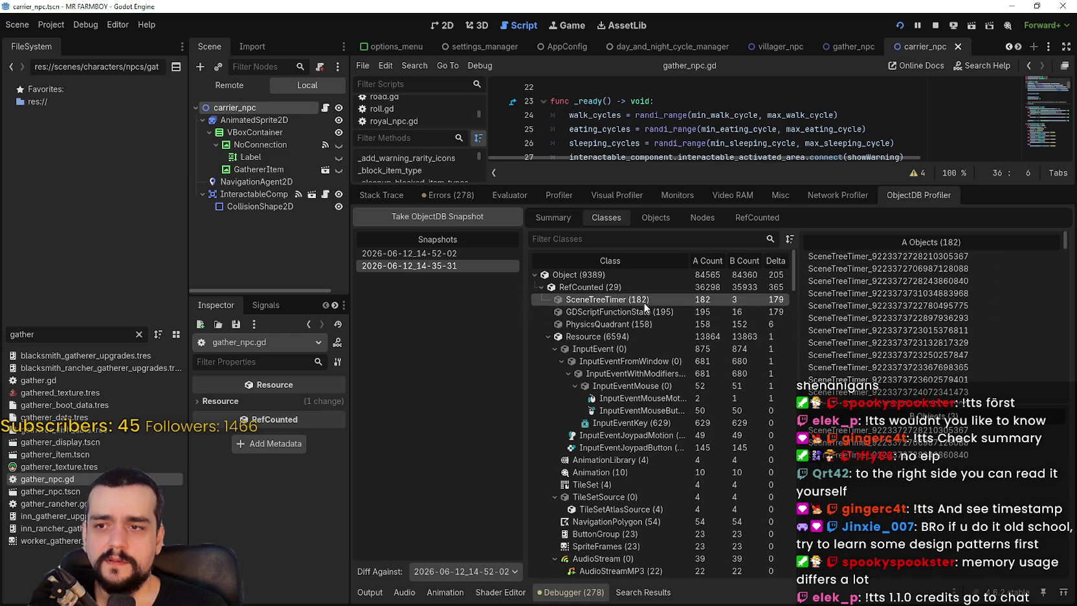
scroll(971, 467, down, 1)
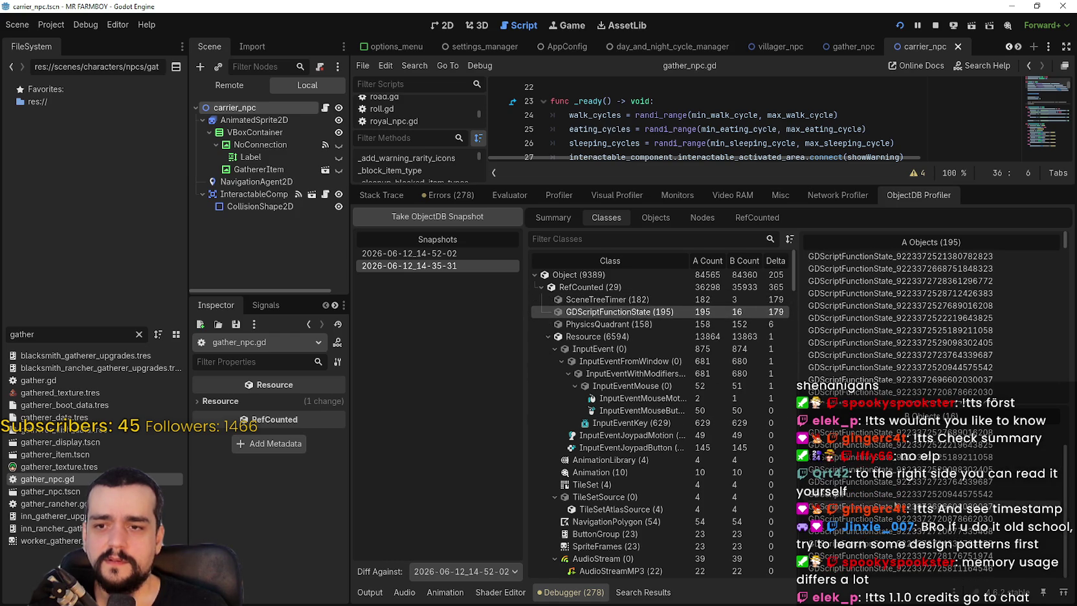
Open one snapshot-B GDScriptFunctionState object in the inspector, then recheck both class lists
click(872, 483)
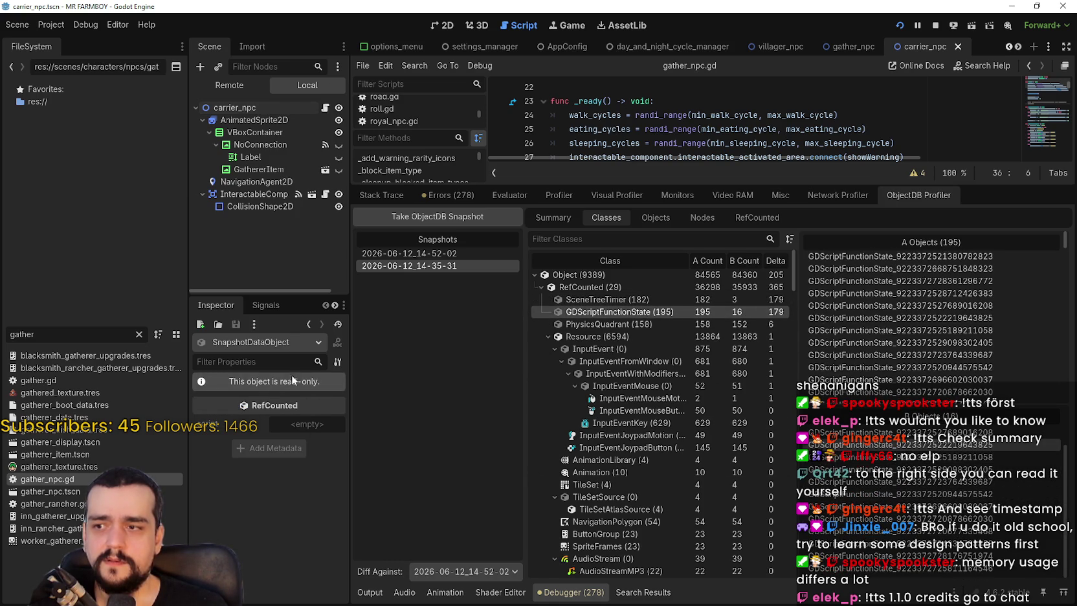
click(669, 299)
click(672, 310)
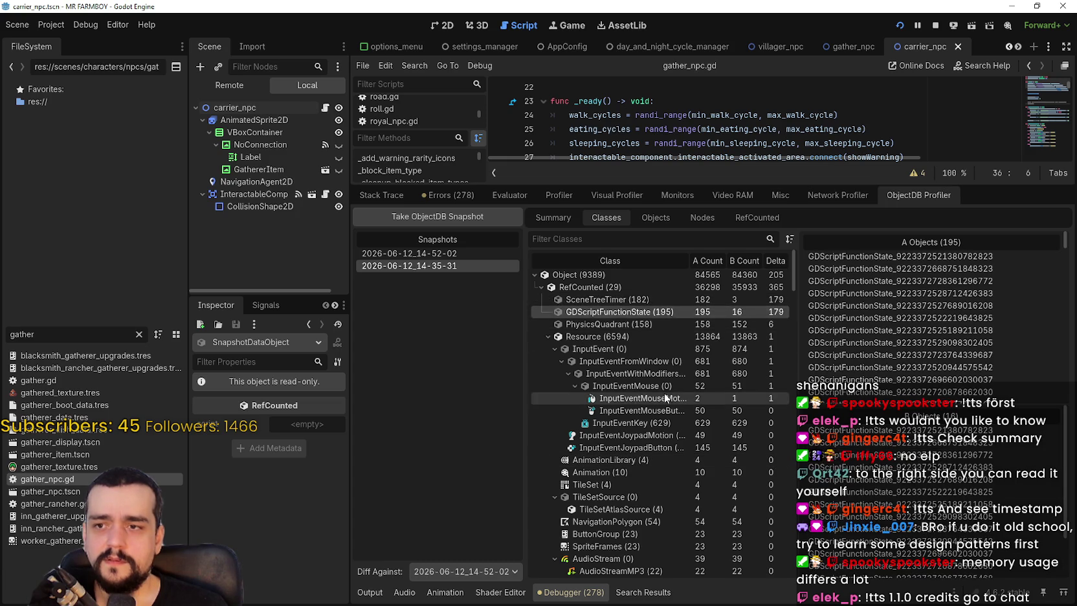
scroll(664, 392, down, 2)
scroll(786, 279, up, 2)
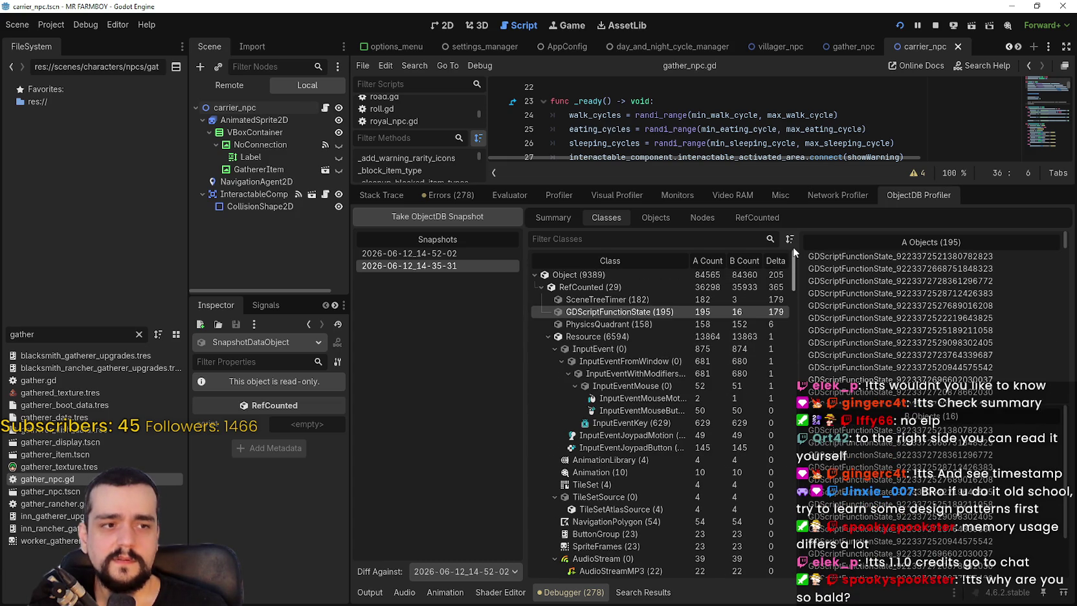
scroll(794, 277, down, 7)
scroll(786, 314, up, 7)
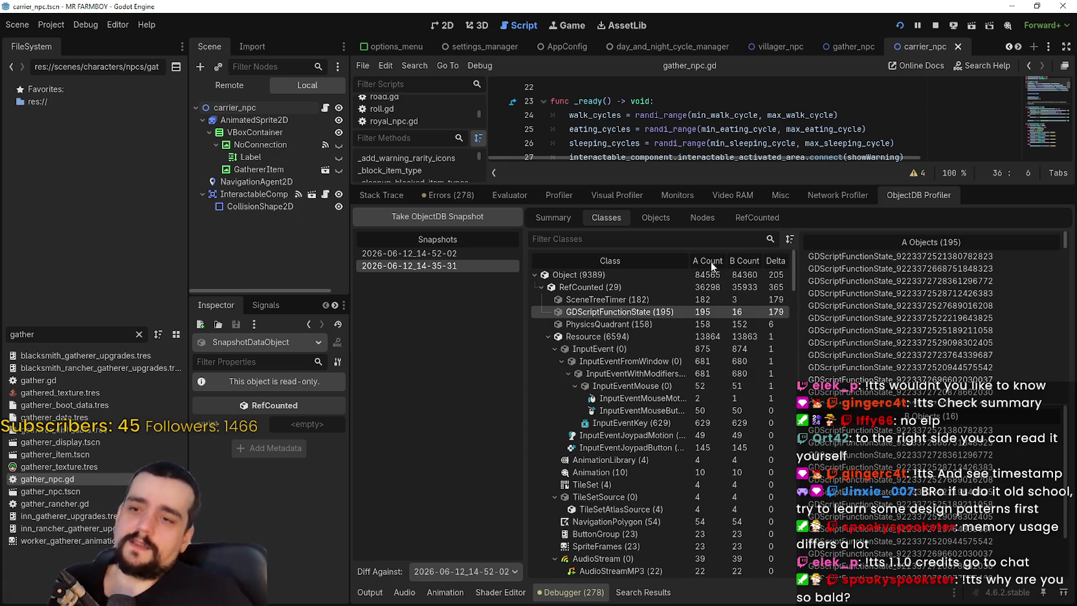
click(790, 238)
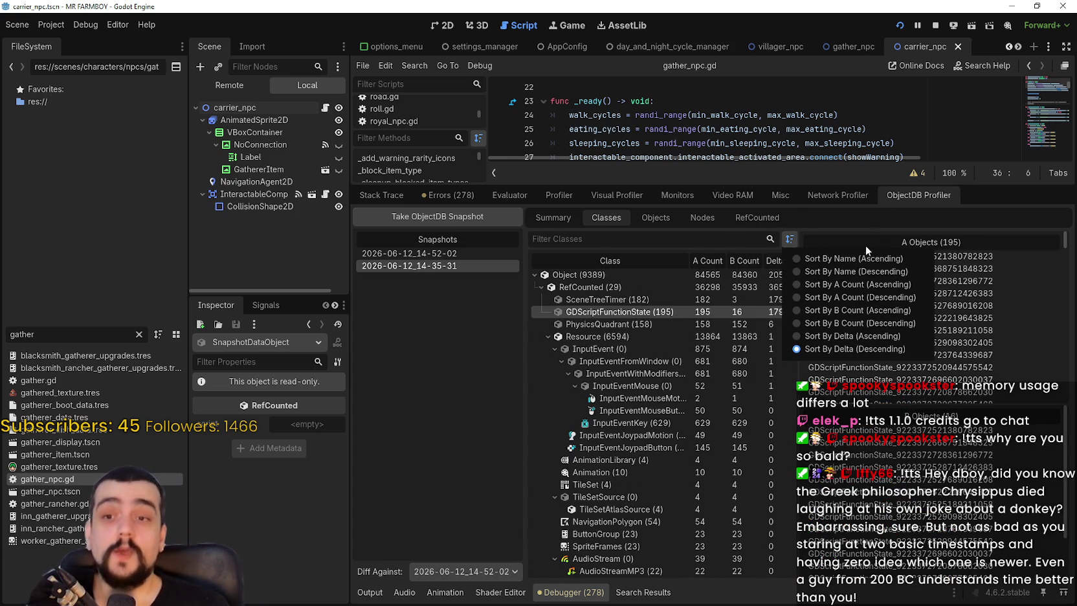
Resize the panes and list the Control and CanvasItem objects from both snapshots
click(861, 222)
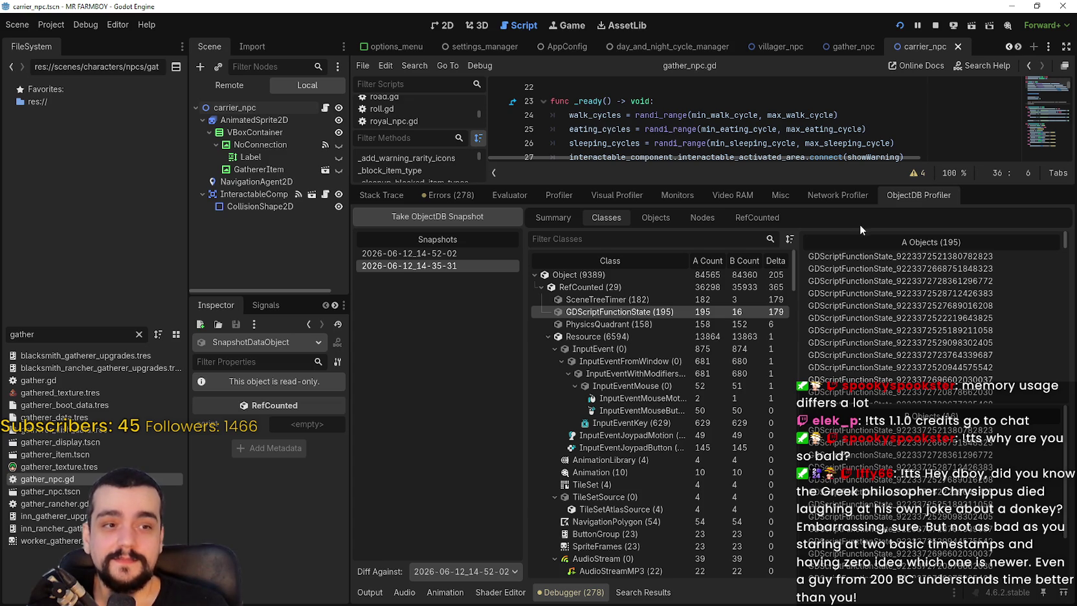
drag(794, 266, 791, 389)
drag(790, 379, 808, 517)
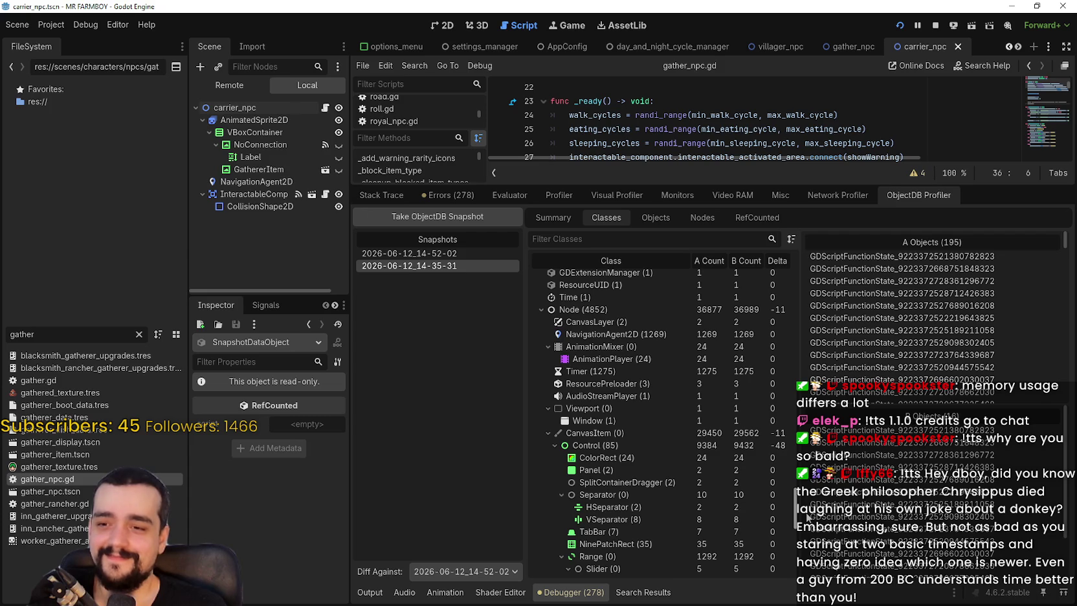
click(757, 449)
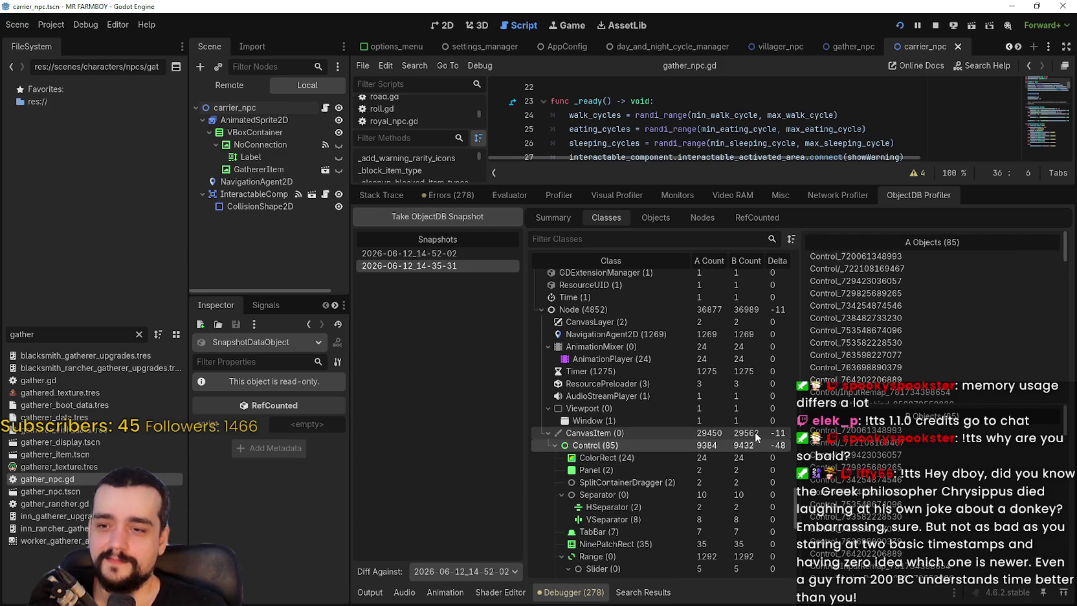
click(754, 432)
click(718, 445)
scroll(730, 434, down, 3)
scroll(915, 364, down, 10)
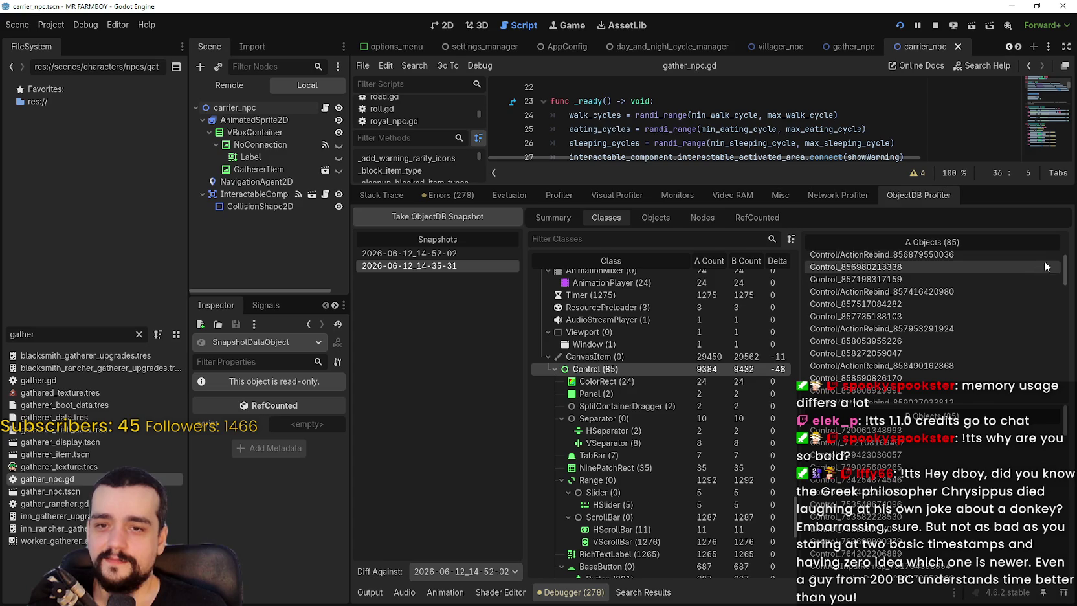
scroll(1022, 461, down, 10)
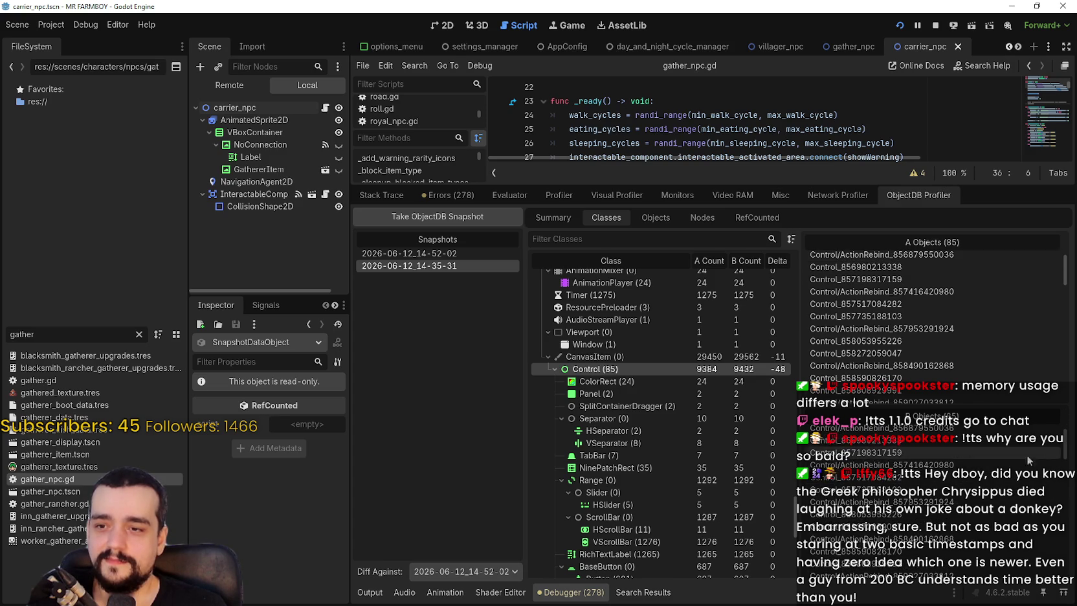
scroll(1023, 463, down, 10)
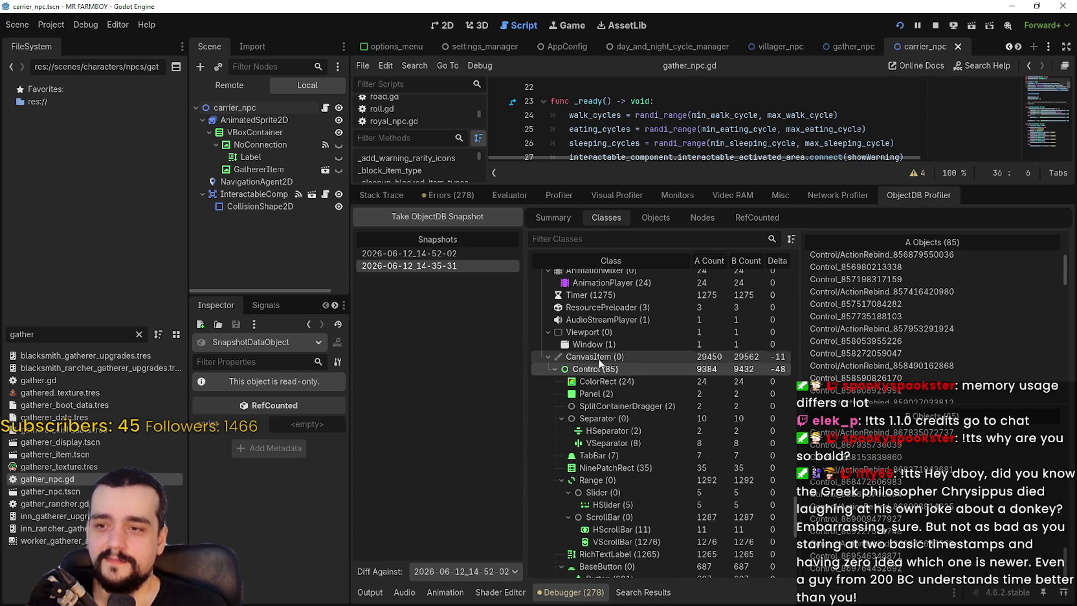
scroll(633, 421, down, 3)
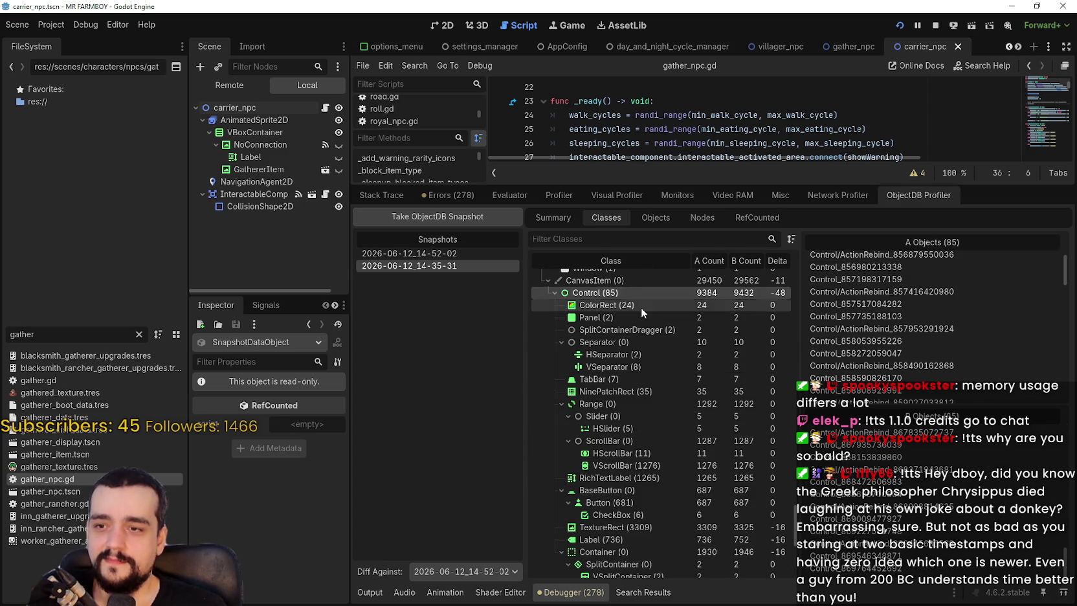
scroll(685, 478, down, 3)
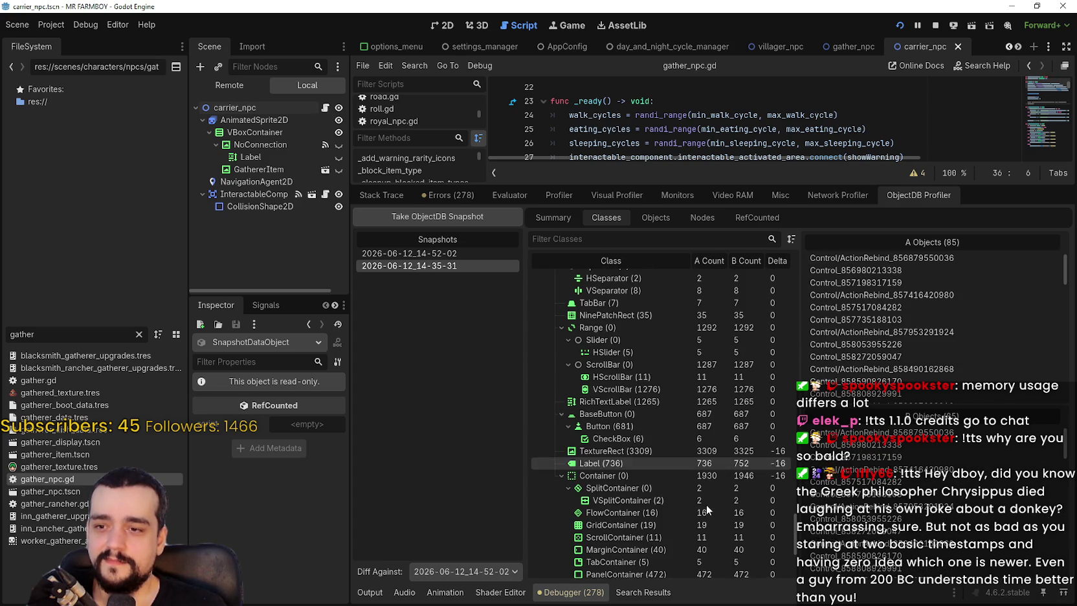
scroll(670, 386, down, 2)
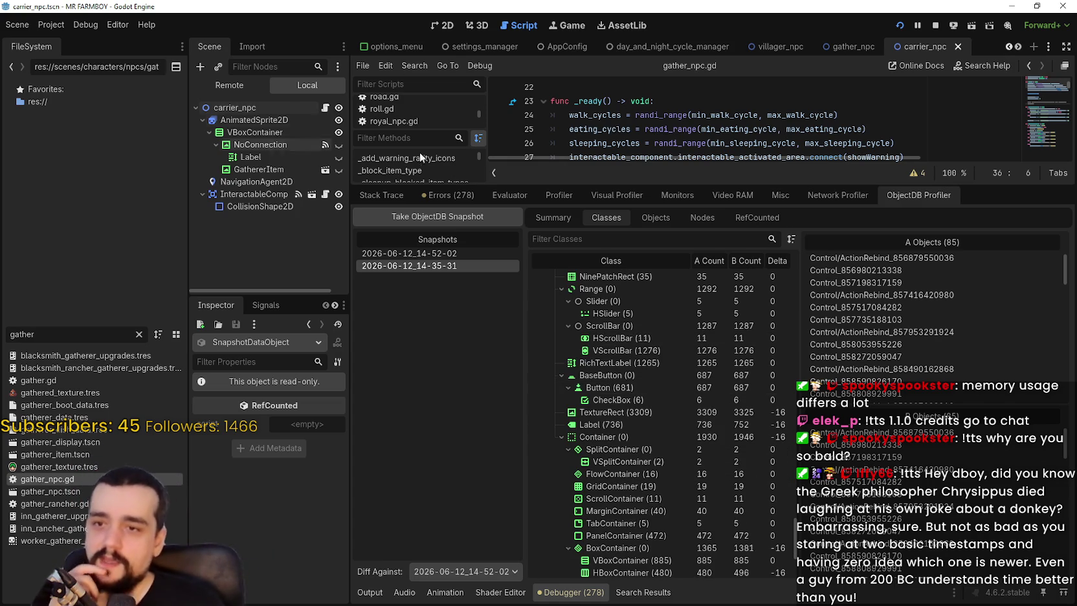
List the TextureRect, Label and Container objects from the snapshot comparison
click(680, 415)
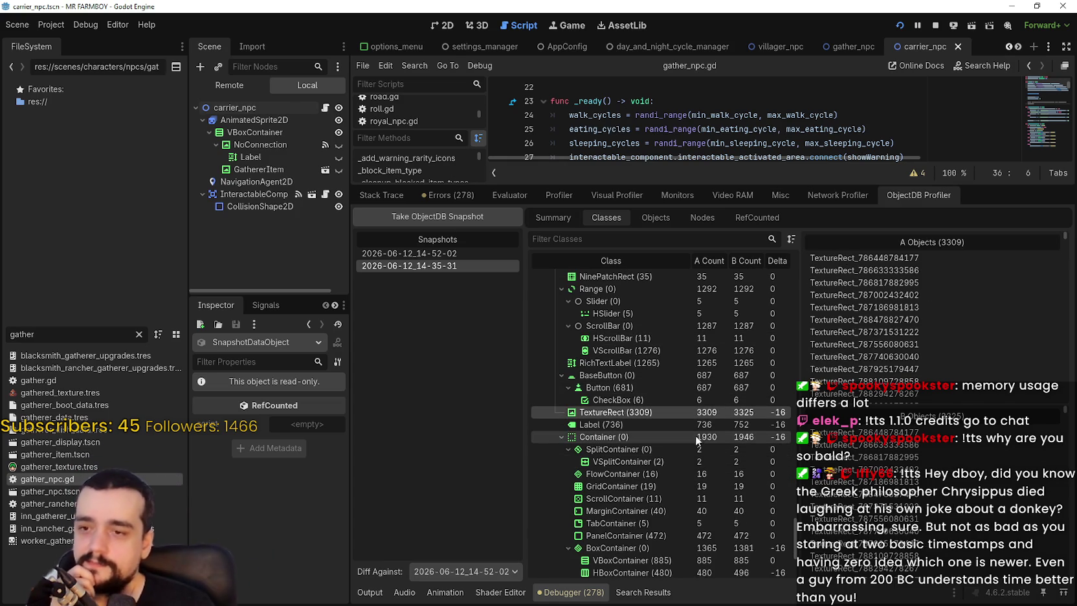
click(691, 426)
click(700, 436)
scroll(703, 446, down, 5)
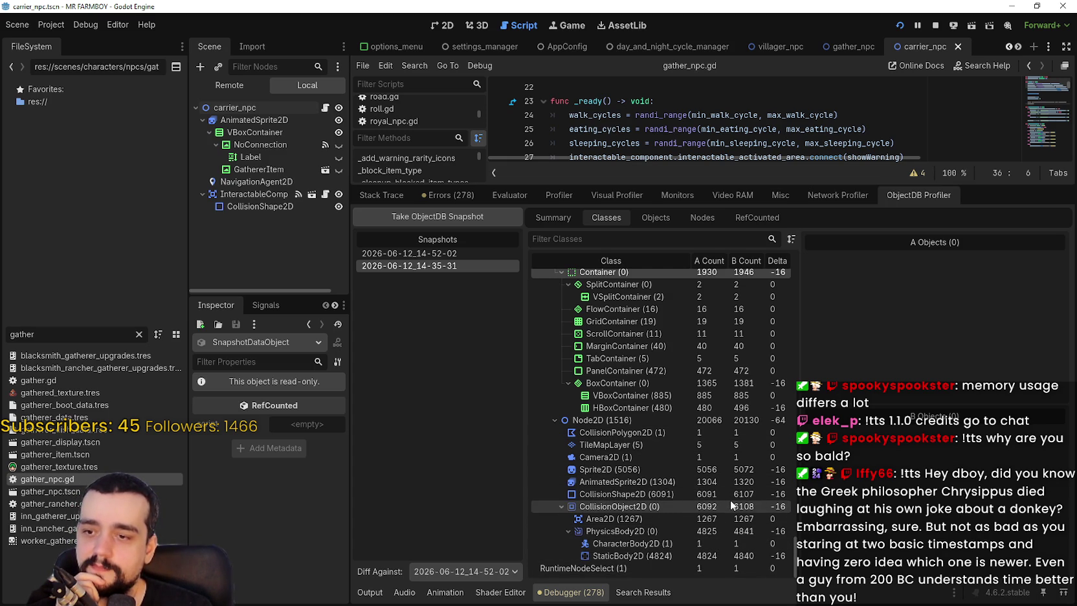
List the RuntimeNodeSelect object, then scroll the class tree up to SceneTreeTimer and GDScriptFunctionState
click(665, 568)
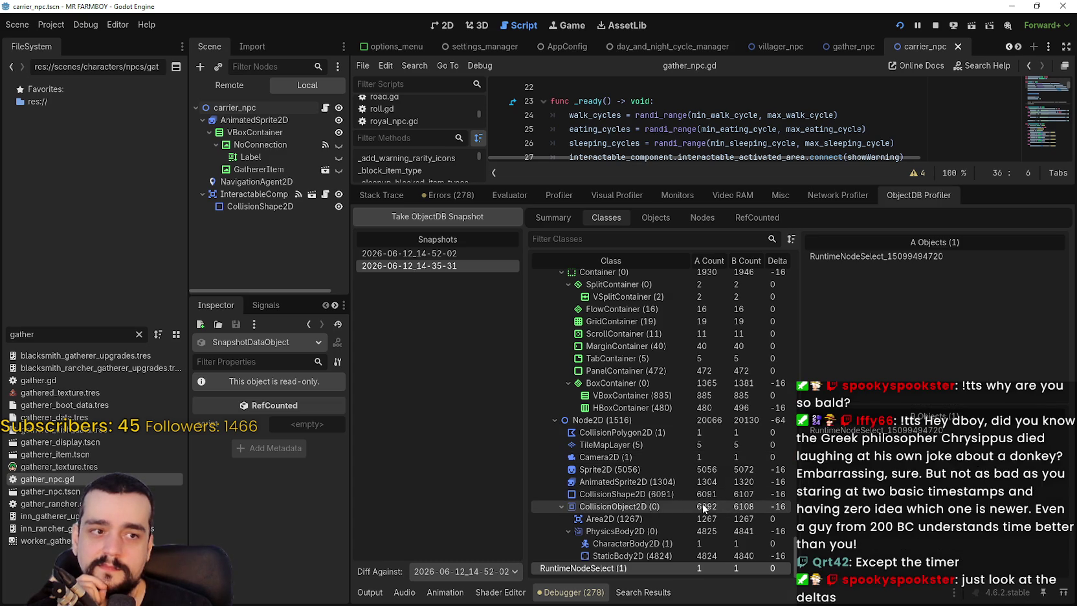
drag(795, 553, 797, 501)
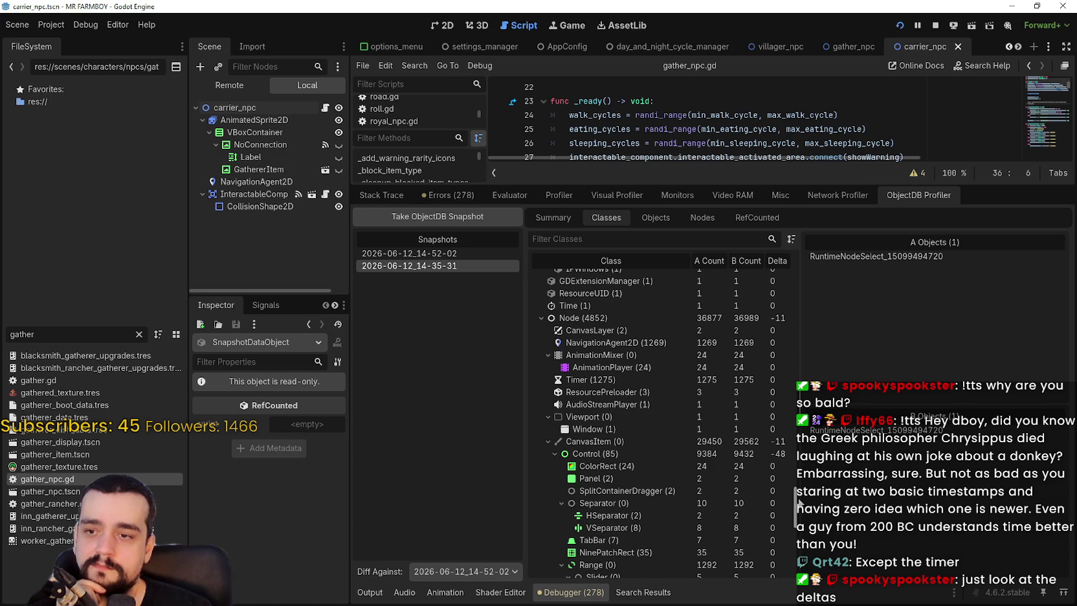
drag(798, 501, 822, 254)
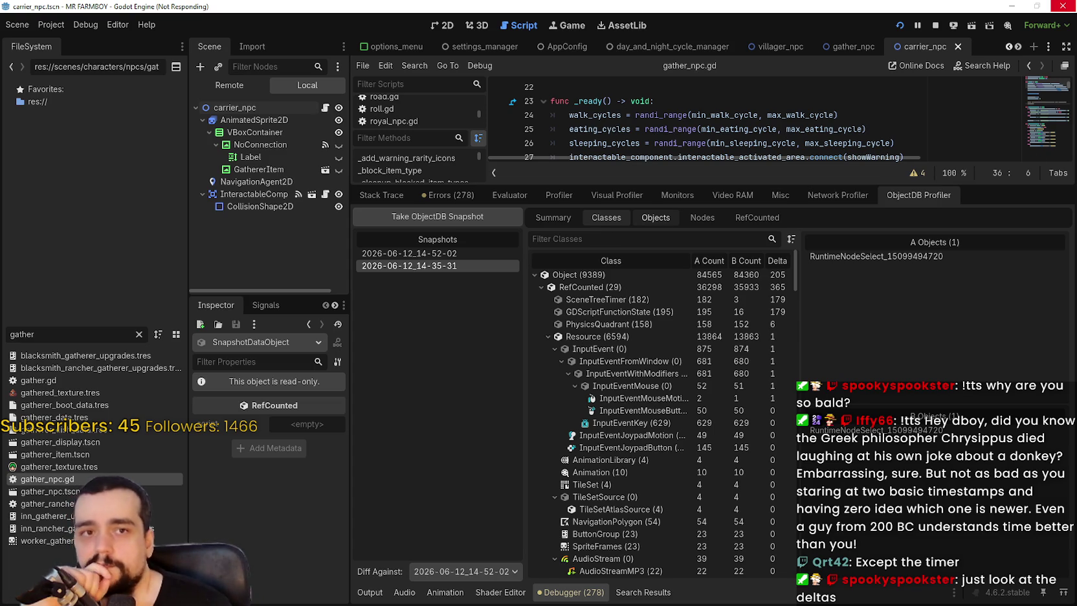
Bring Task Manager over the editor and select the Godot Engine process, showing about 12,819.5 MB
key(ctrl+shift+Escape)
mouse_move(1074, 58)
mouse_down()
mouse_move(664, 60)
mouse_move(677, 57)
mouse_up()
click(420, 135)
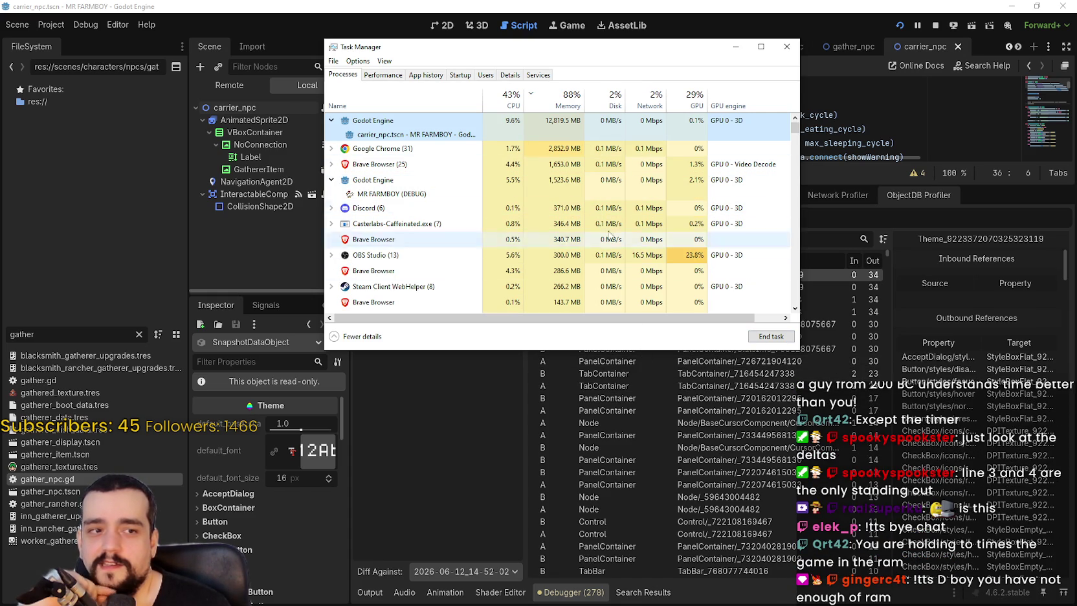
Inspect references of two leftover cropCrop StaticBody2D objects, then recheck memory (13,132.4 MB) in Task Manager
click(963, 211)
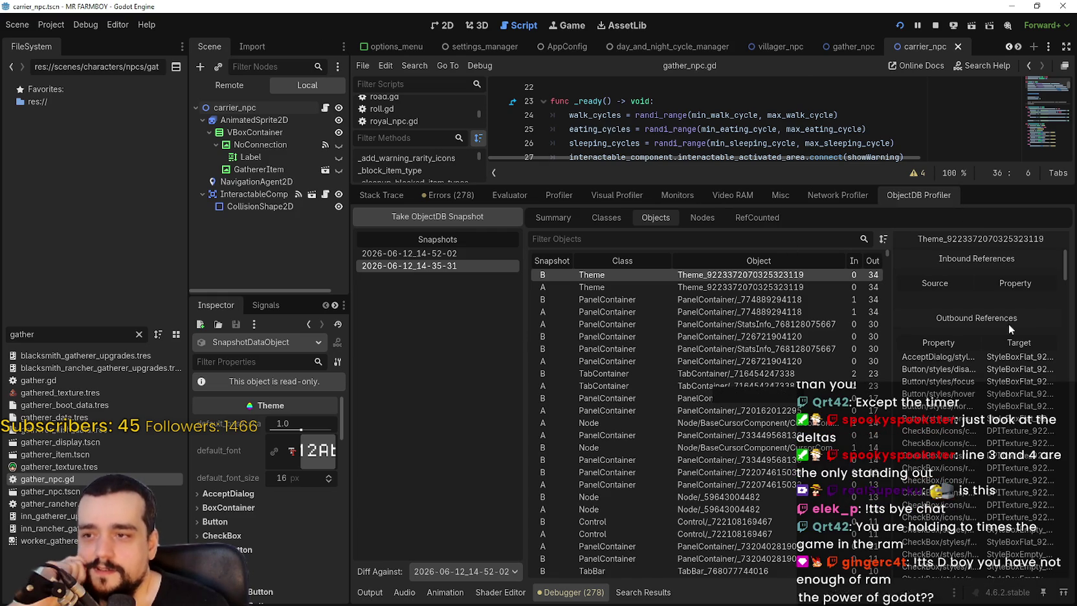
scroll(868, 308, down, 3)
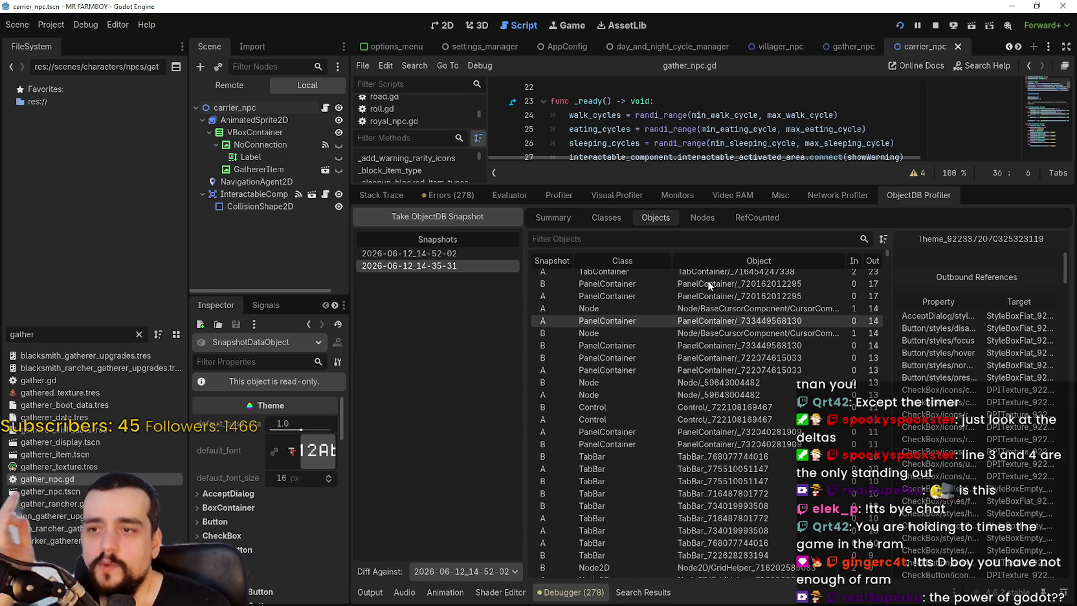
scroll(708, 280, up, 3)
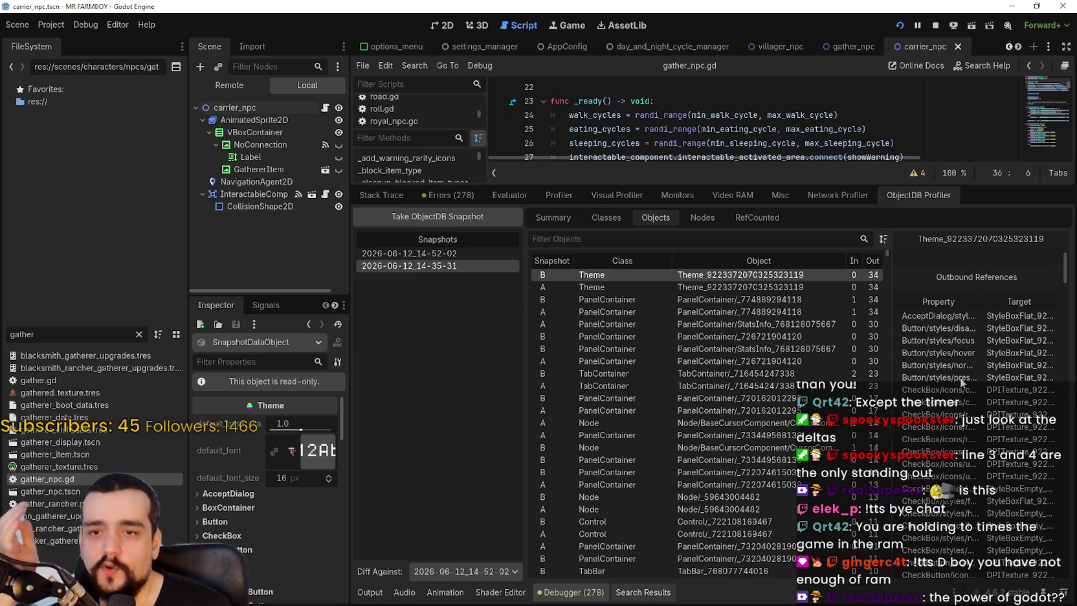
click(889, 261)
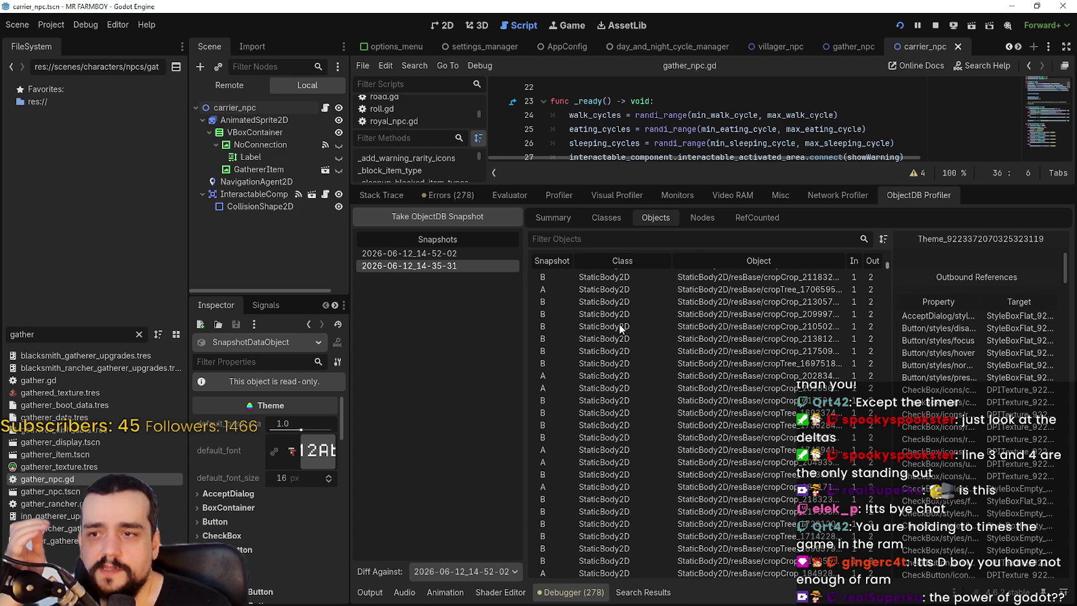
scroll(735, 330, down, 3)
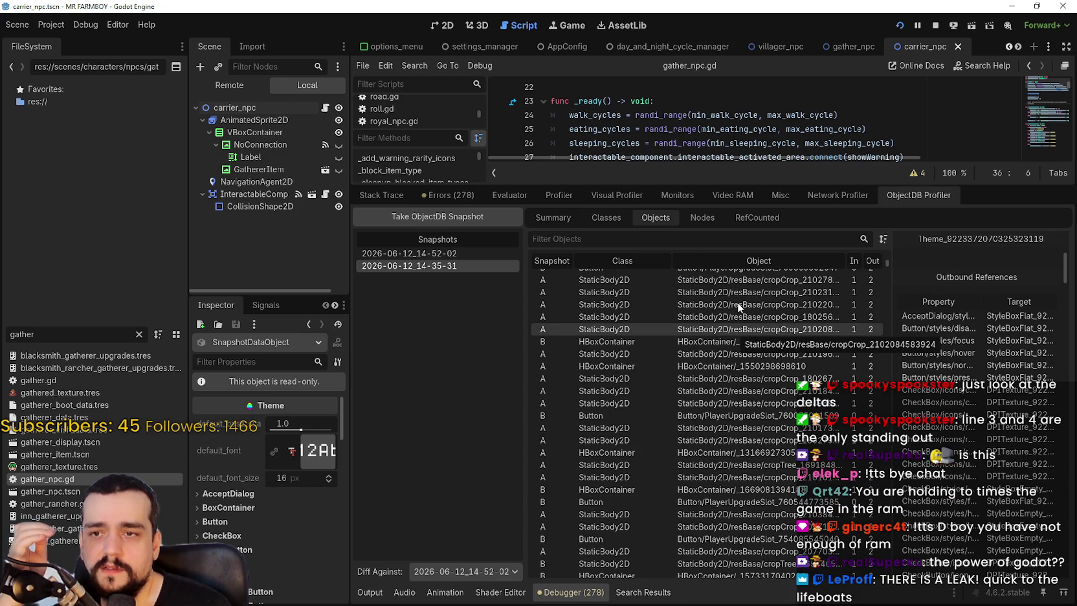
click(737, 303)
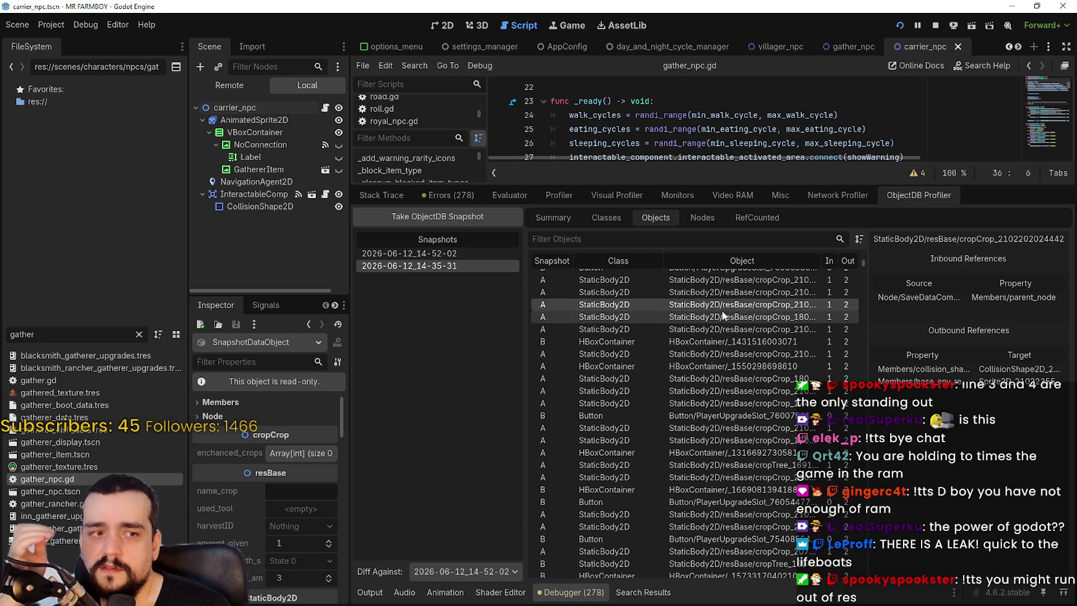
click(723, 316)
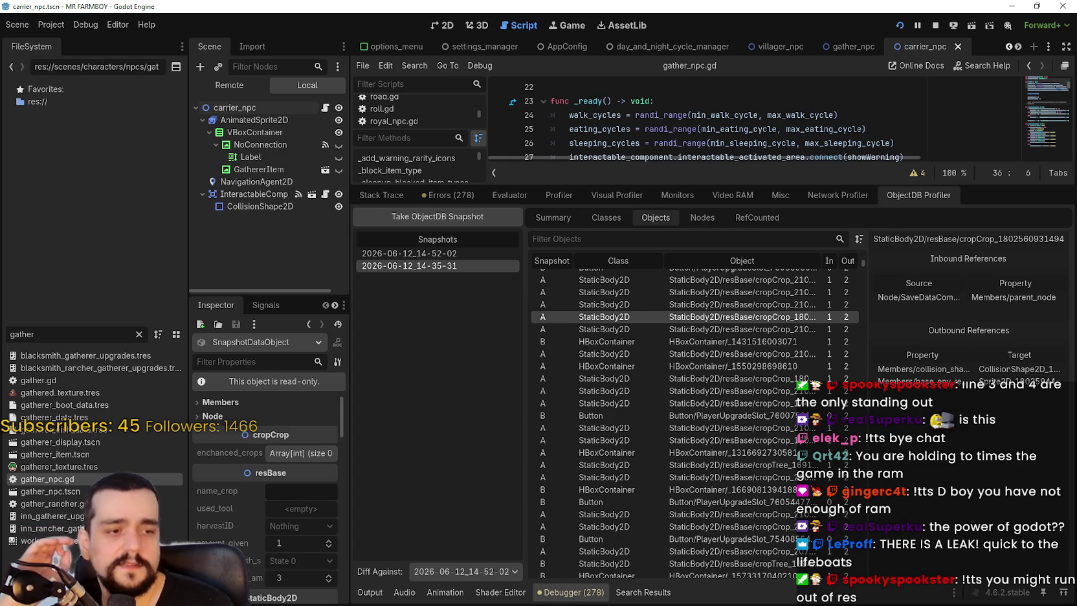
key(ctrl+shift+Escape)
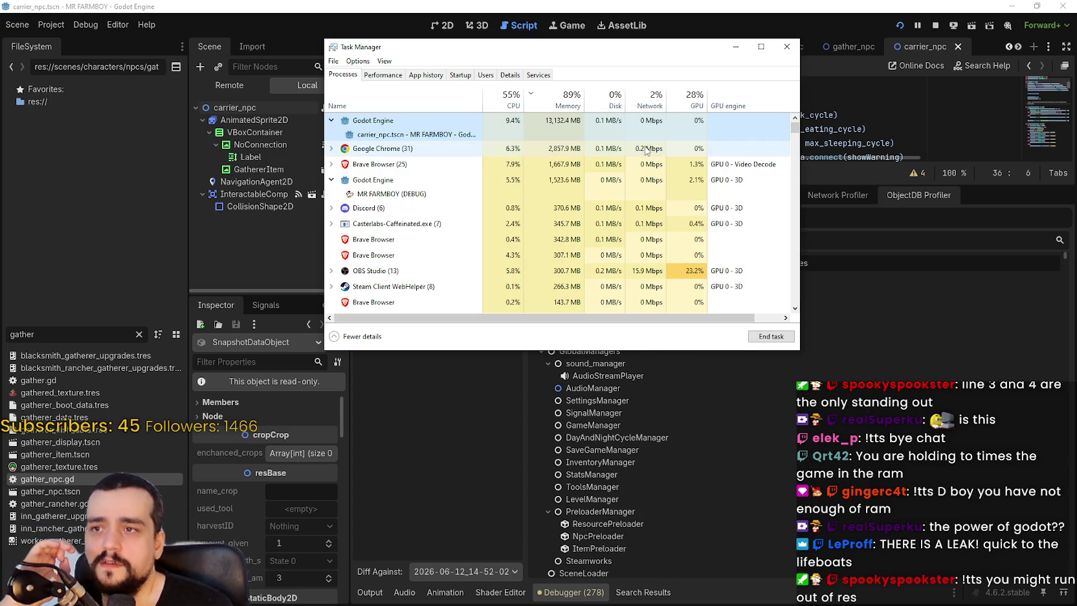
Scroll through the snapshot's node tree, then confirm Godot's memory reached about 16,627 MB in Task Manager
click(874, 170)
scroll(642, 363, down, 5)
scroll(642, 364, down, 15)
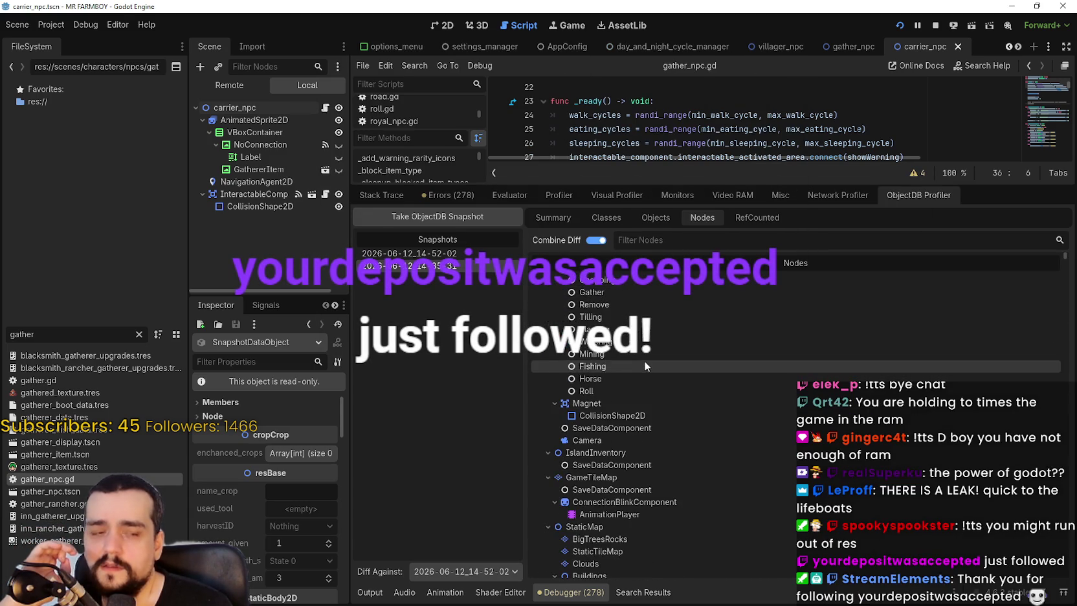
scroll(650, 354, down, 10)
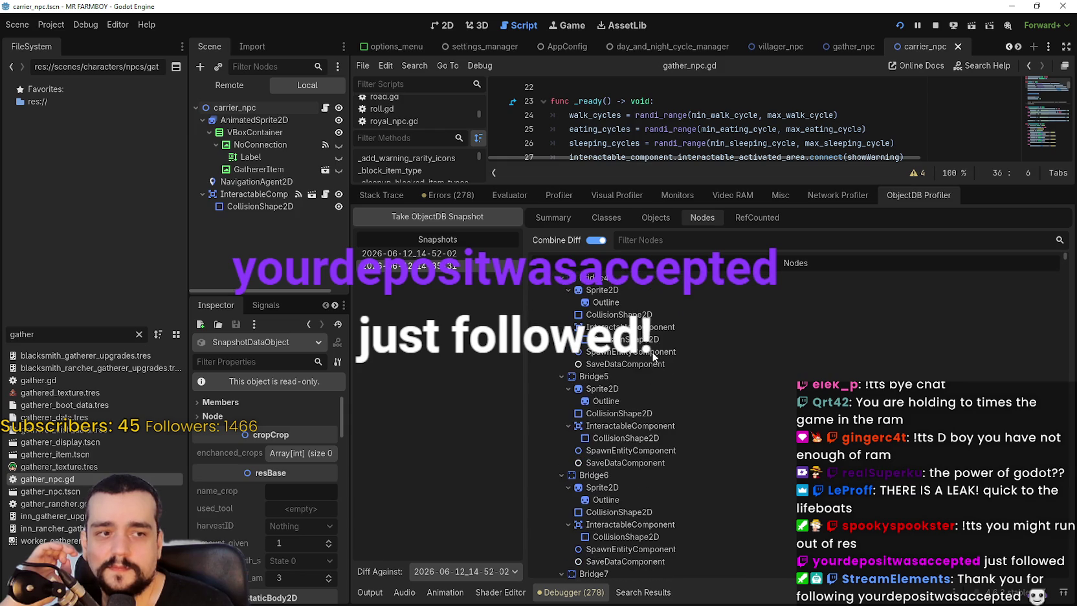
scroll(666, 337, down, 10)
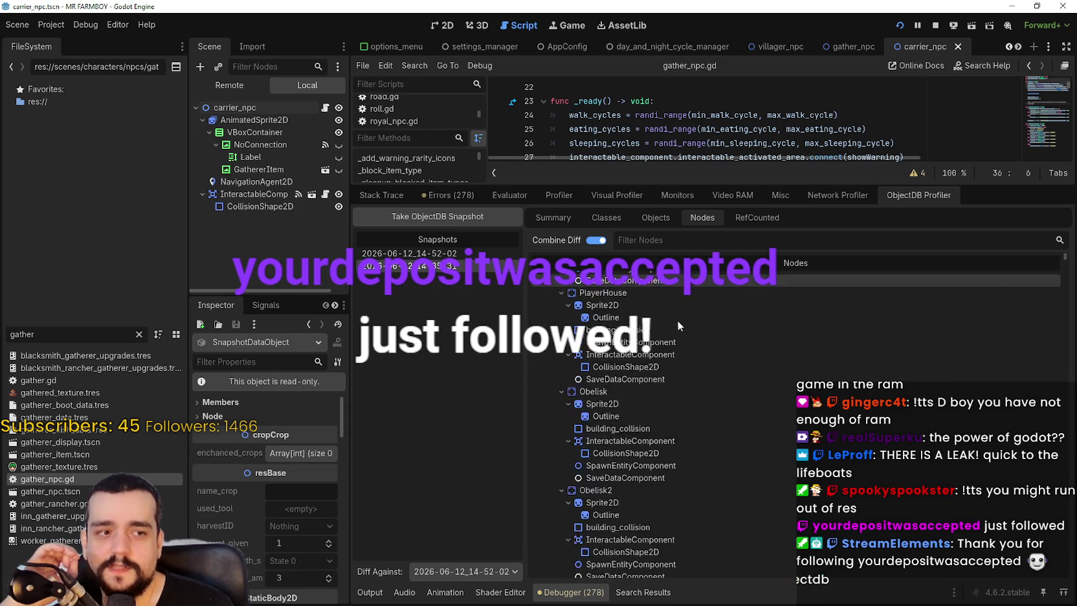
scroll(1068, 273, up, 3)
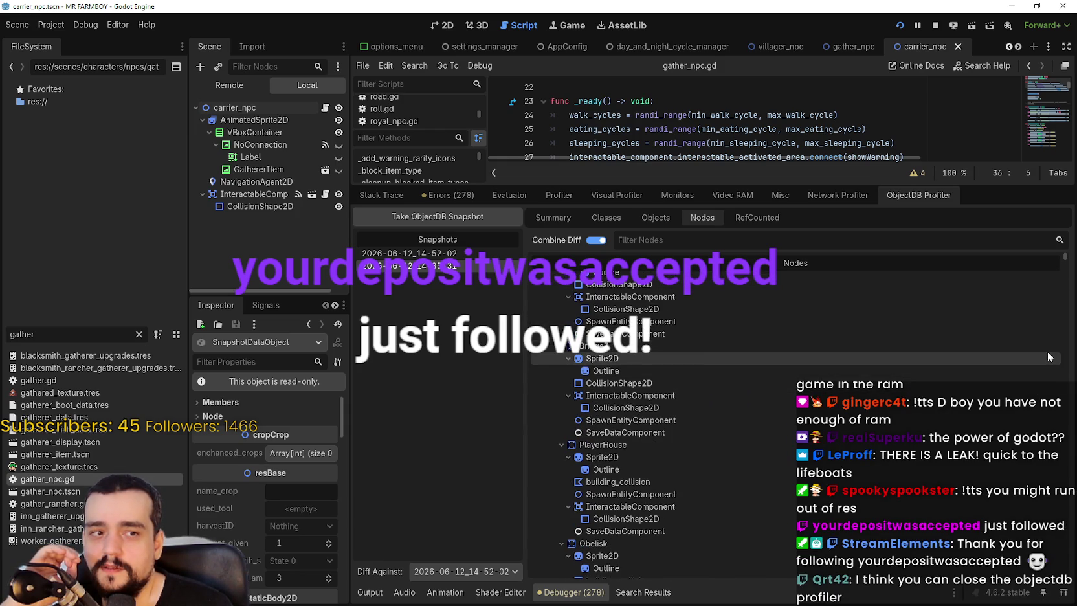
mouse_move(1067, 261)
mouse_down()
mouse_move(1064, 573)
mouse_move(1067, 420)
mouse_move(1040, 225)
mouse_up()
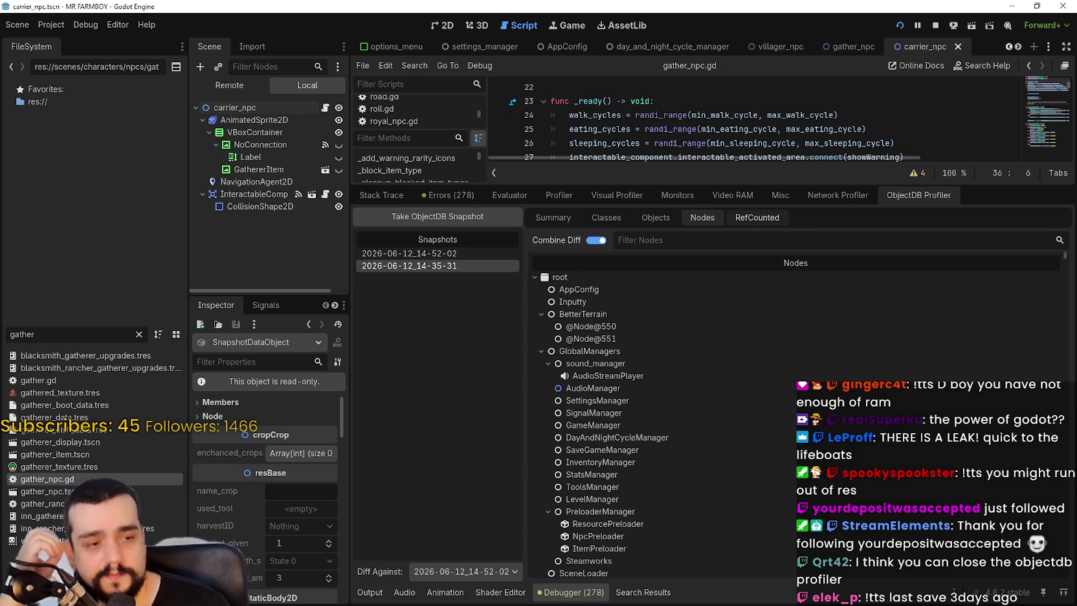
key(ctrl+shift+Escape)
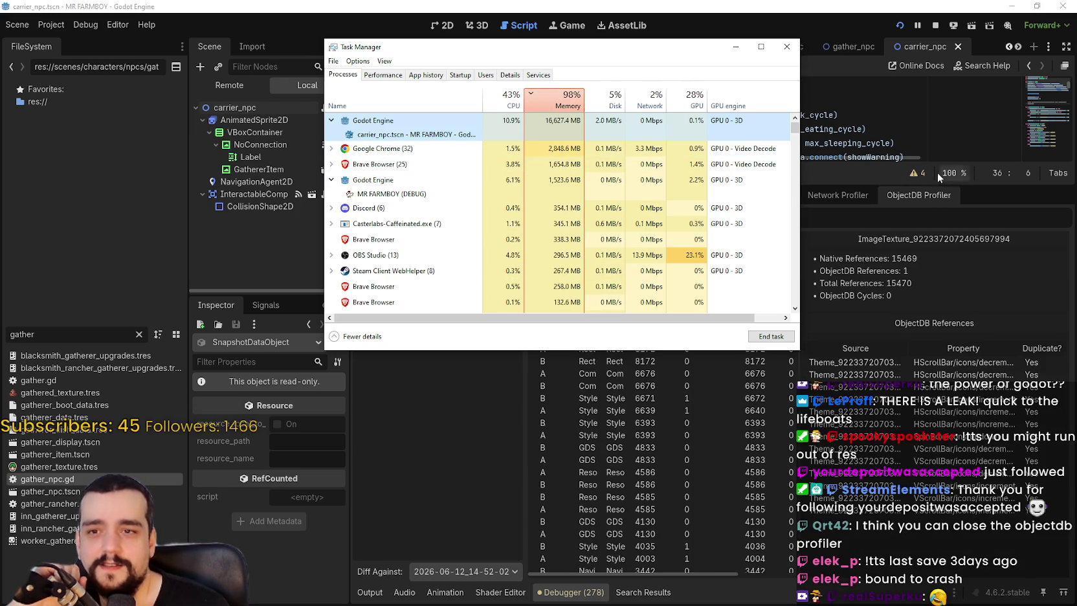
click(914, 198)
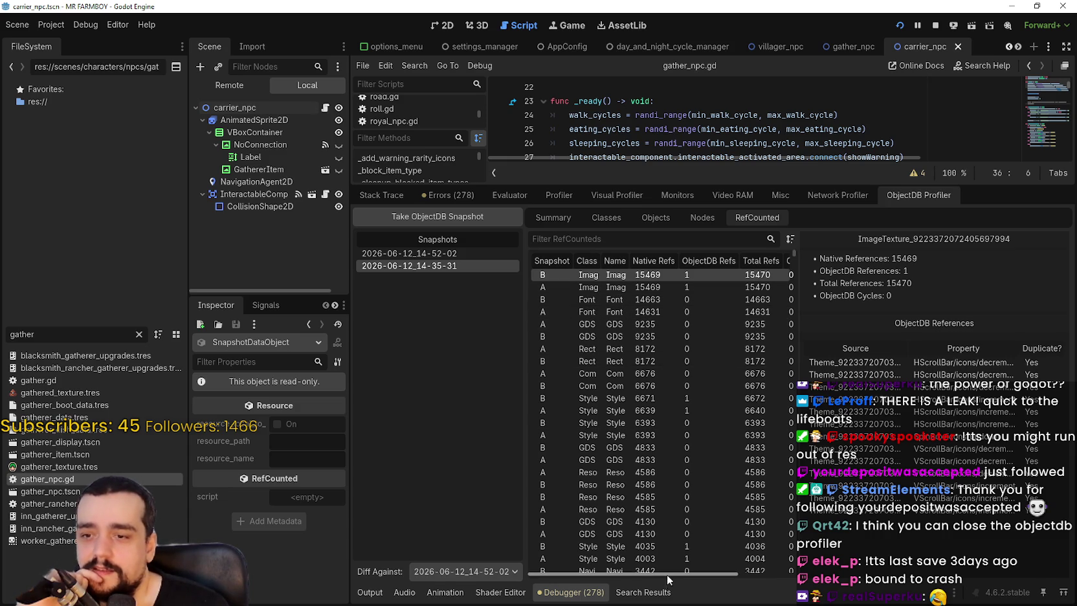
Return the RefCounted table to its top entries, then show the snapshot A versus B summary
scroll(669, 573, down, 1)
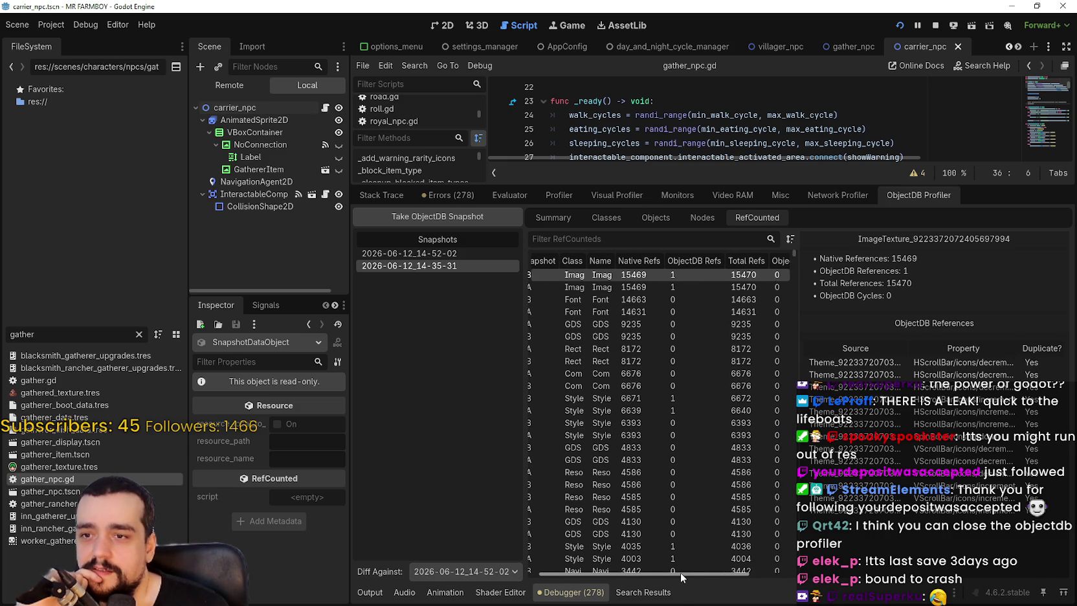
scroll(670, 574, up, 1)
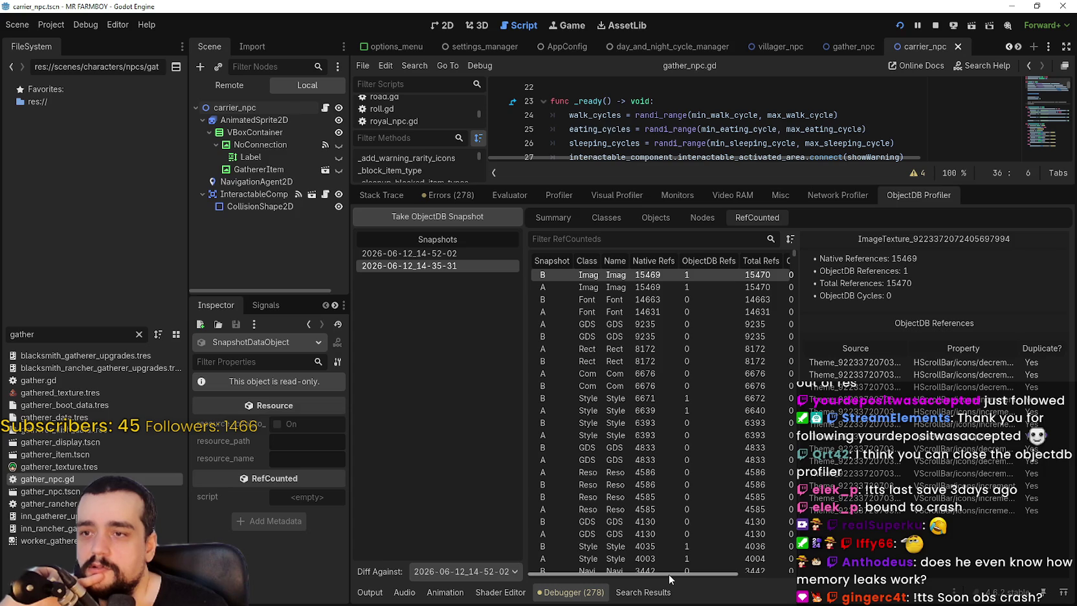
mouse_move(669, 573)
mouse_down()
mouse_move(746, 570)
mouse_move(662, 572)
mouse_up()
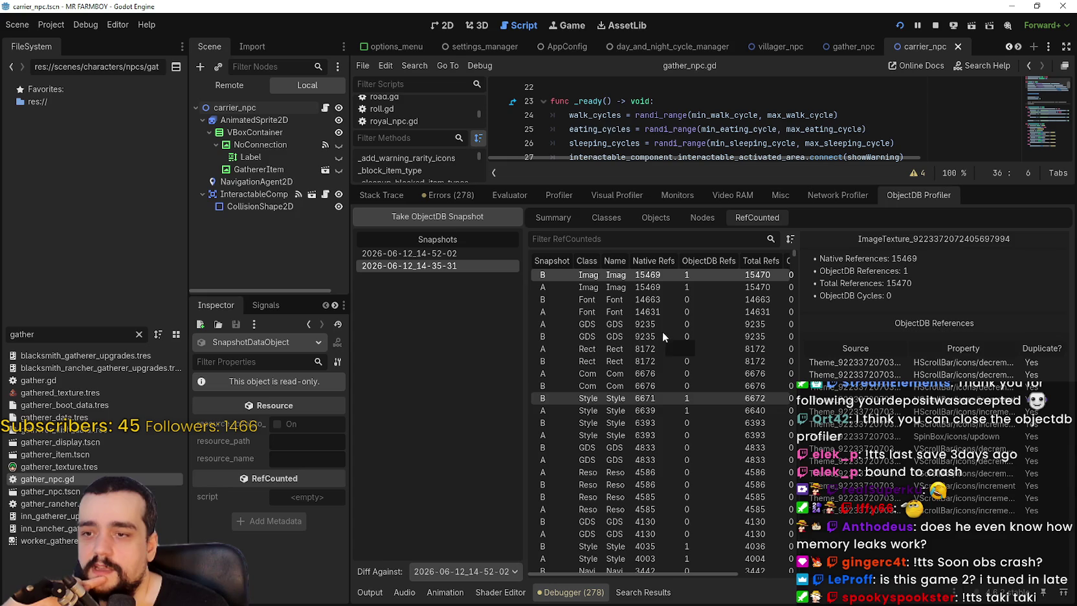
scroll(669, 344, down, 3)
scroll(785, 277, down, 3)
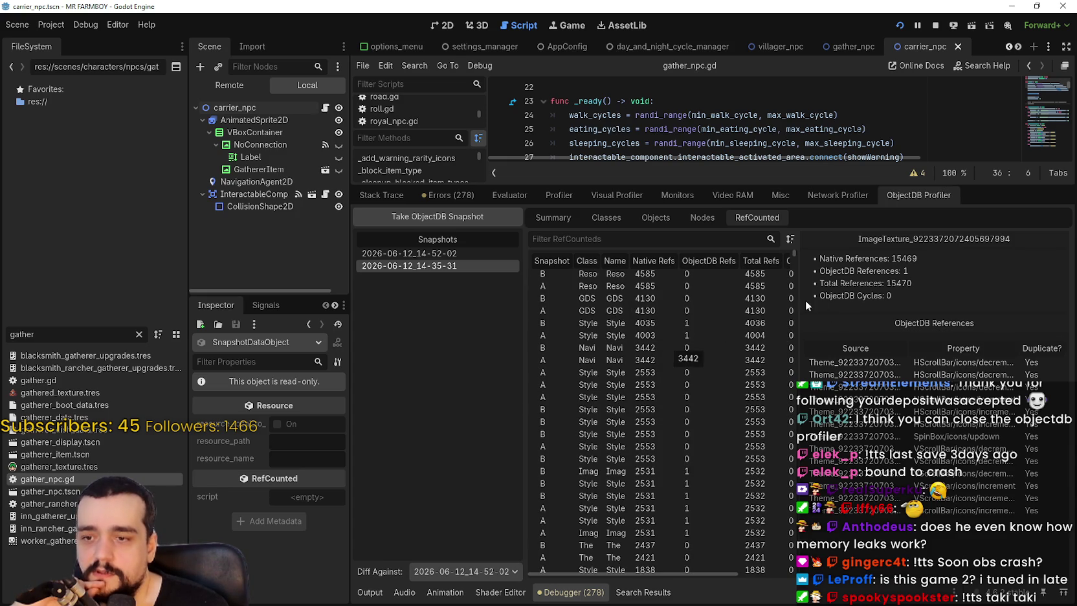
drag(795, 250, 792, 285)
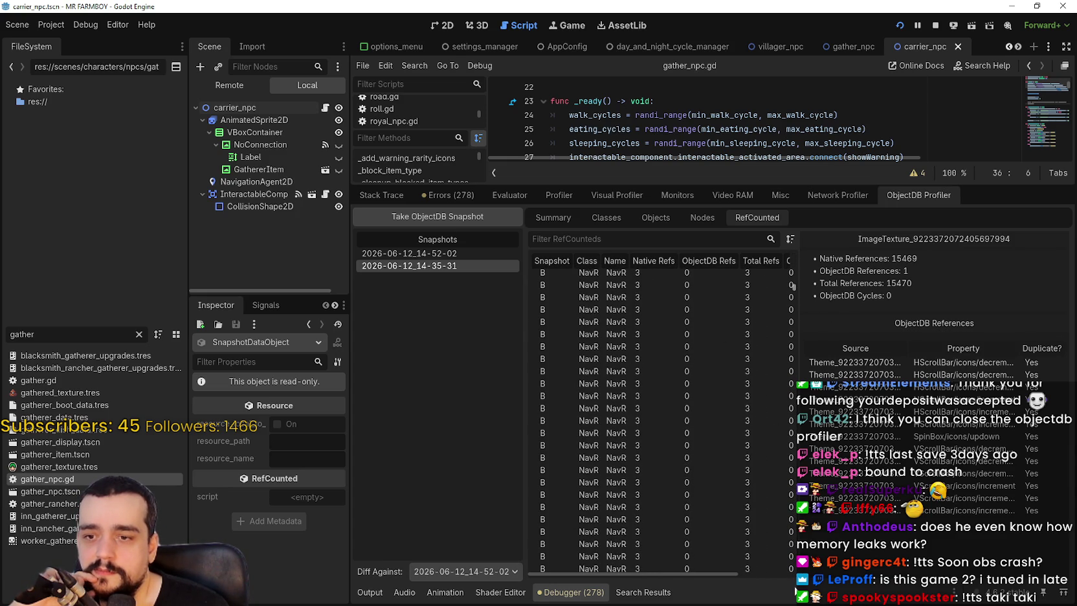
key(Home)
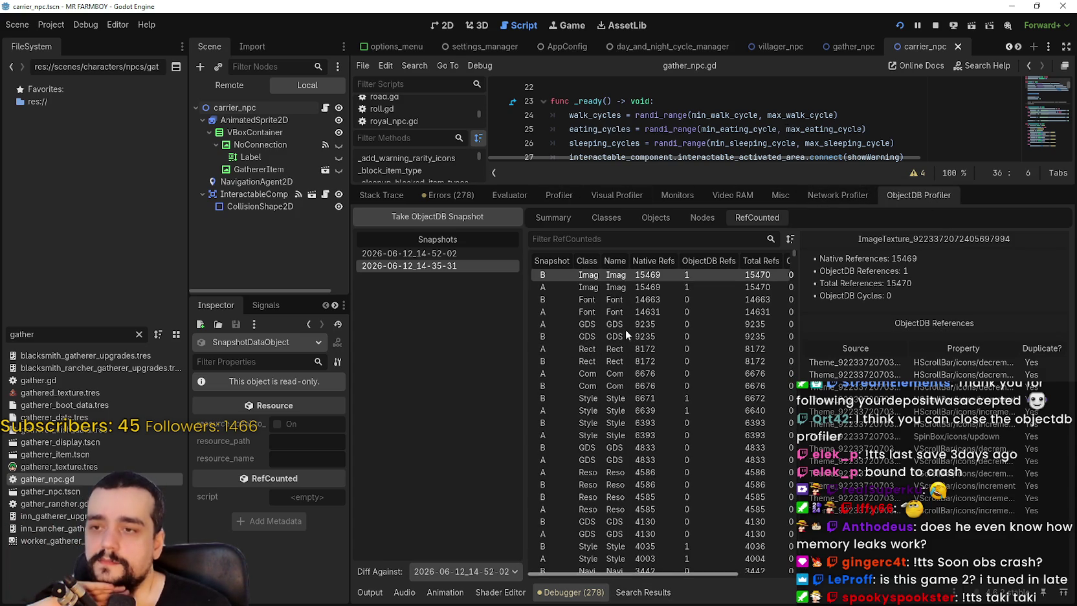
click(553, 218)
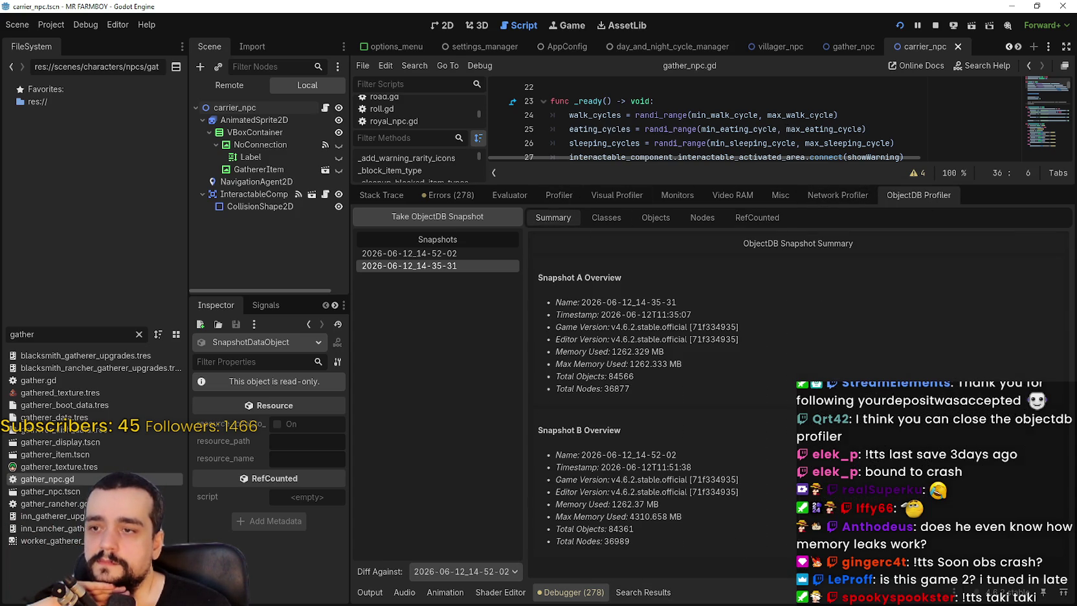
Check Godot's memory in Task Manager, then stop the running game
key(ctrl+shift+Escape)
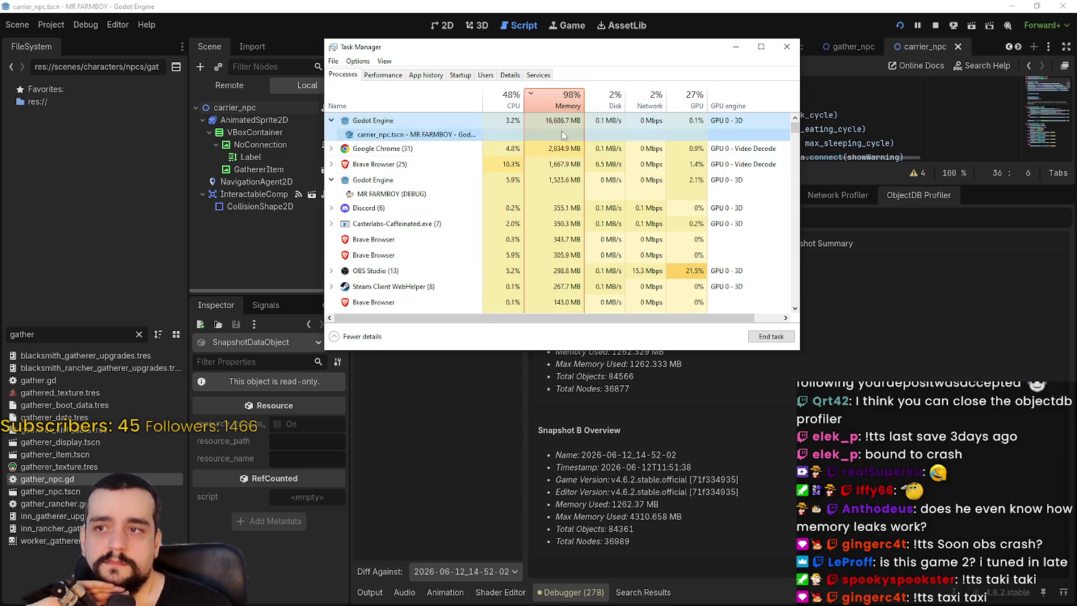
click(984, 191)
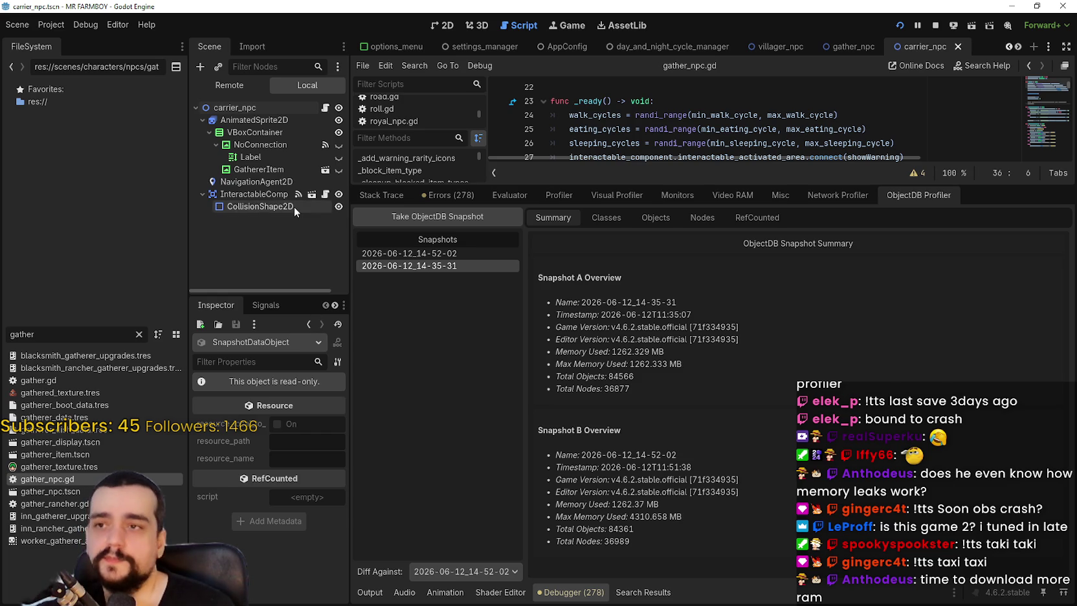
click(935, 25)
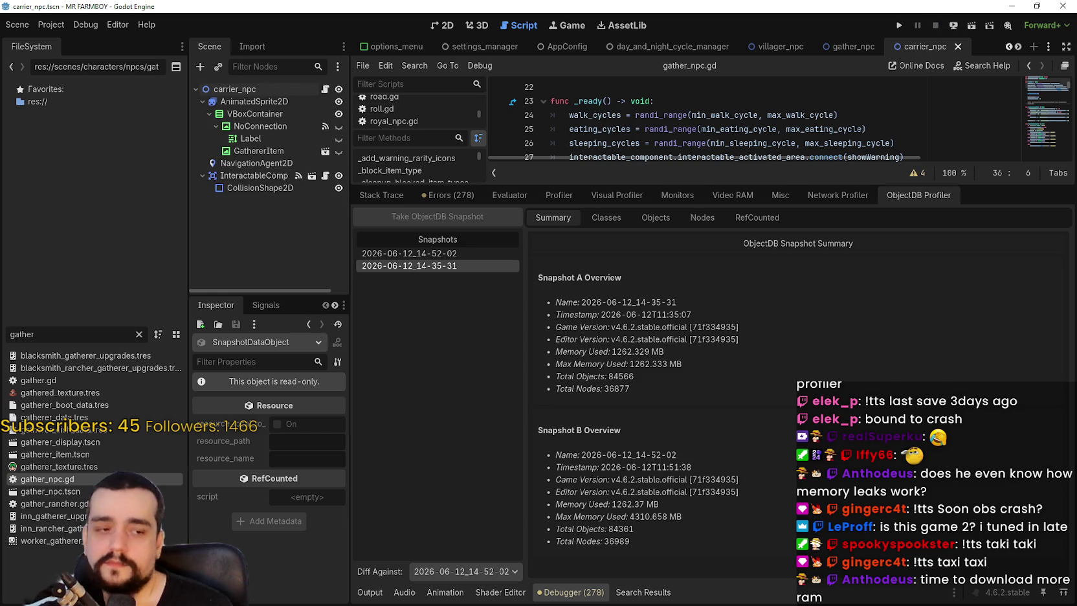
Watch Task Manager as the editor's memory falls to about 5,894 MB, moving the window aside
key(ctrl+shift+Escape)
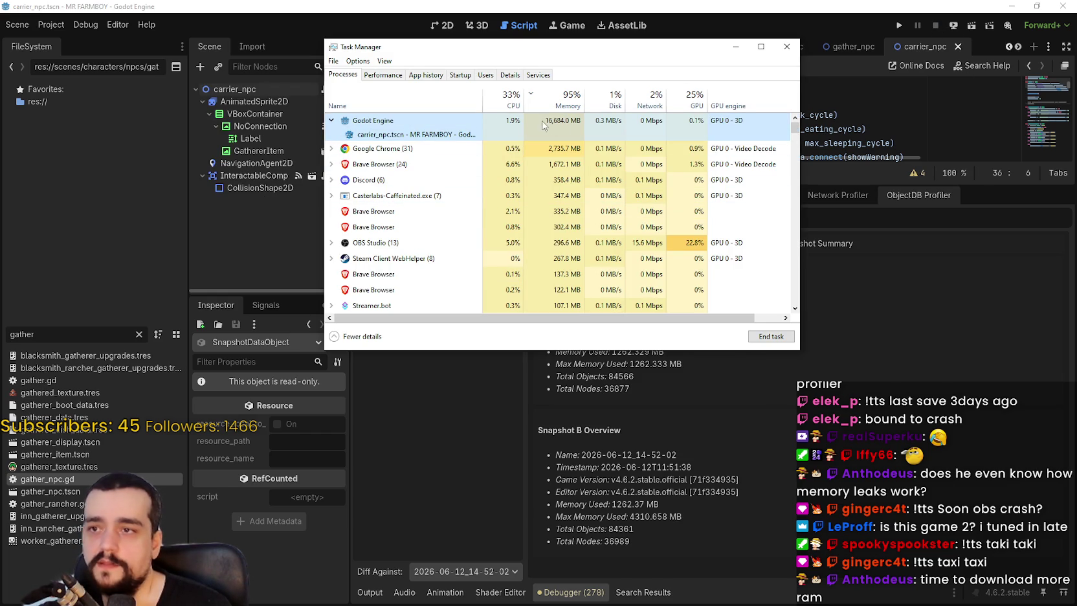
click(966, 114)
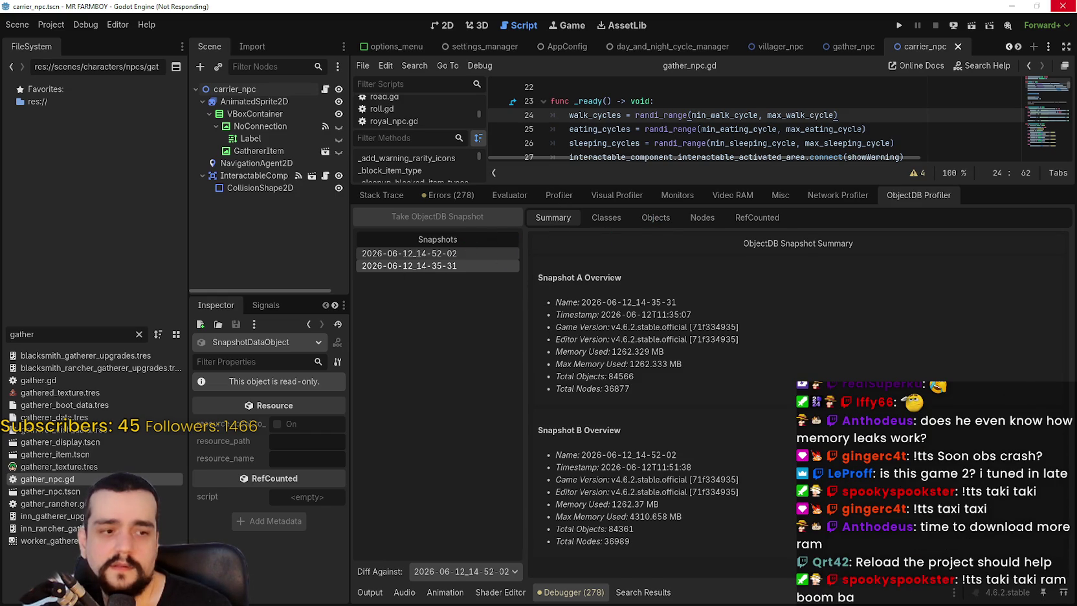
key(ctrl+shift+Escape)
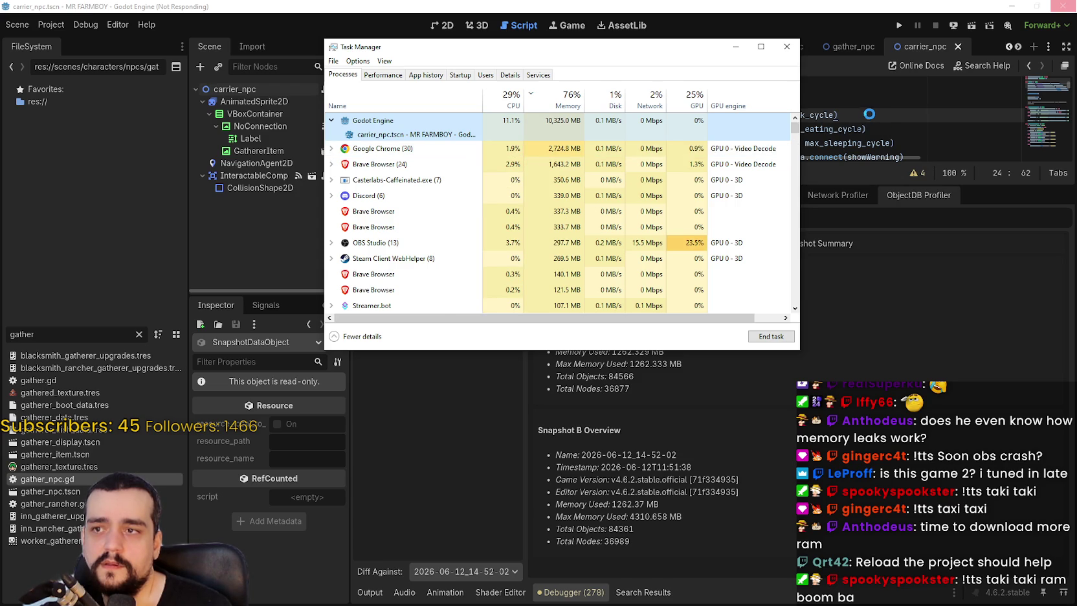
mouse_move(517, 51)
mouse_down()
mouse_move(671, 118)
mouse_move(641, 104)
mouse_up()
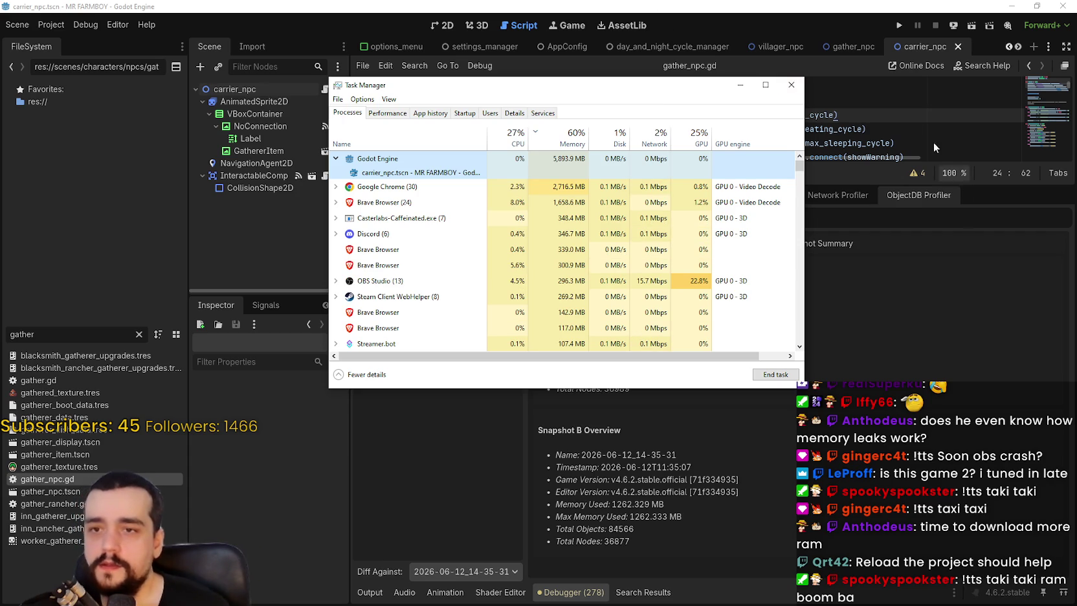
click(833, 206)
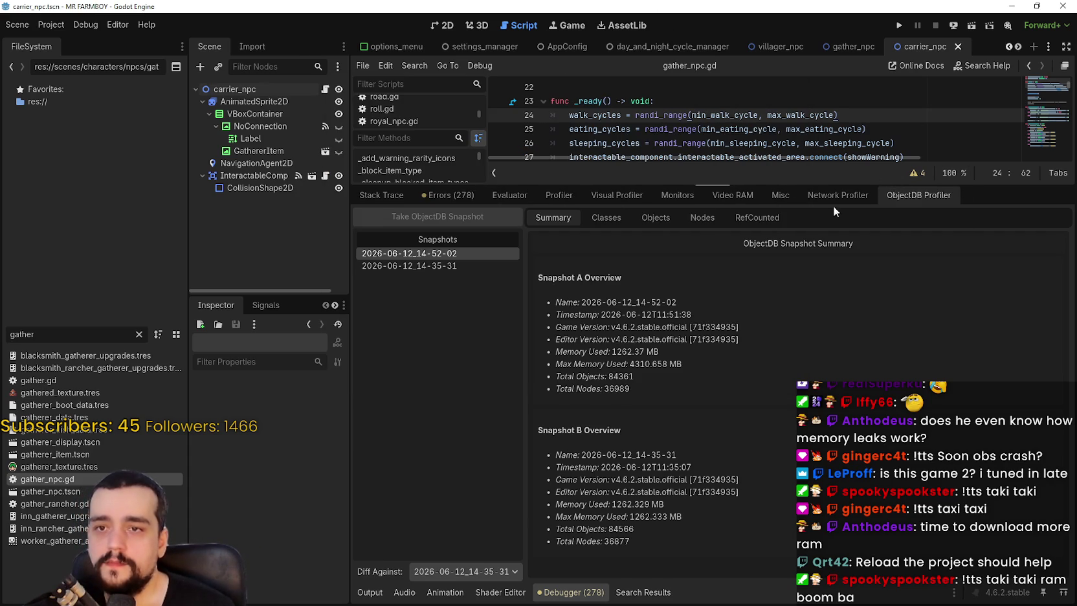
Show the Errors list, reload the current project, and check memory dropping to about 1.1 GB
click(438, 195)
click(52, 26)
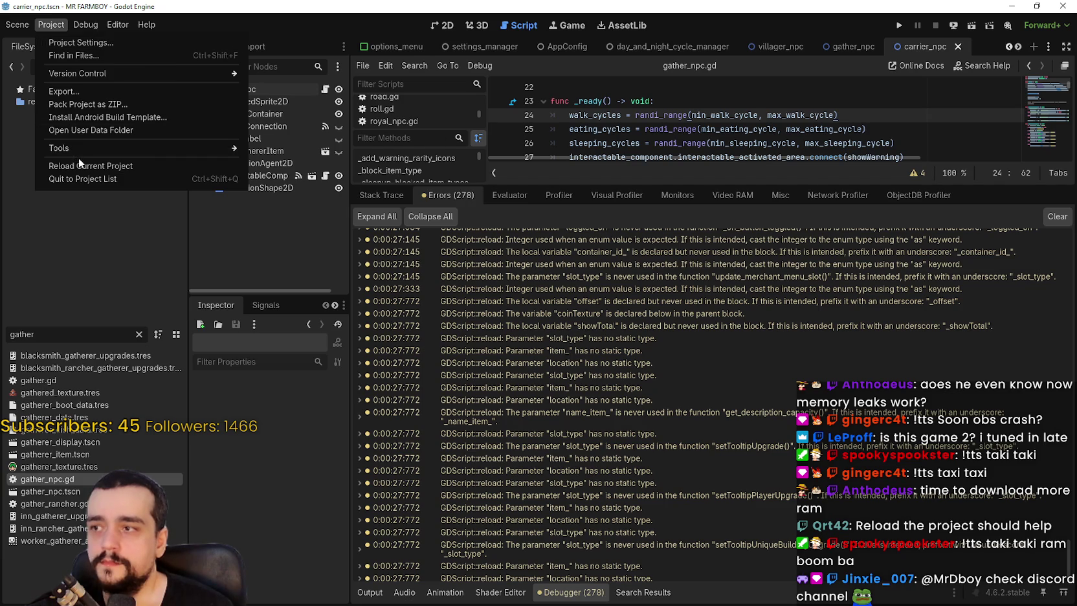
click(82, 164)
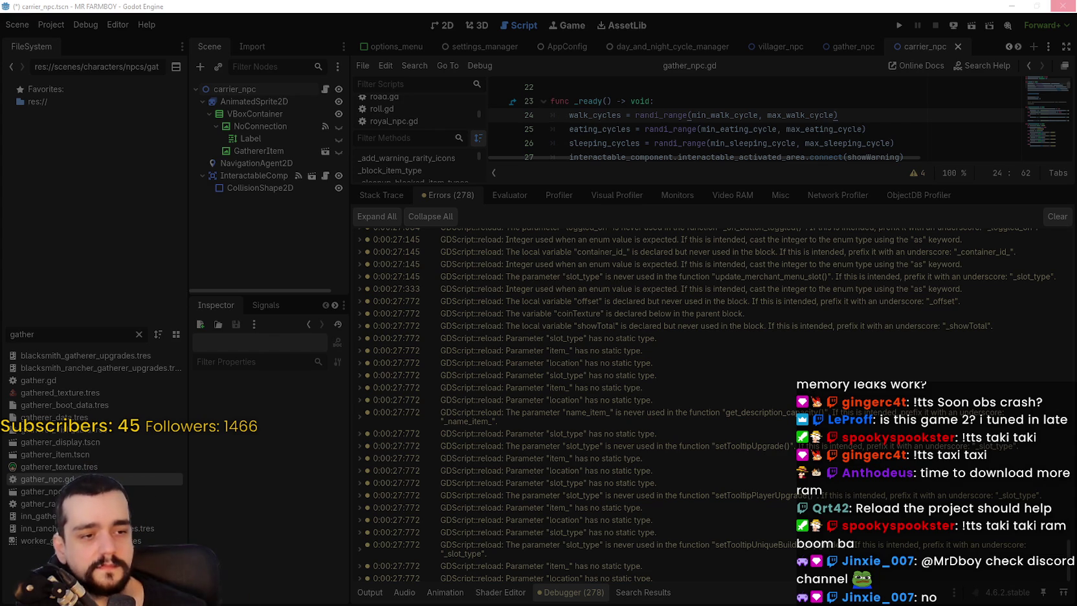
key(ctrl+shift+Escape)
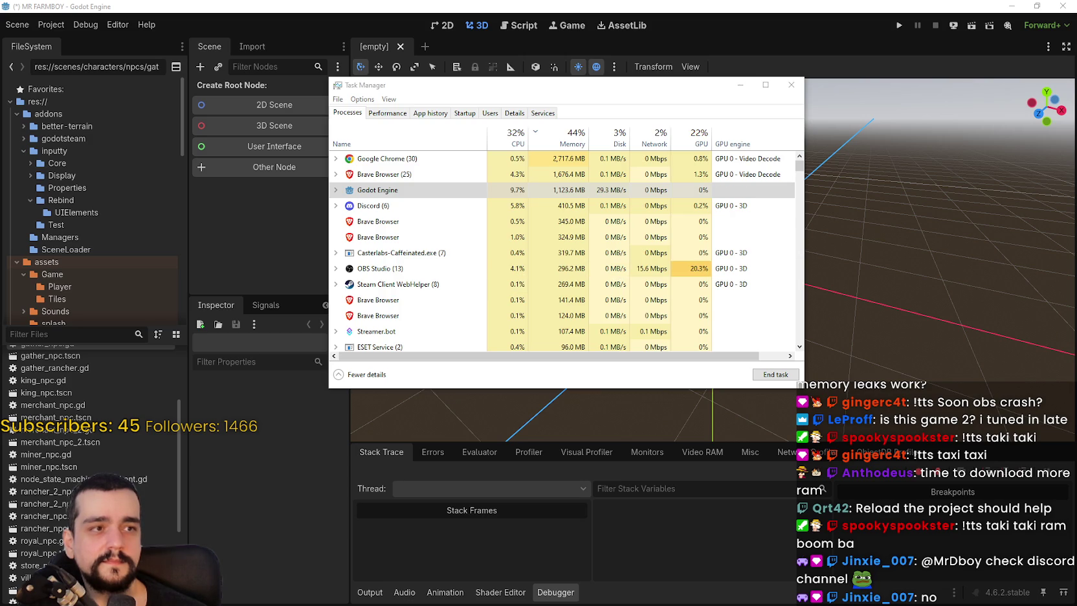
drag(753, 109, 532, 45)
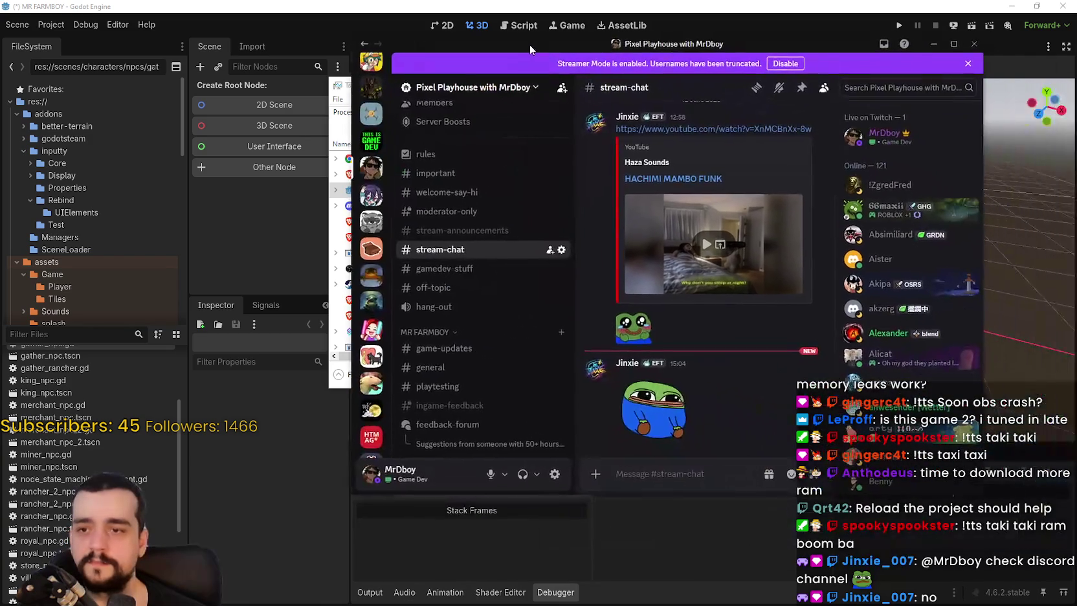
click(644, 417)
click(686, 265)
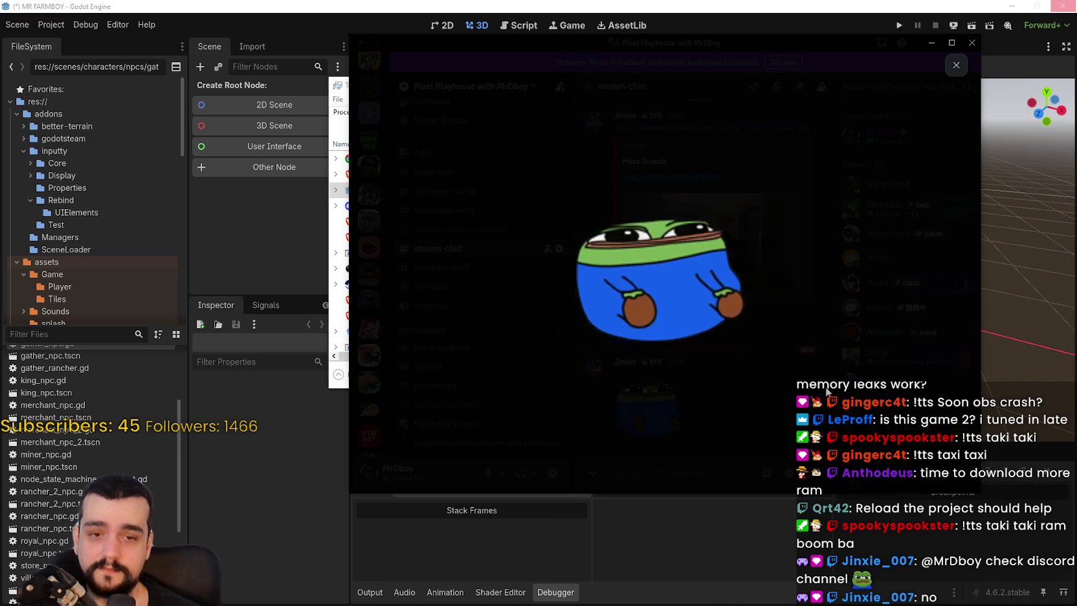
click(755, 386)
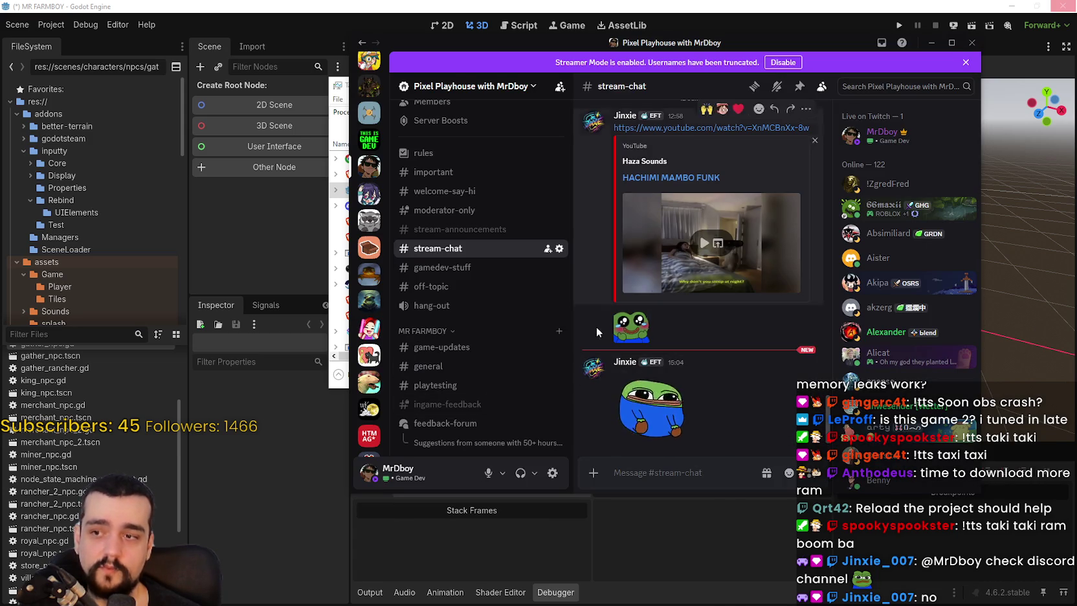
key(super+Down)
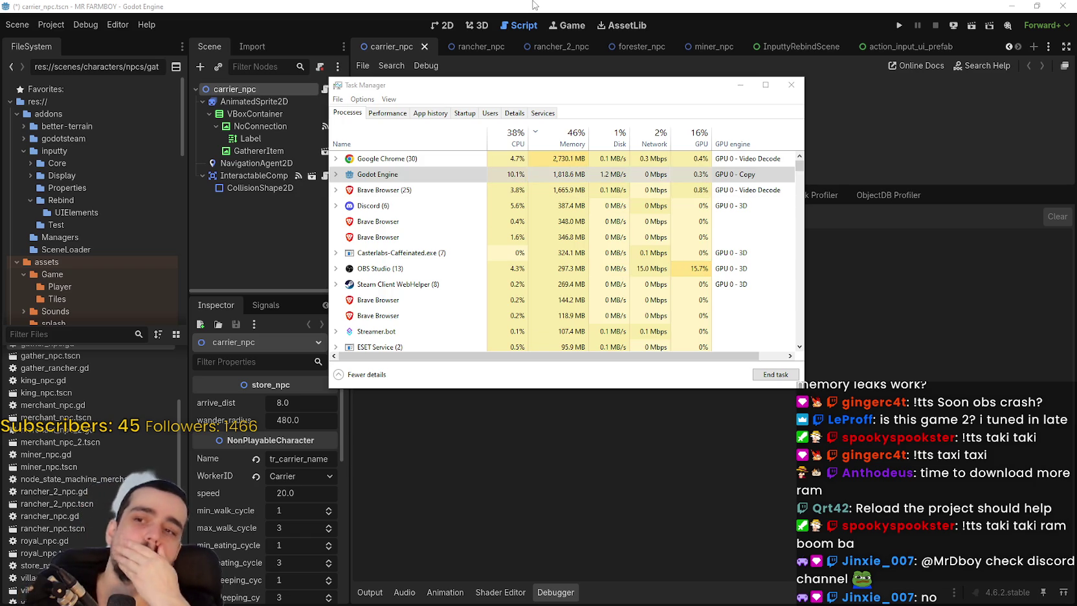
Enlarge the script view to review gather_npc.gd's _ready function, then show the Video RAM usage list
click(534, 5)
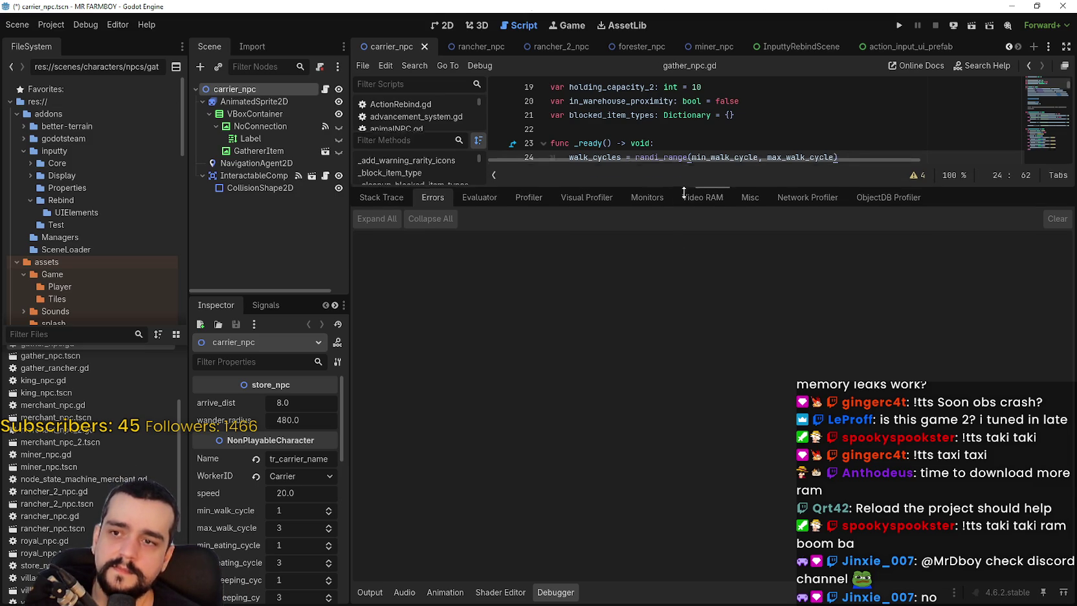
drag(685, 184, 685, 439)
click(668, 242)
drag(679, 226, 451, 141)
click(704, 283)
click(700, 255)
drag(700, 243, 465, 135)
click(686, 251)
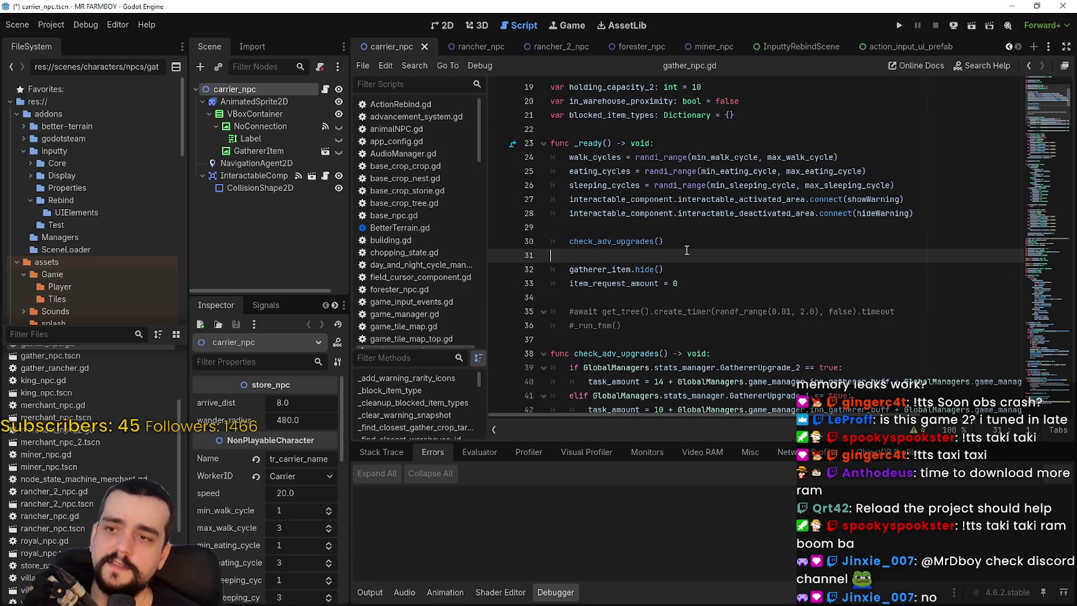
click(682, 453)
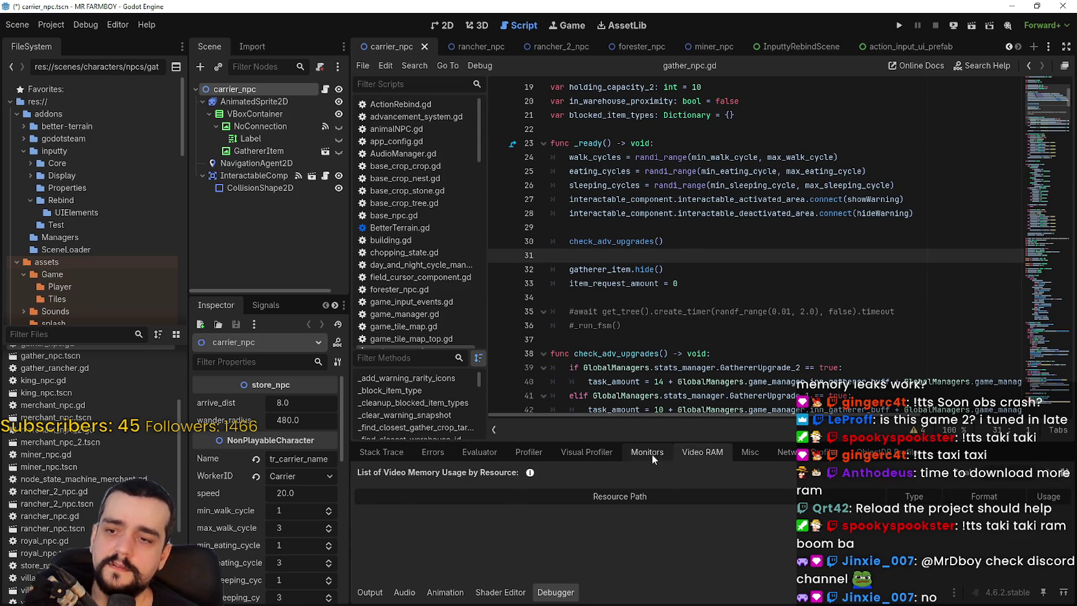
Graph the Static, Static Max, Msg Buf Max, Video Mem, Texture Mem and Buffer Mem monitors
click(652, 457)
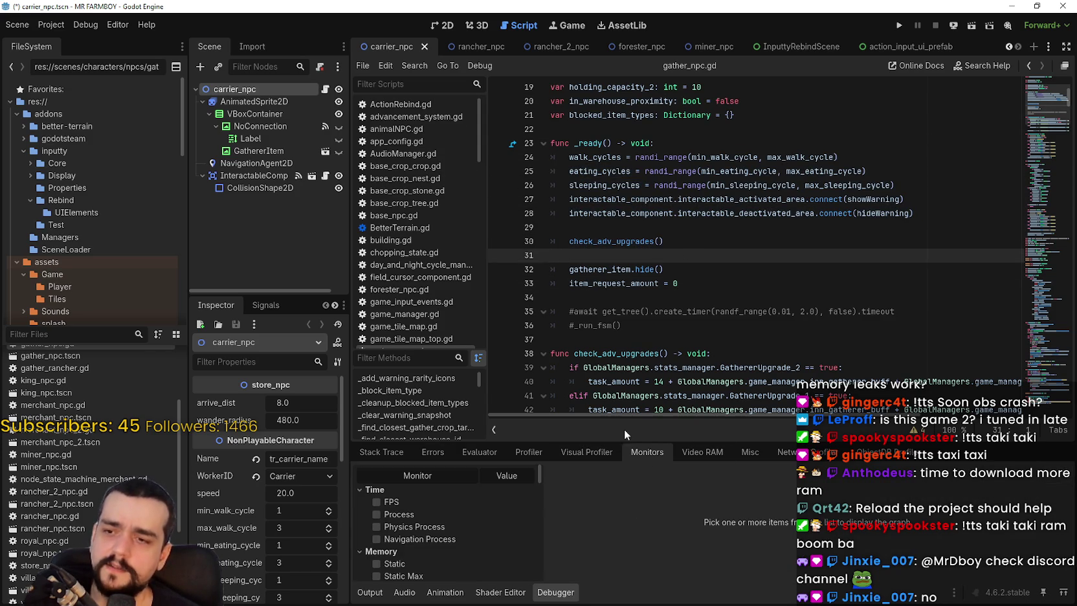
drag(624, 440, 624, 184)
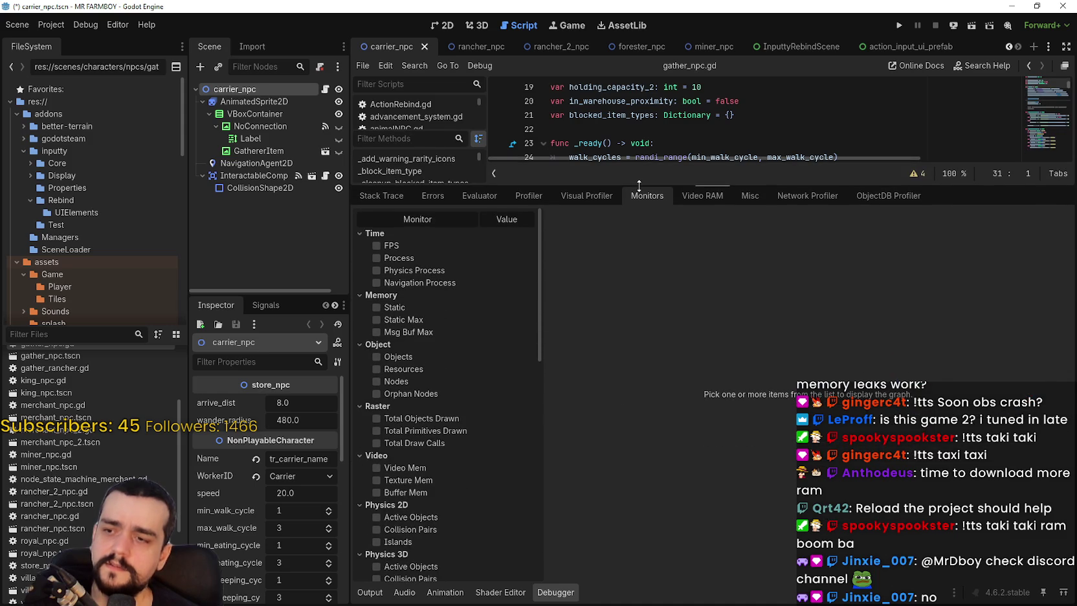
click(404, 307)
click(404, 319)
click(403, 332)
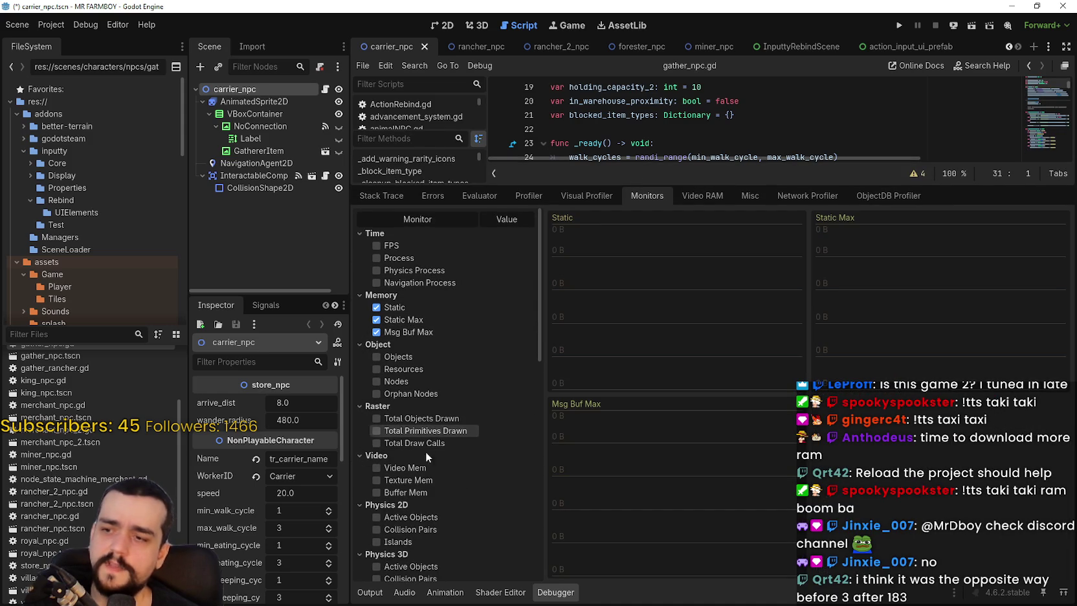
scroll(492, 441, down, 3)
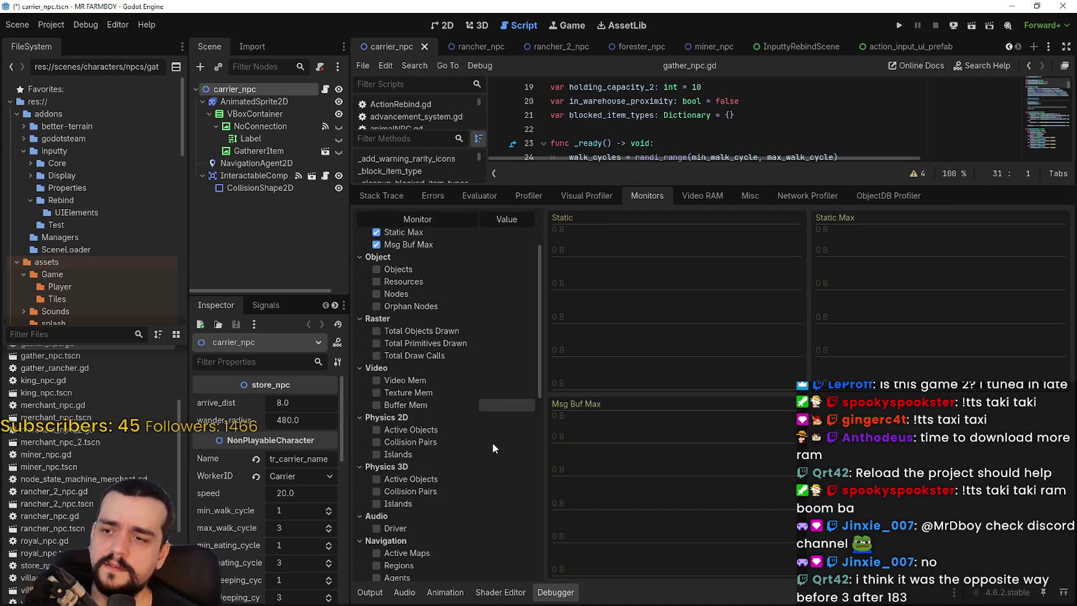
click(414, 380)
click(414, 392)
click(414, 404)
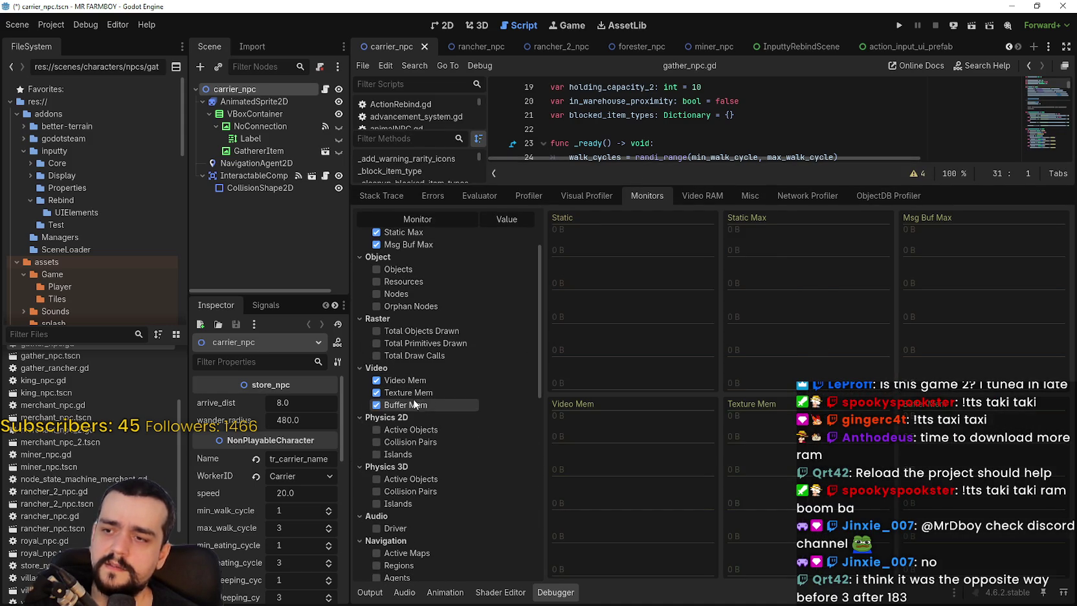
Shrink the debugger panel and save the scene and run the game
scroll(482, 505, down, 6)
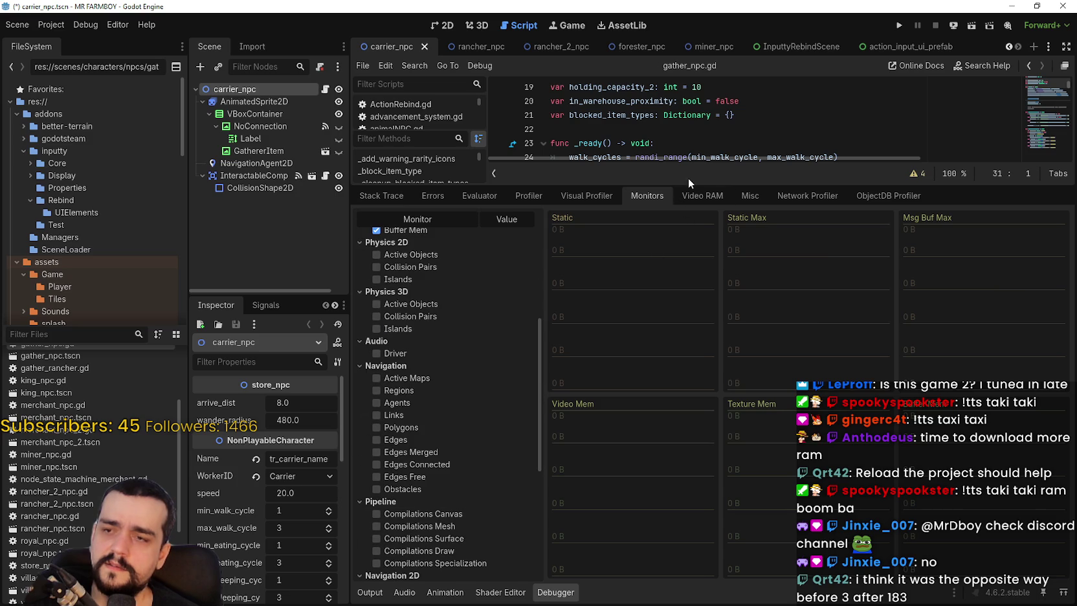
mouse_move(682, 182)
mouse_down()
mouse_move(690, 344)
mouse_move(731, 517)
mouse_up()
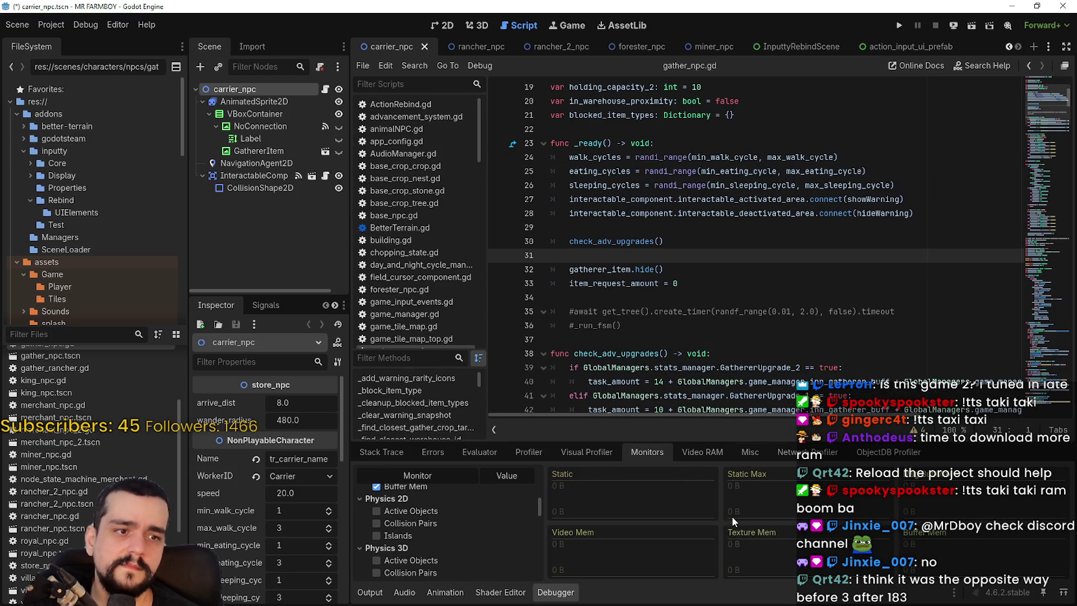
click(899, 25)
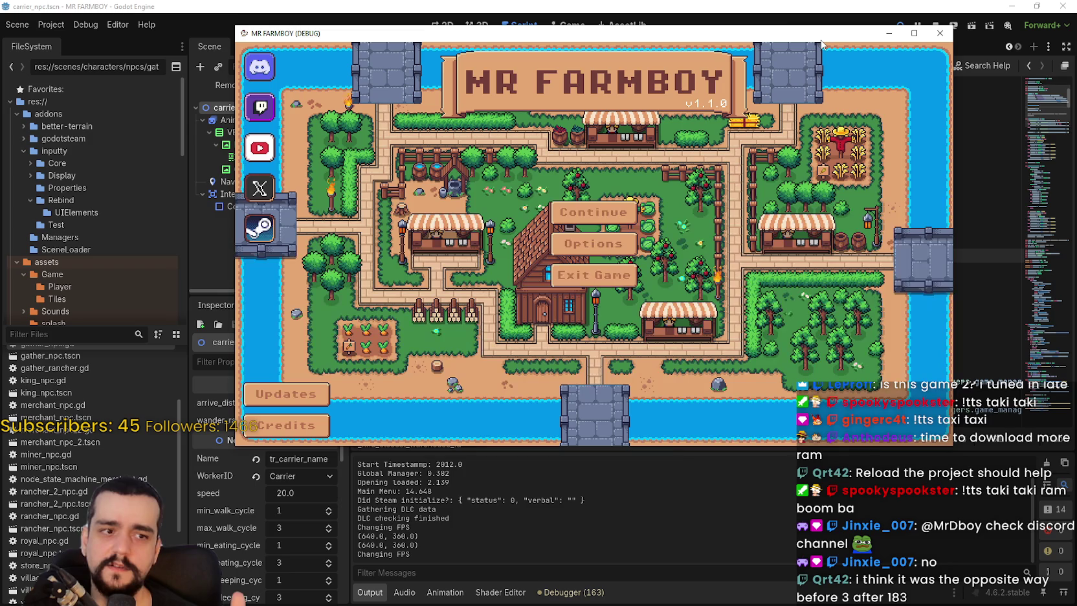
Load the Save 8 (Incremental) slot in the game and show the editor's performance monitors
click(594, 212)
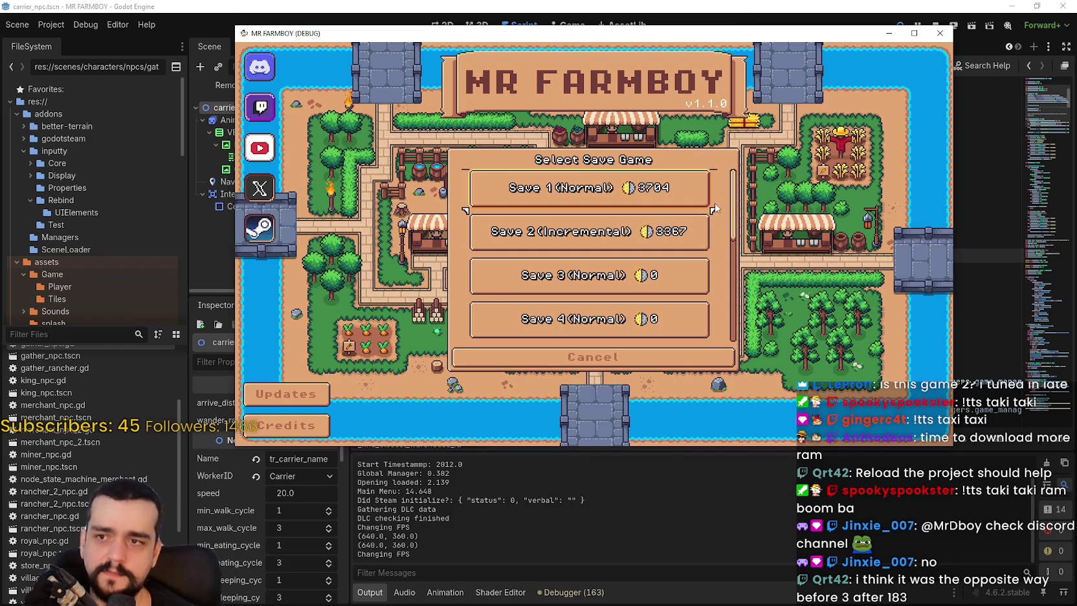
scroll(736, 202, down, 3)
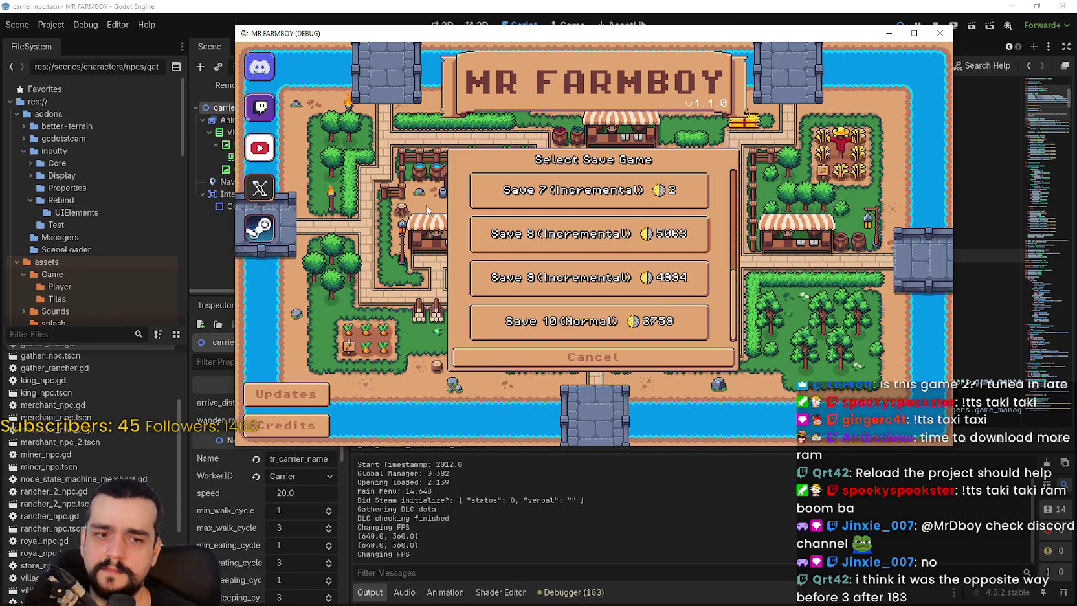
click(528, 244)
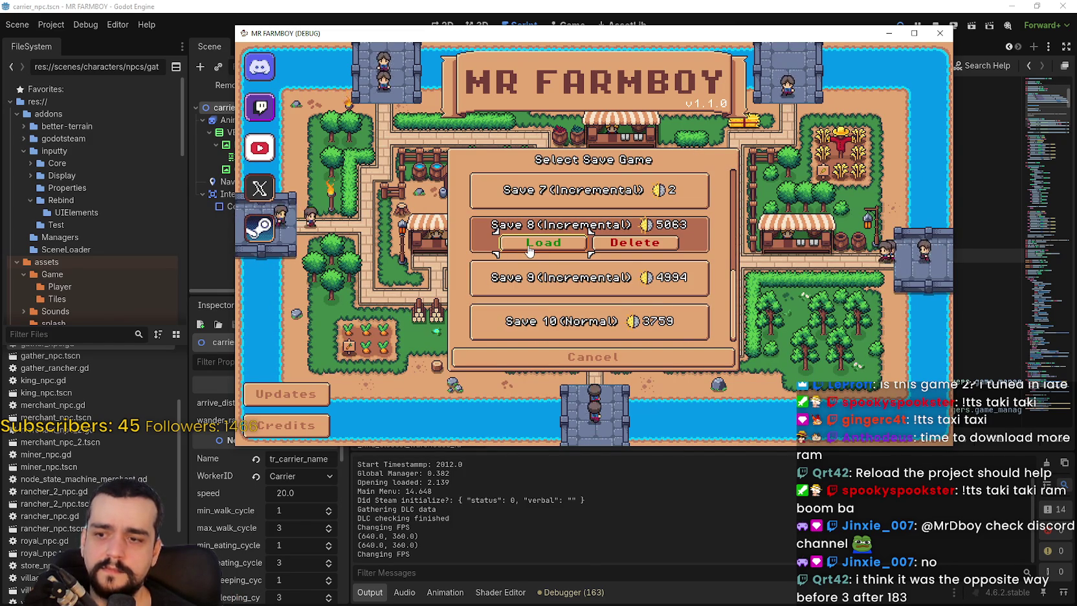
click(528, 250)
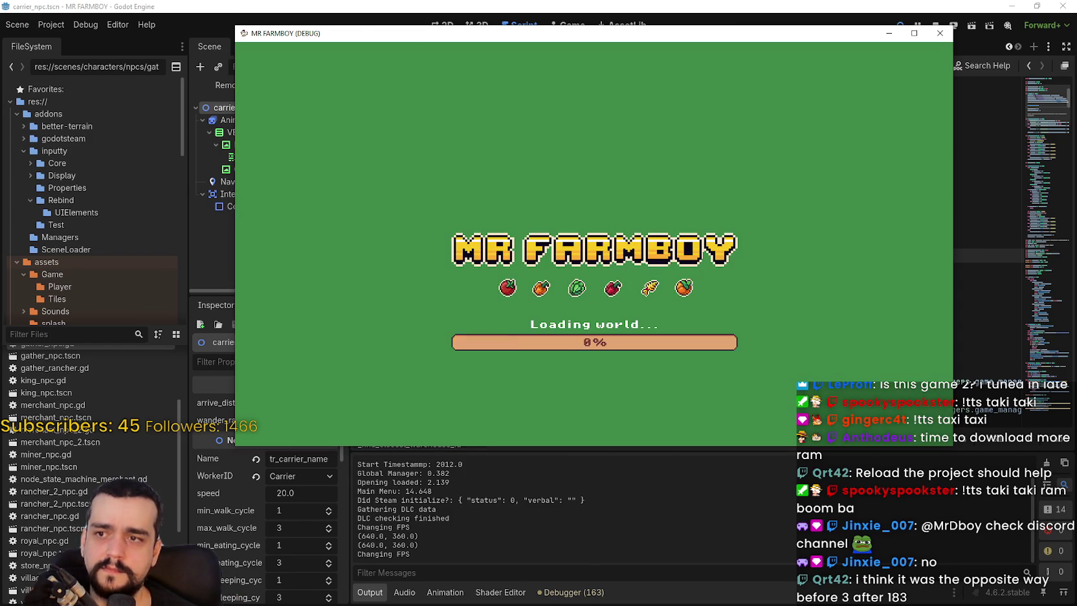
click(590, 593)
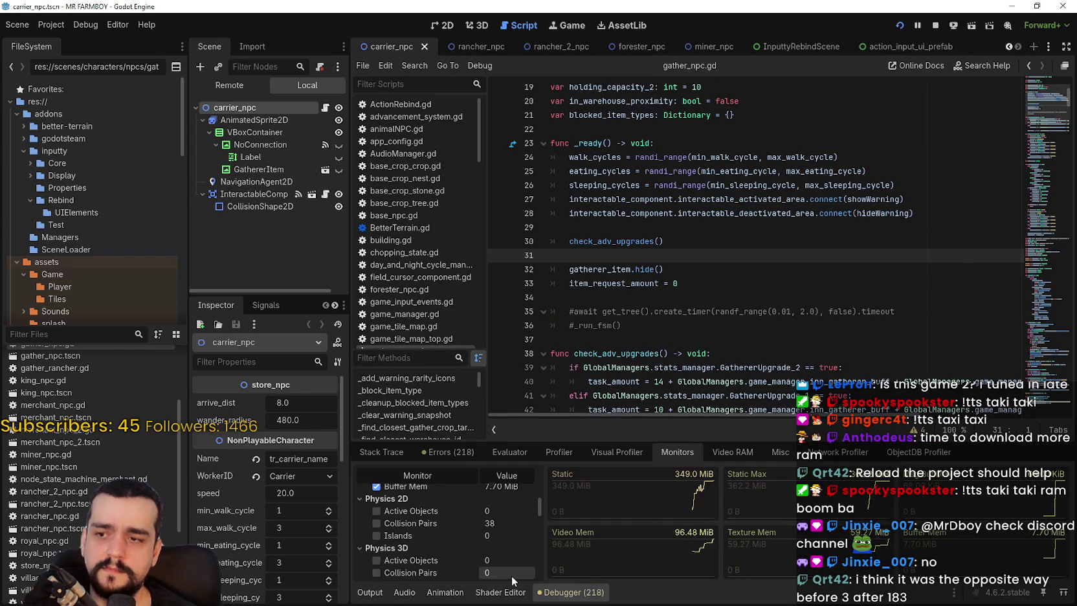
Follow the Memory monitors as static memory climbs toward 801 MiB
drag(544, 441, 543, 355)
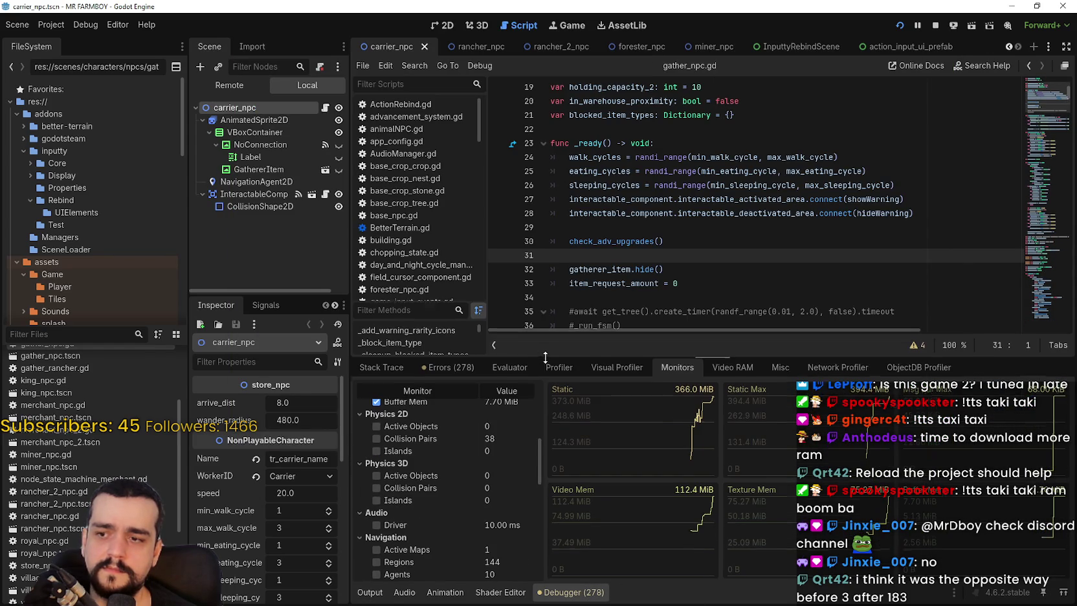
scroll(540, 424, up, 5)
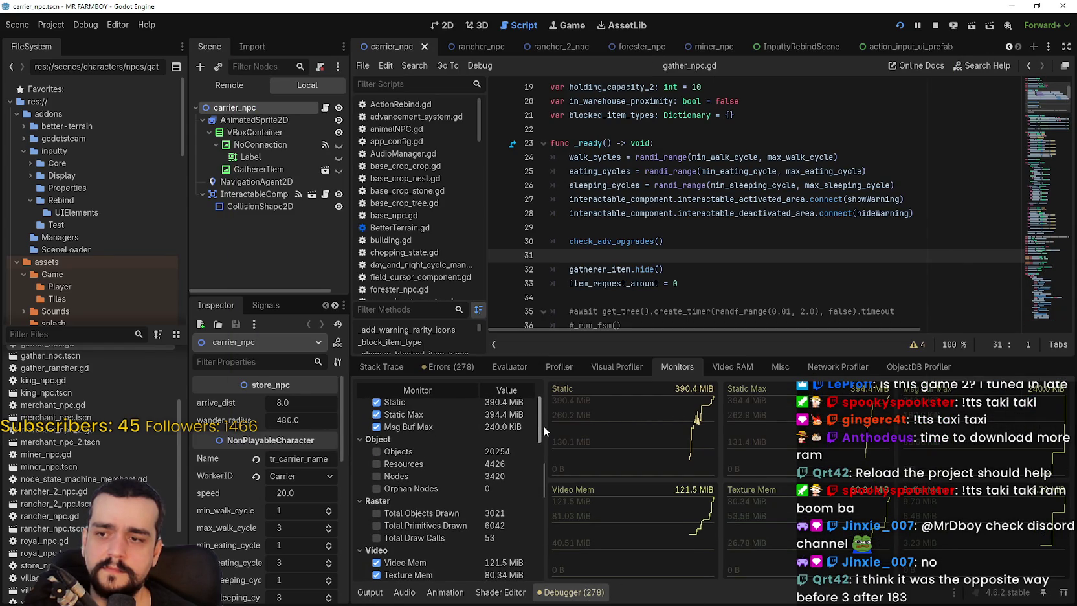
scroll(542, 425, down, 3)
scroll(548, 435, up, 5)
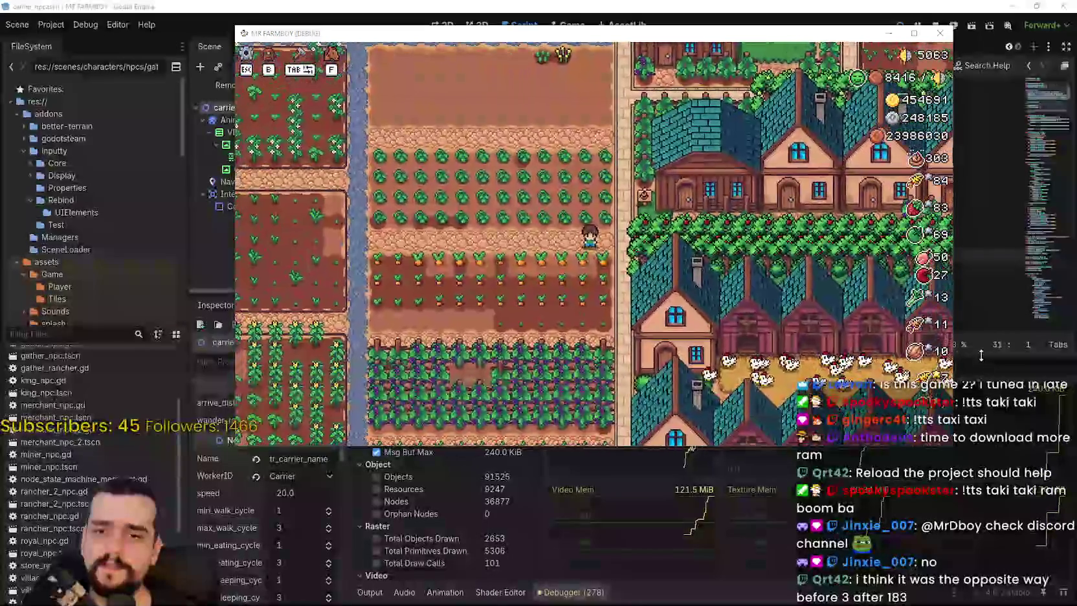
drag(981, 355, 981, 440)
Bring the game window forward, move it to the upper left, and open Task Manager
key(alt+Tab)
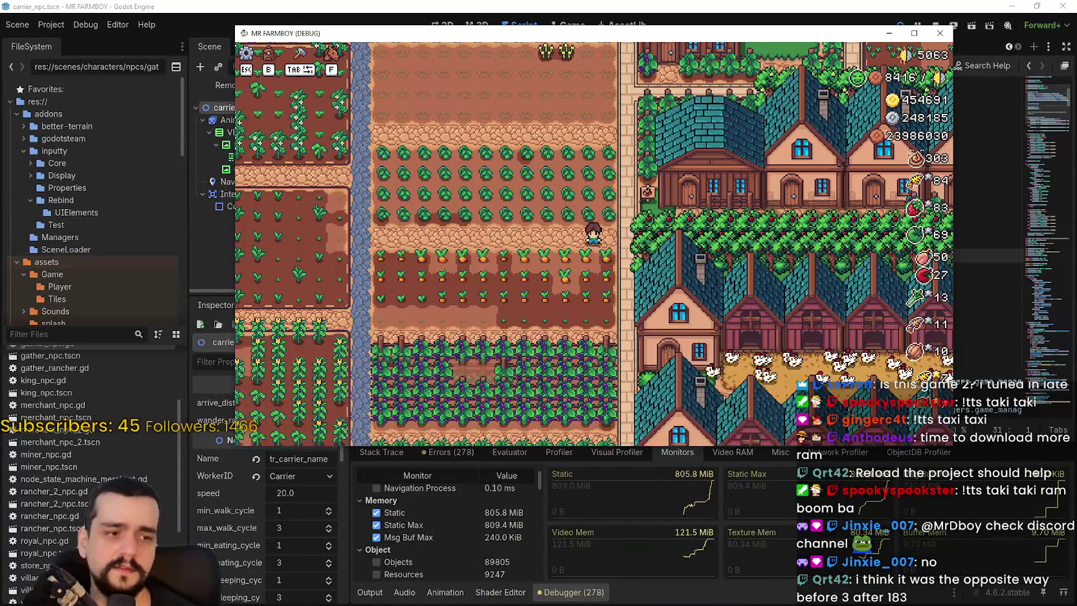
mouse_move(636, 35)
mouse_down()
mouse_move(446, 33)
mouse_move(427, 22)
mouse_up()
key(ctrl+shift+Escape)
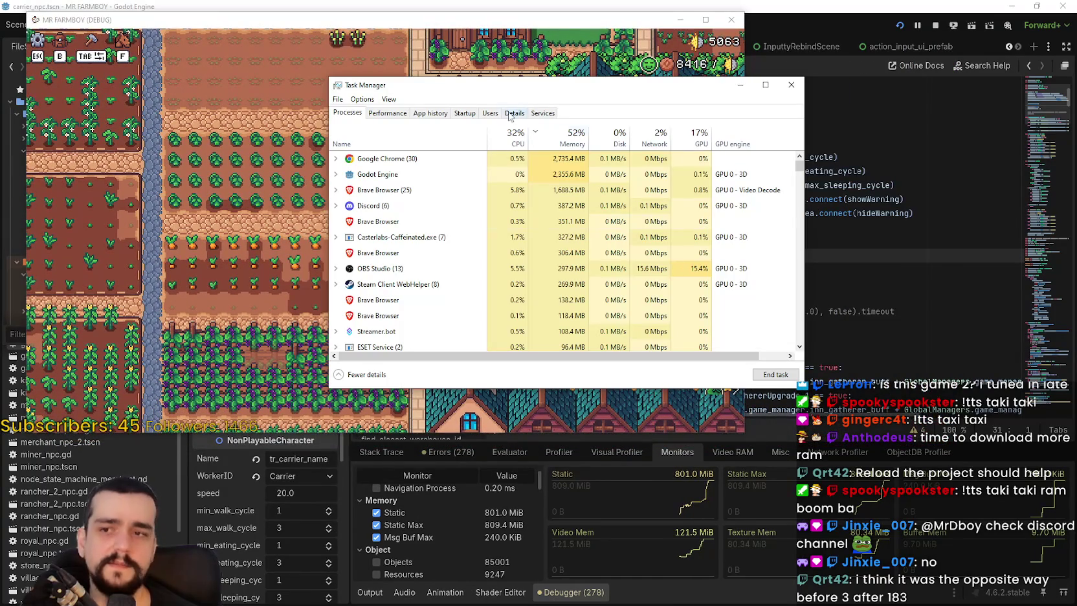
Dock Task Manager at the right beside the game, briefly pause and resume the game, then stop it
mouse_move(434, 97)
mouse_down()
mouse_move(833, 115)
mouse_move(843, 83)
mouse_up()
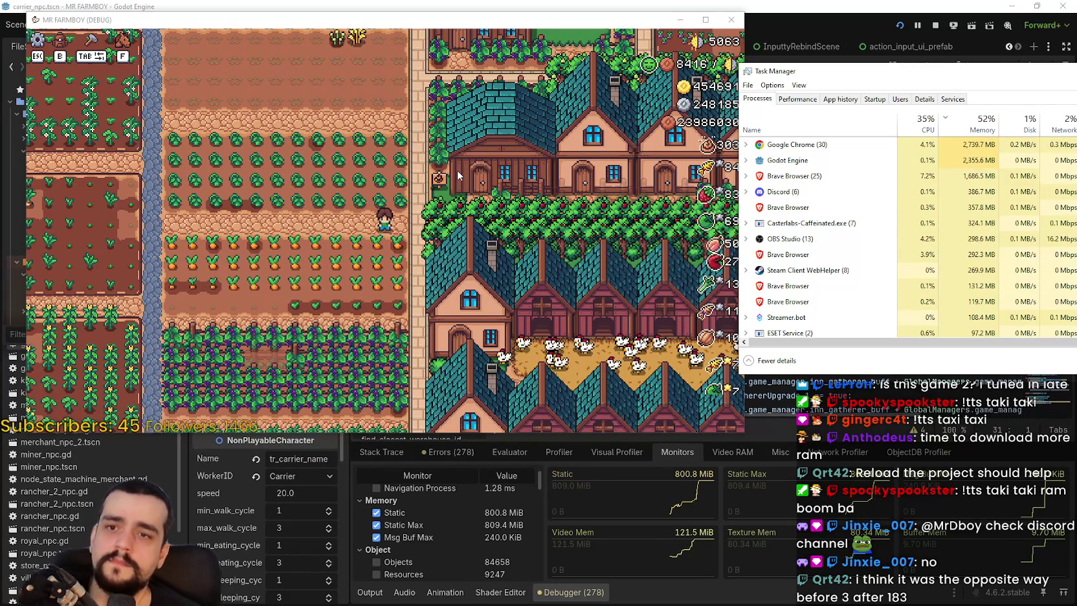
key(alt+F4)
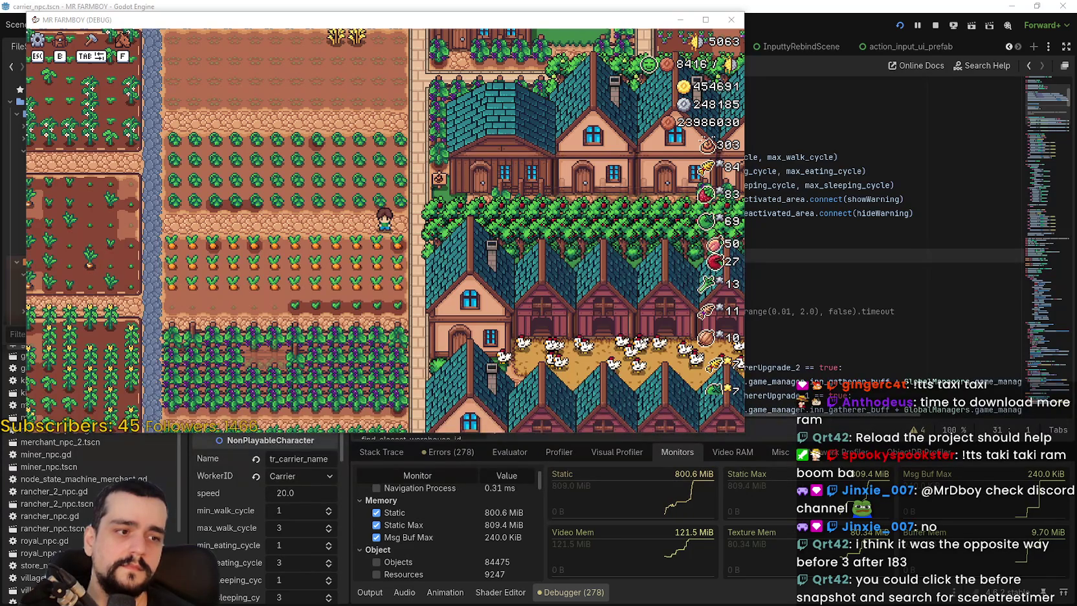
key(ctrl+shift+Escape)
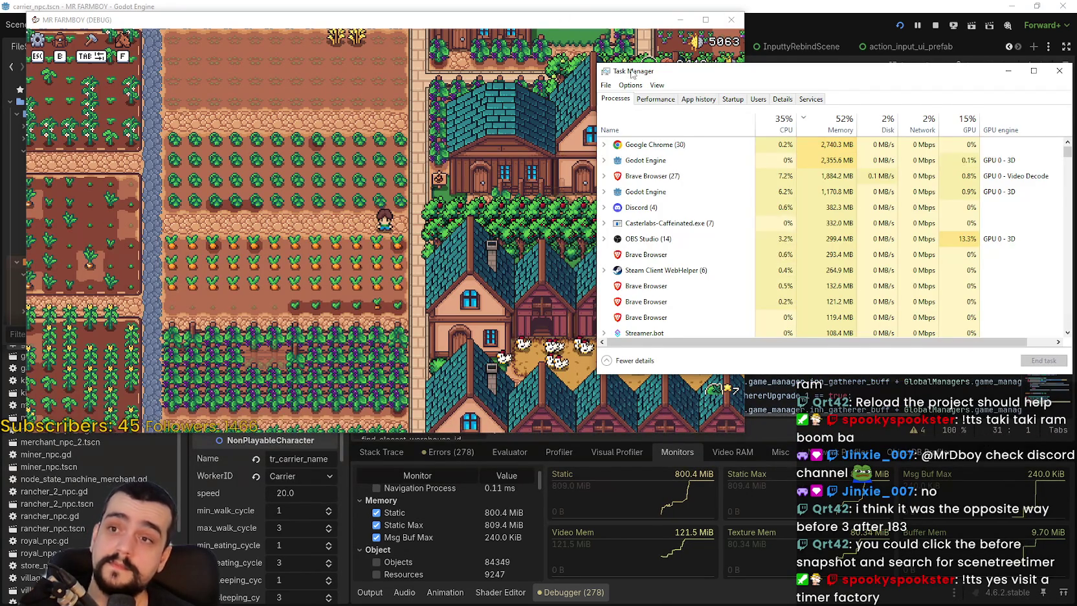
mouse_move(630, 73)
mouse_down()
mouse_move(1015, 77)
mouse_move(978, 69)
mouse_up()
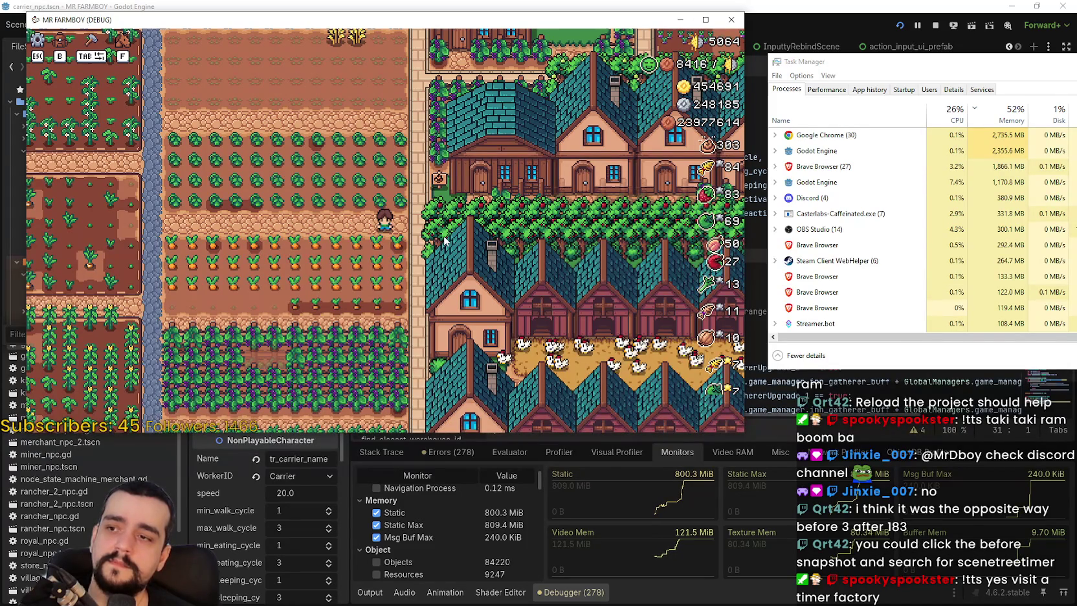
key(Escape)
key(Escape)
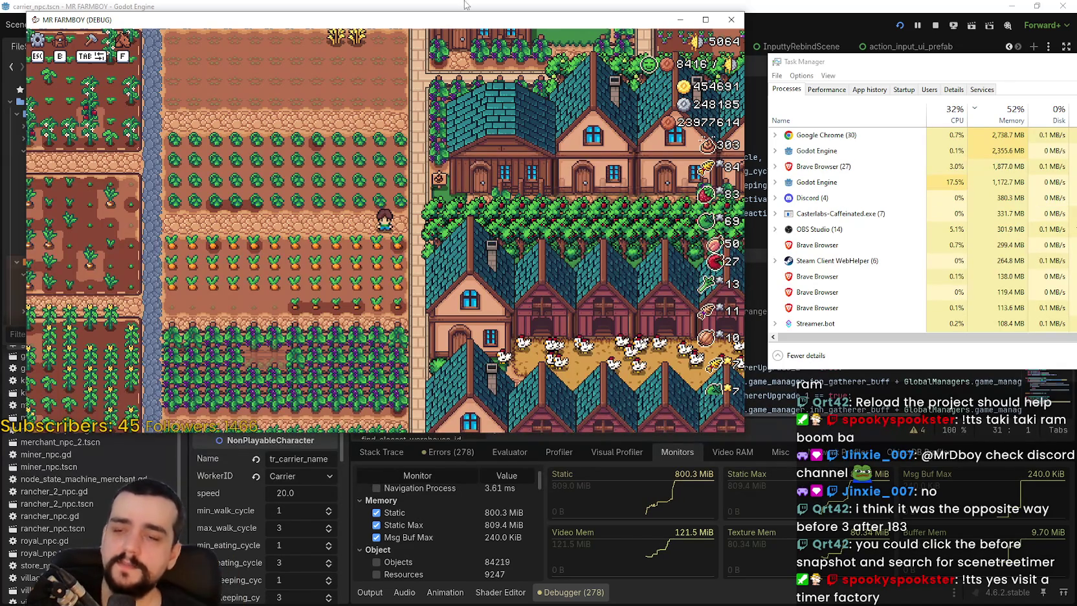
click(937, 25)
Switch to the Third_Map scene and open the Game node's script
key(Down)
key(Down)
key(Down)
scroll(900, 96, up, 2)
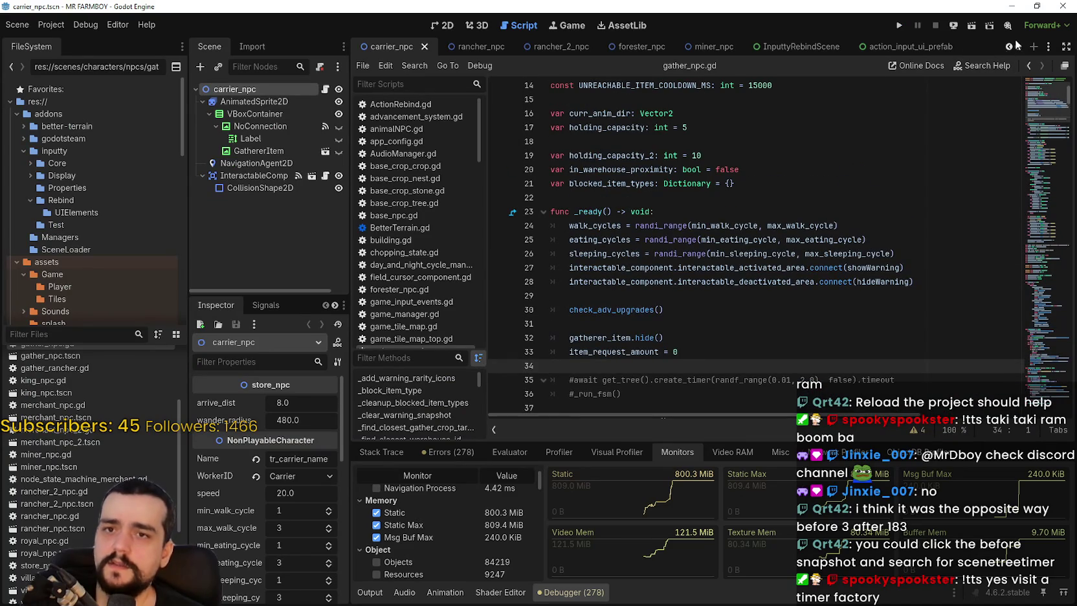
scroll(1007, 42, up, 7)
scroll(1007, 41, up, 1)
click(530, 46)
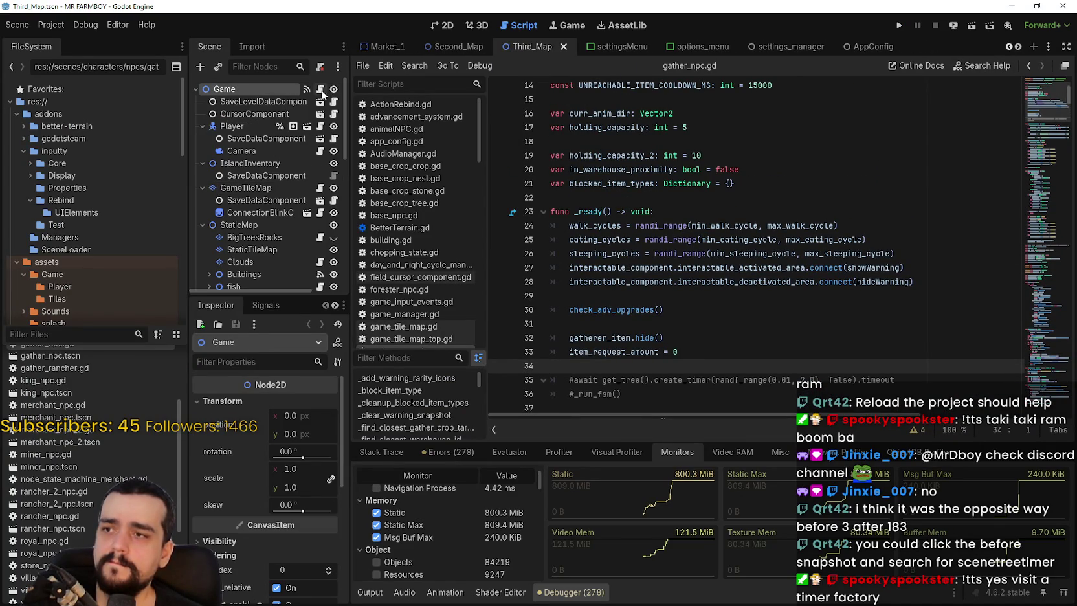
click(320, 90)
Uncomment the _process function lines (105–109) that print delta with Ctrl+K
scroll(709, 279, down, 19)
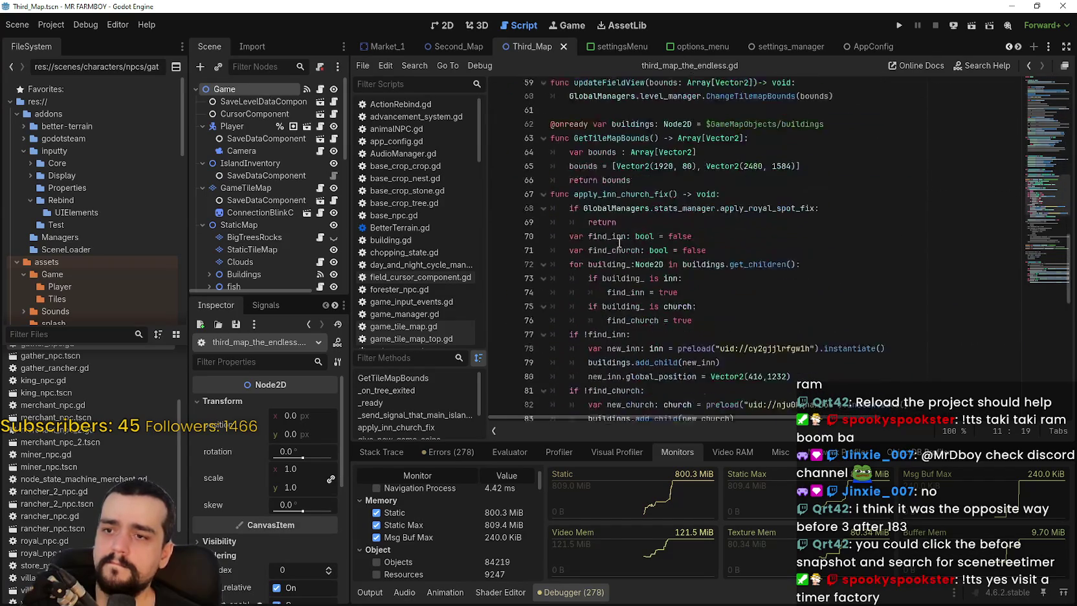
scroll(619, 243, down, 11)
click(614, 191)
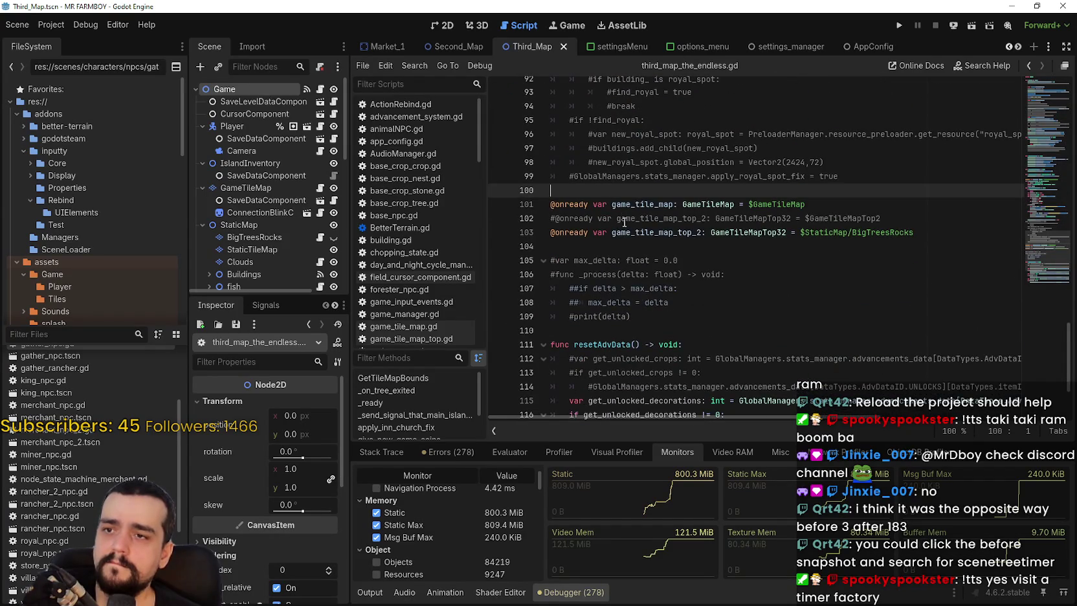
scroll(617, 201, down, 2)
drag(630, 232, 542, 189)
key(ctrl+k)
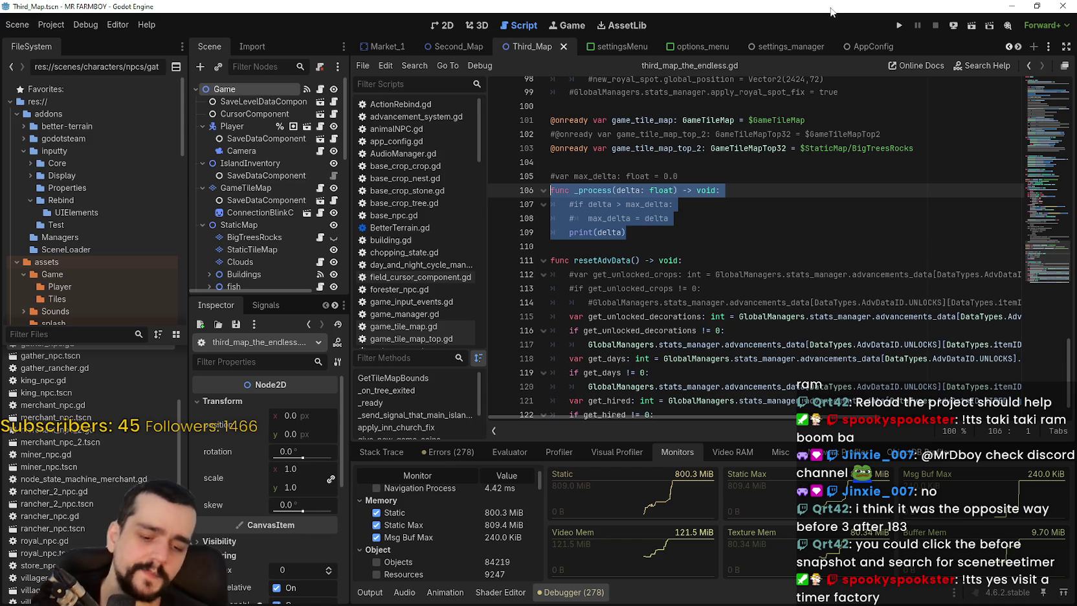
Replace the three old _process lines with a print line autocompleted to SceneTreeTimer
click(649, 232)
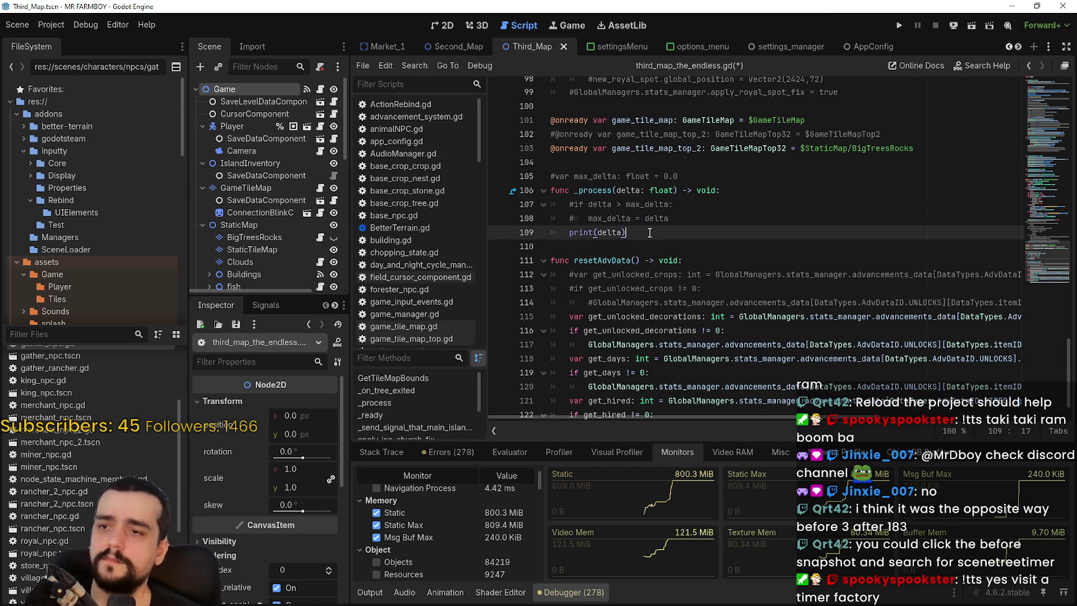
mouse_move(673, 231)
mouse_down()
mouse_move(556, 193)
mouse_move(565, 204)
mouse_up()
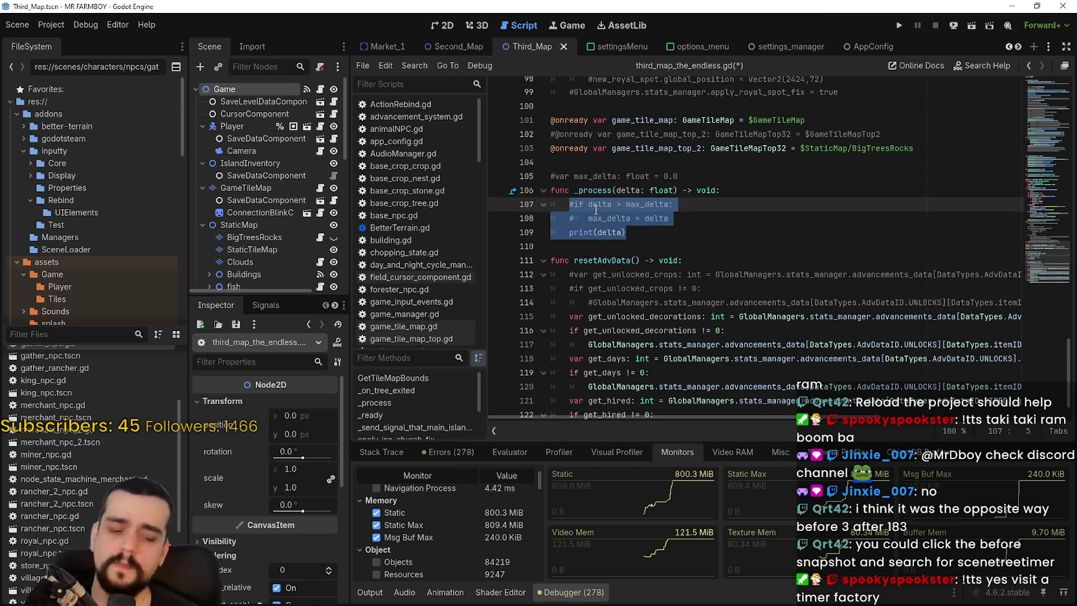
key(Delete)
key(Return)
text(print(s)
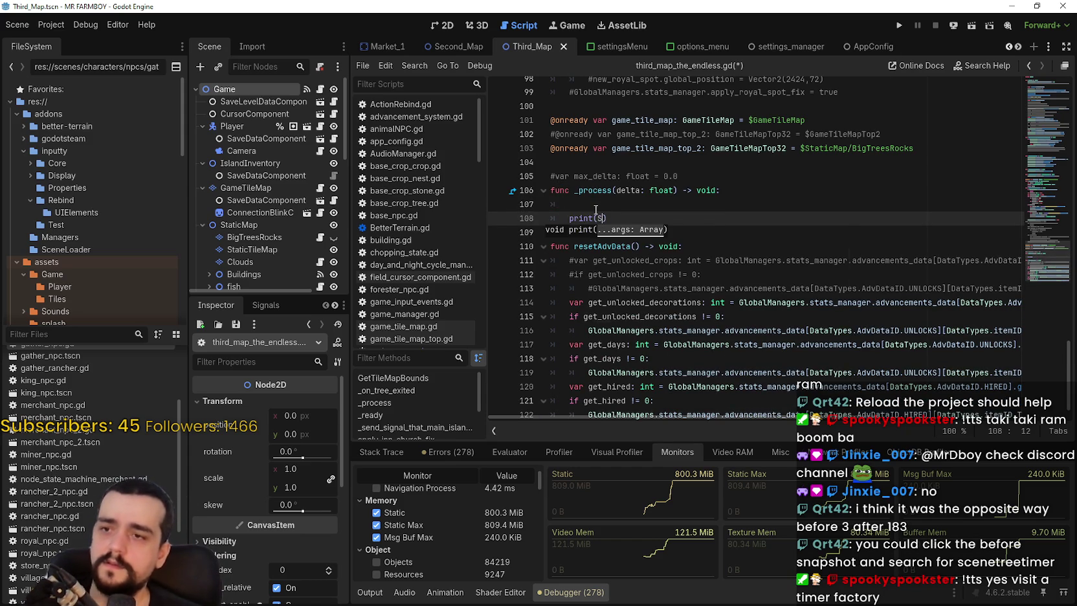
text(ceneTree)
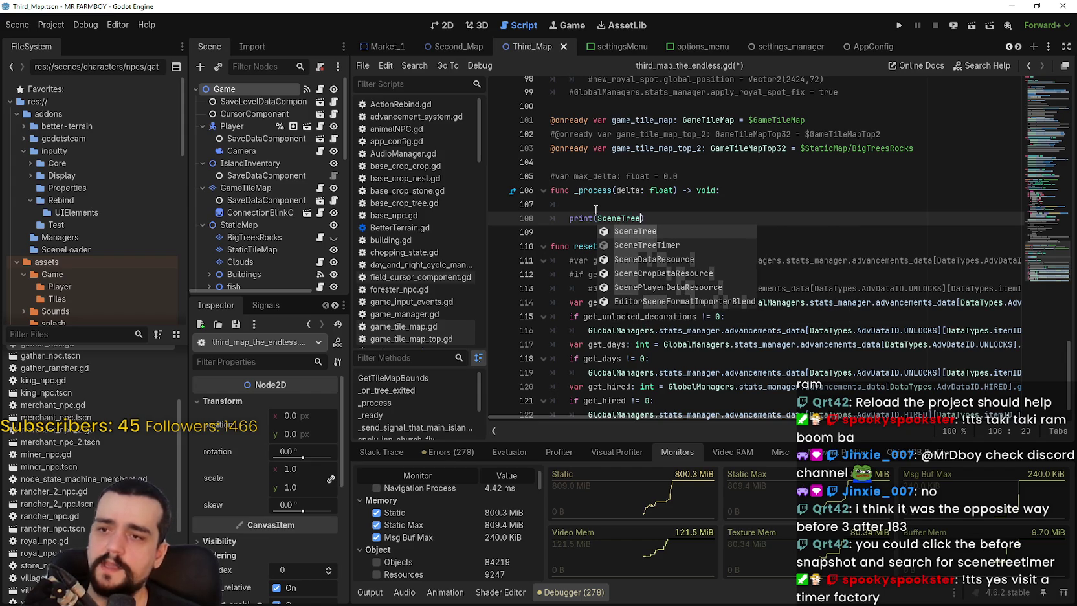
scroll(595, 209, up, 1)
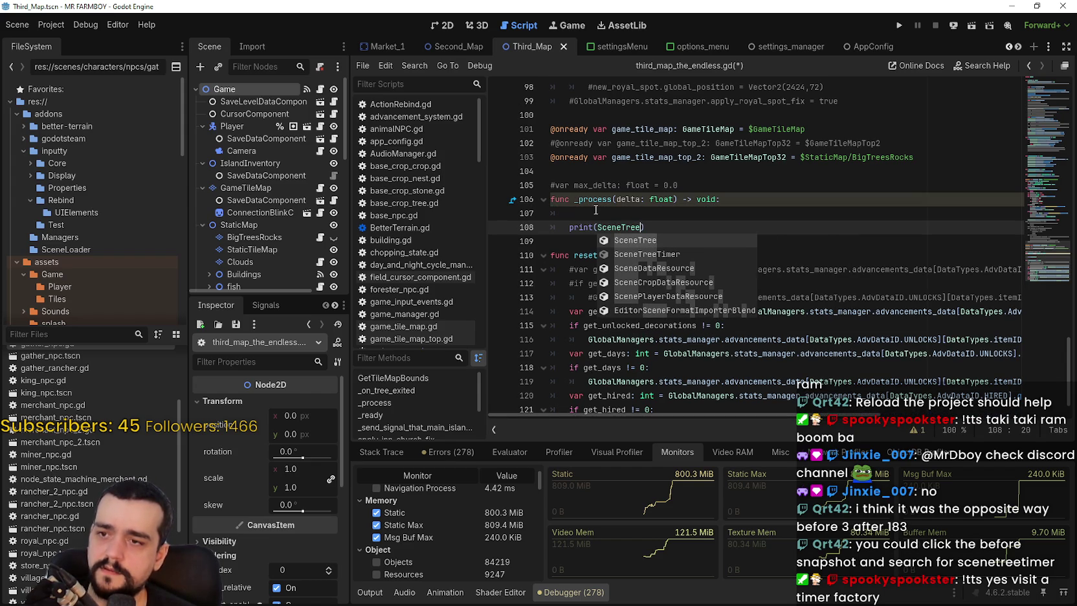
key(Down)
key(Return)
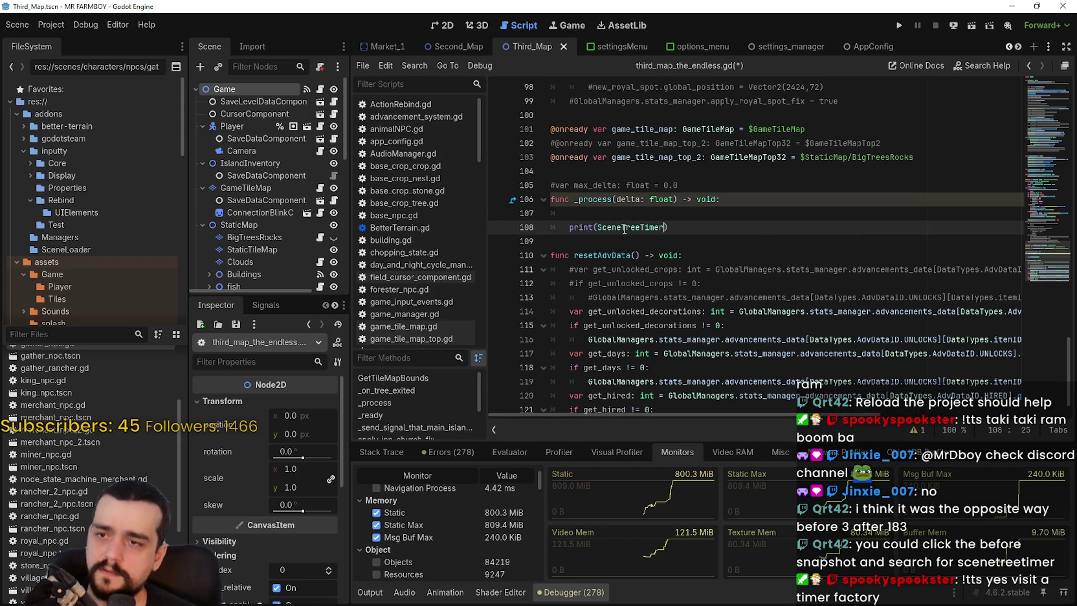
Change the print argument to SceneTree. and browse its member suggestions, leaving it unfinished
mouse_move(623, 228)
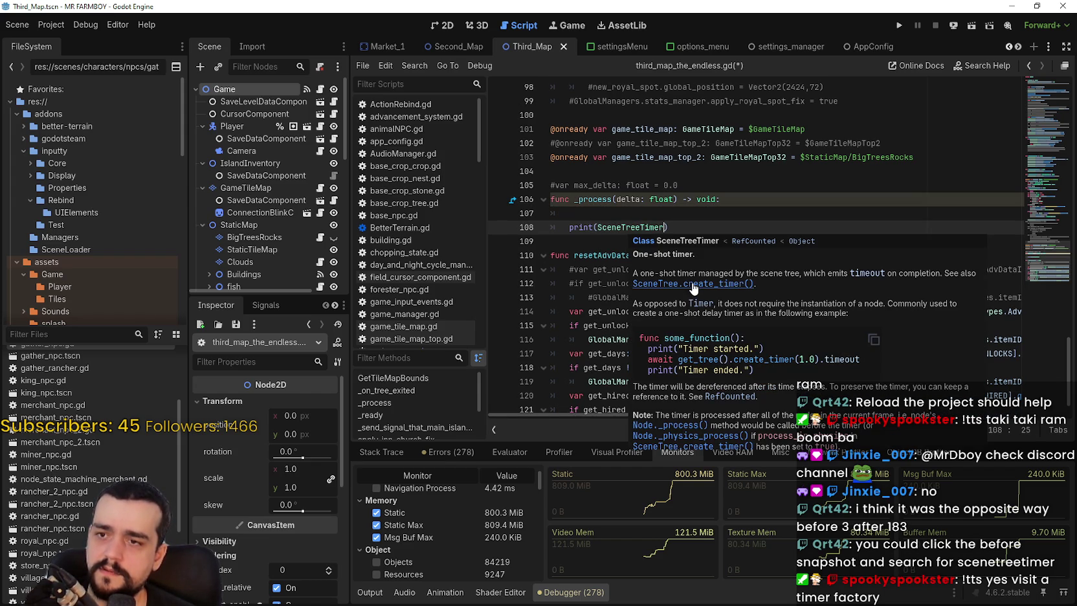
double_click(622, 227)
text(pr)
key(BackSpace)
key(BackSpace)
key(BackSpace)
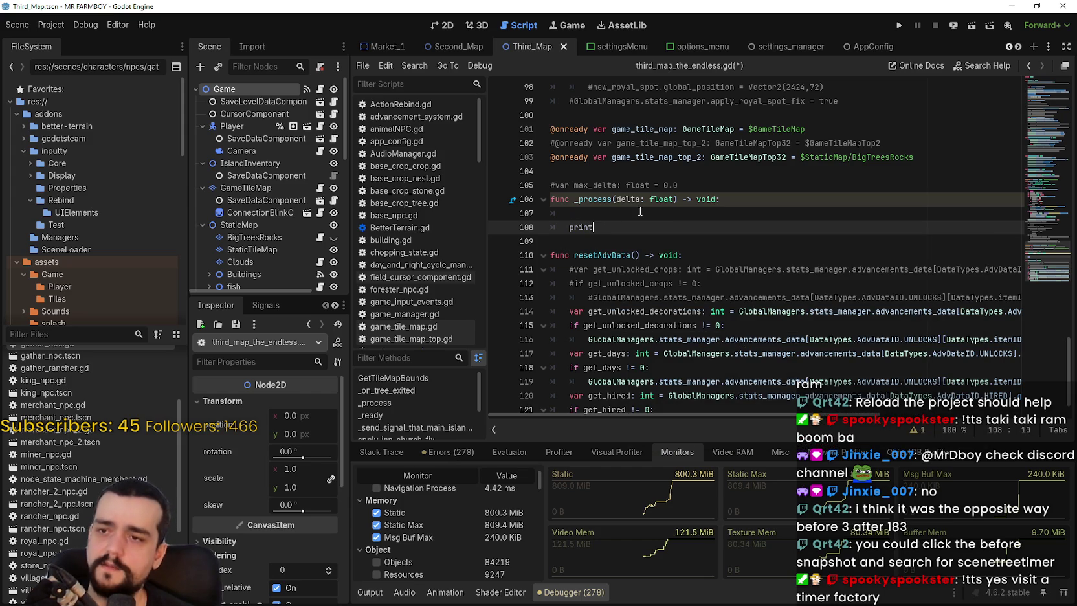
text(SceneTree)
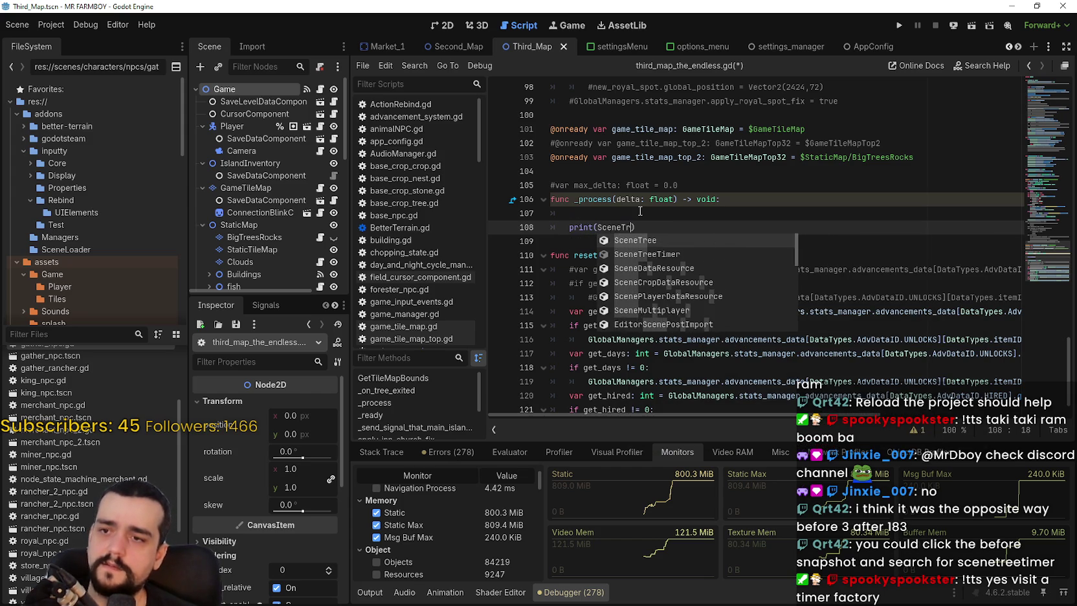
text(.)
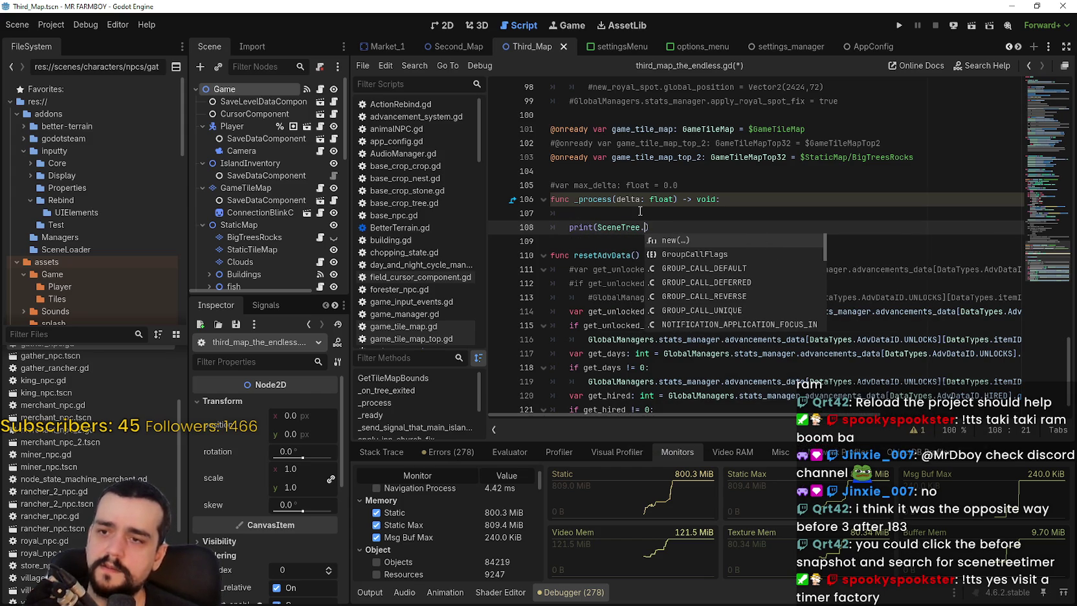
key(Down)
key(Down)
key(Down)
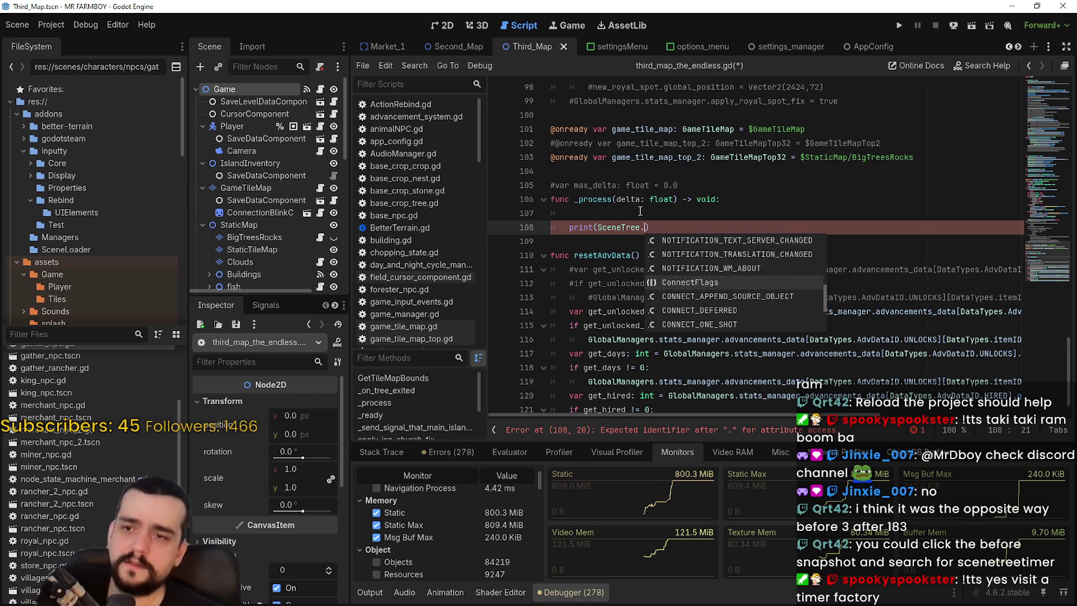
key(Up)
key(Up)
key(Up)
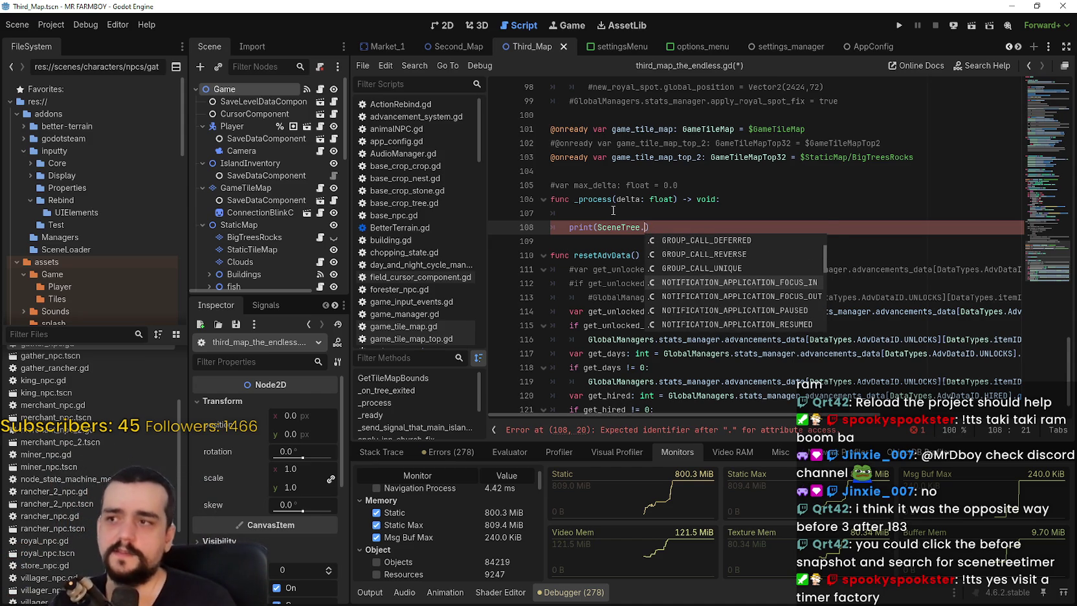
key(BackSpace)
key(BackSpace)
key(BackSpace)
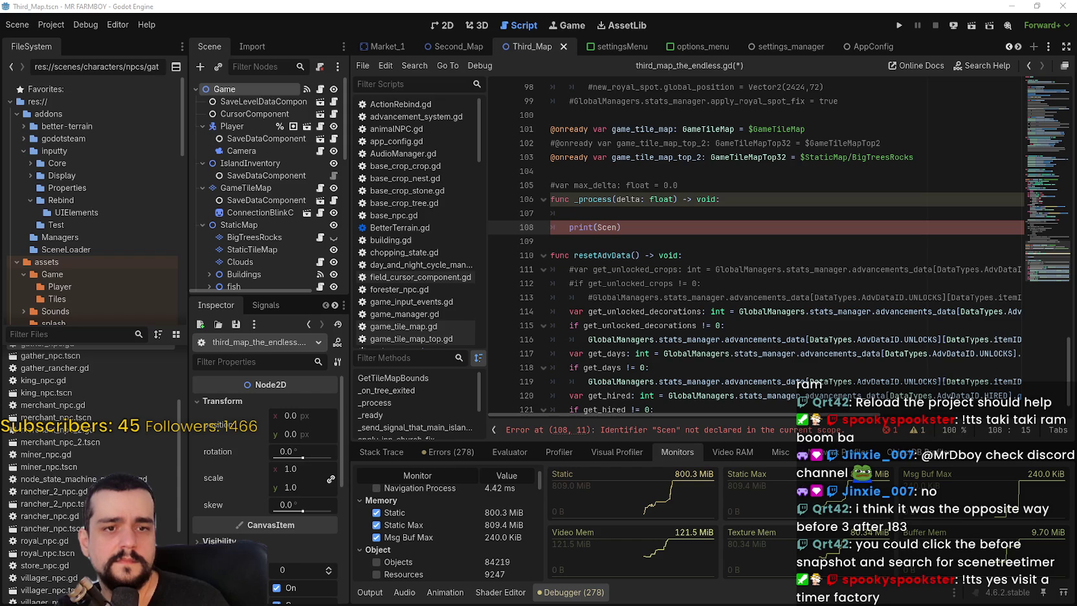
Rewrite the print argument as get_tree().get_tim using autocomplete
click(667, 228)
key(Left)
key(BackSpace)
key(BackSpace)
key(BackSpace)
text(get)
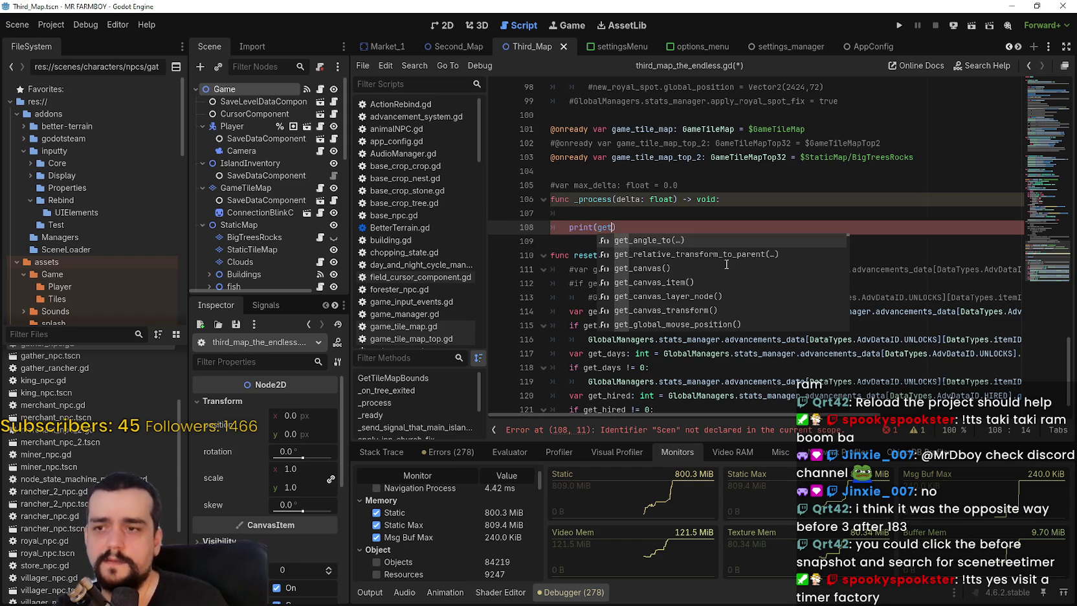
text(_tree)
key(Return)
text(.)
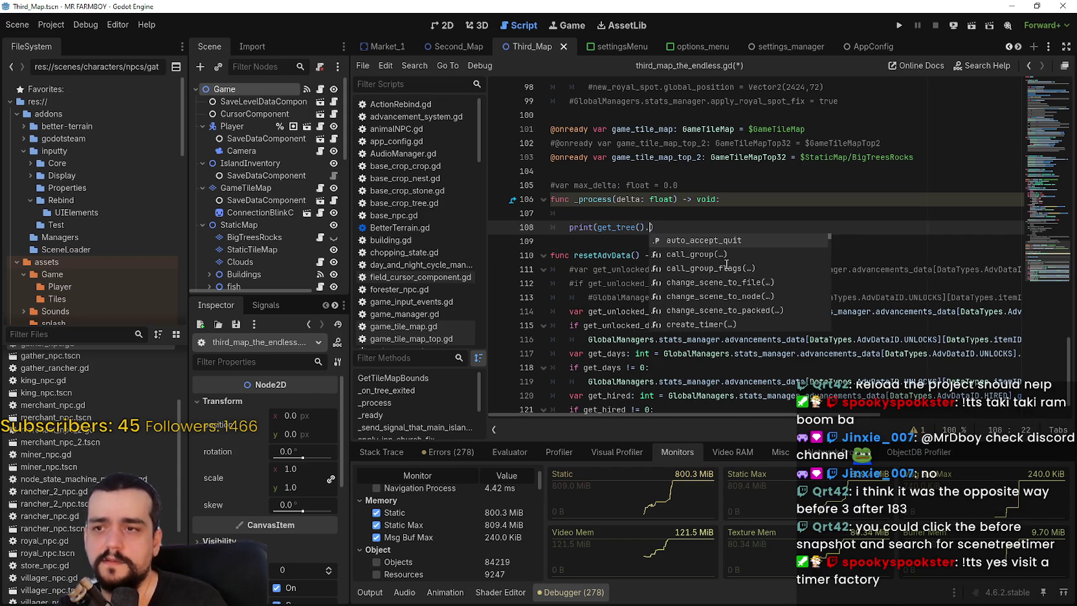
text(get_)
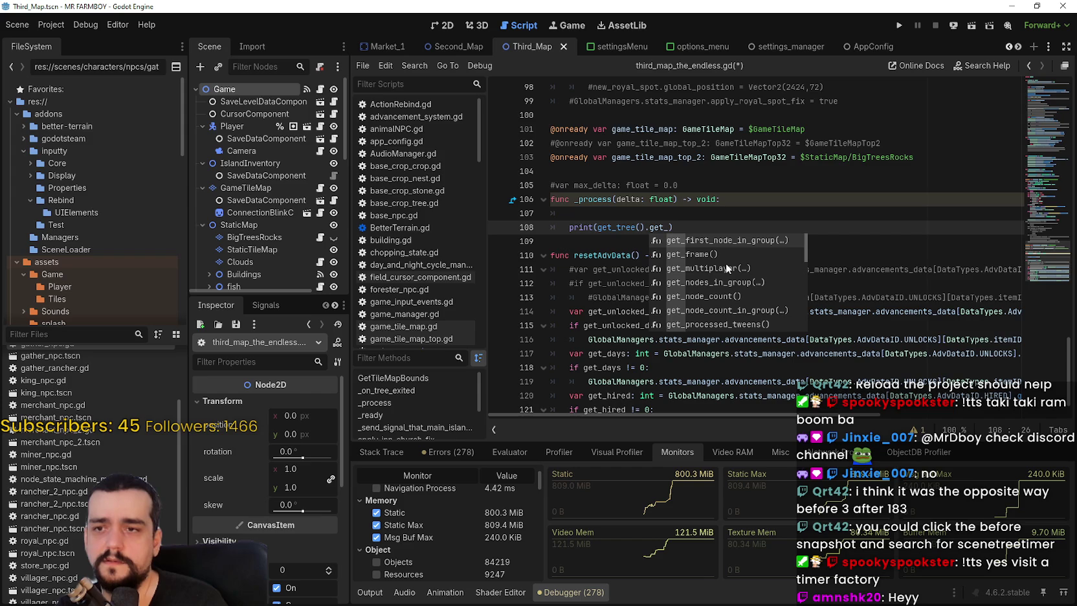
text(tim)
Trim it to get_tree().get_ and browse the get_ methods for a timer count
key(BackSpace)
key(BackSpace)
key(BackSpace)
key(Down)
key(Down)
key(Down)
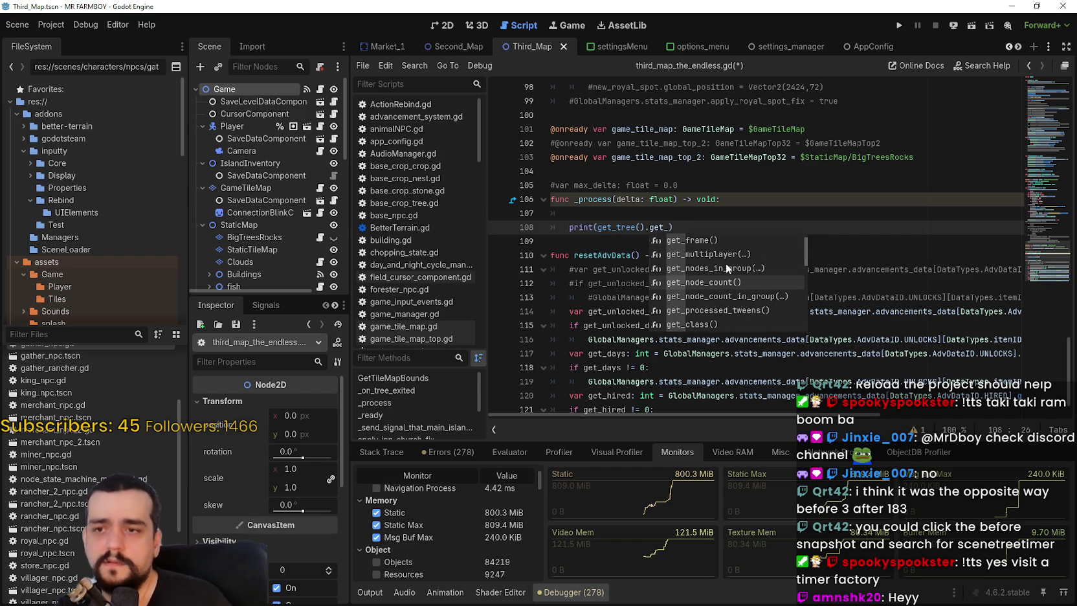
key(Down)
key(Down)
key(Down)
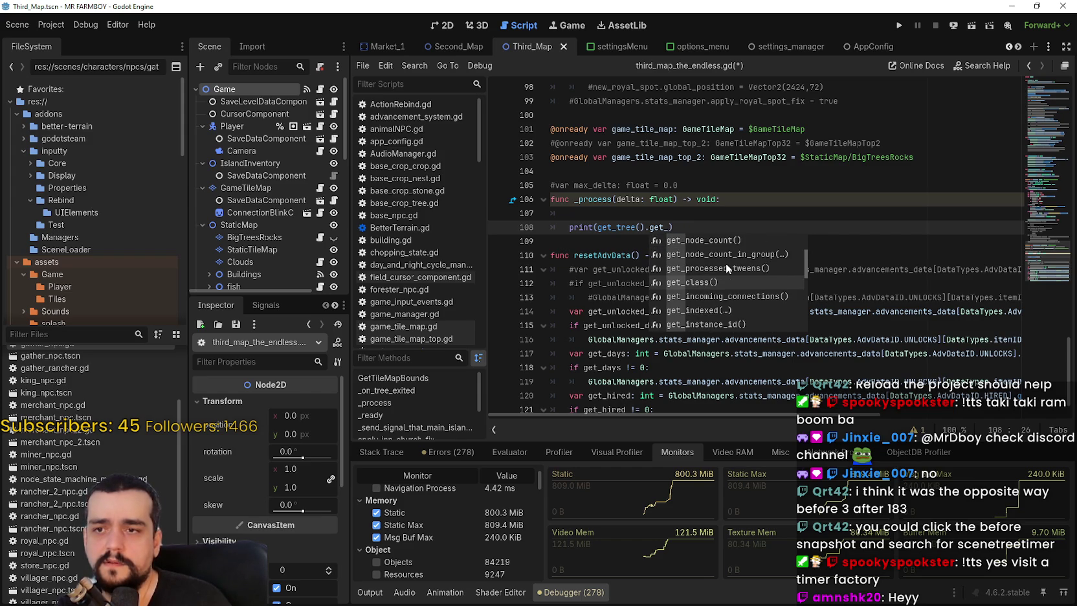
key(Down)
key(Down)
key(Down)
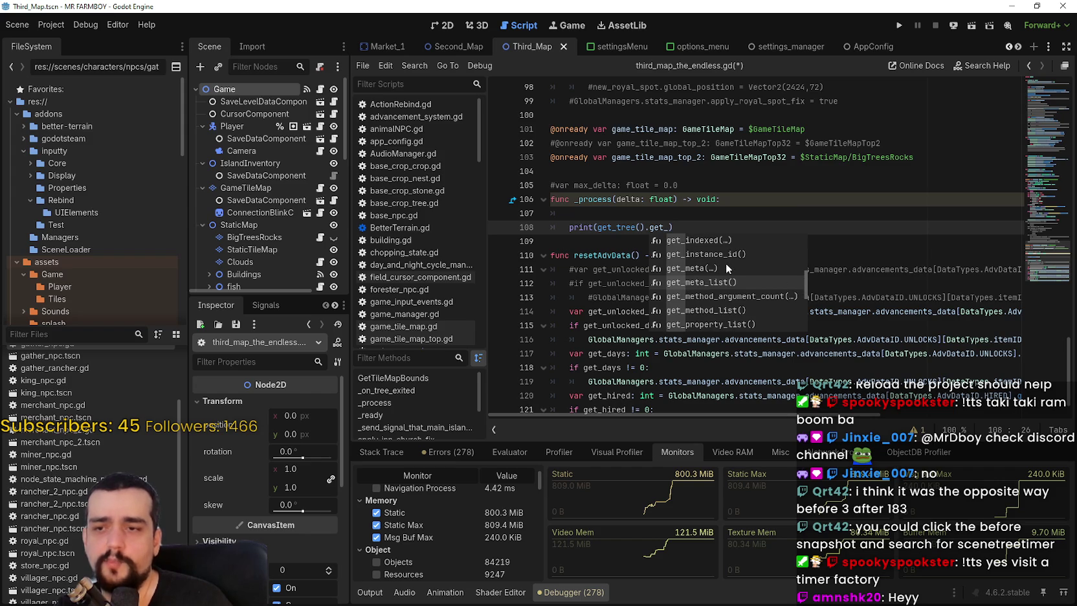
key(Down)
key(Down)
key(Down)
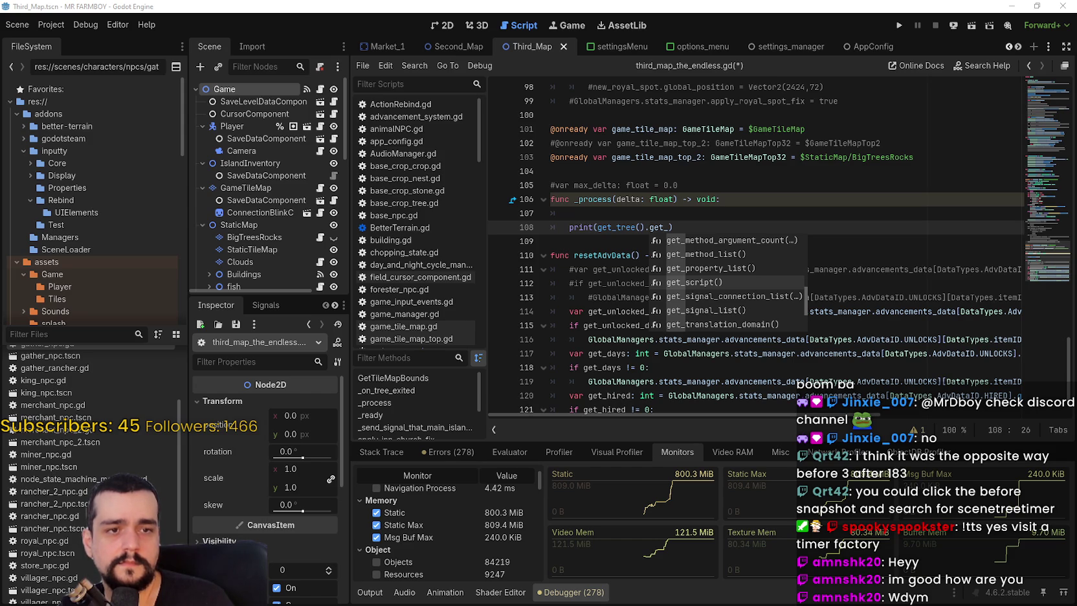
Make the debugger panel taller, check Visual Profiler and Monitors, then show the ObjectDB Profiler snapshots
click(611, 339)
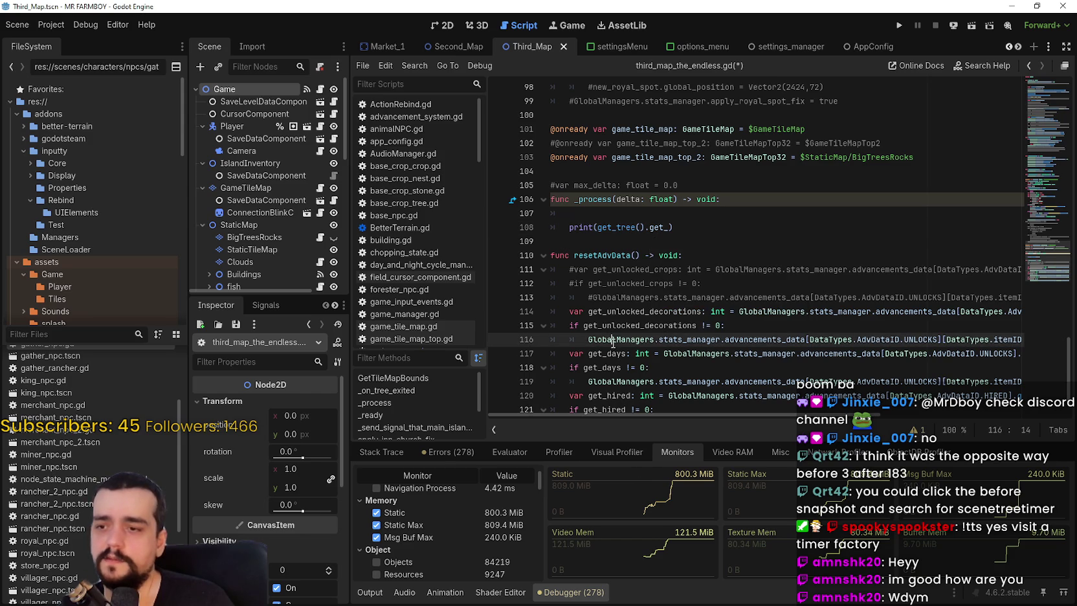
drag(629, 443, 629, 419)
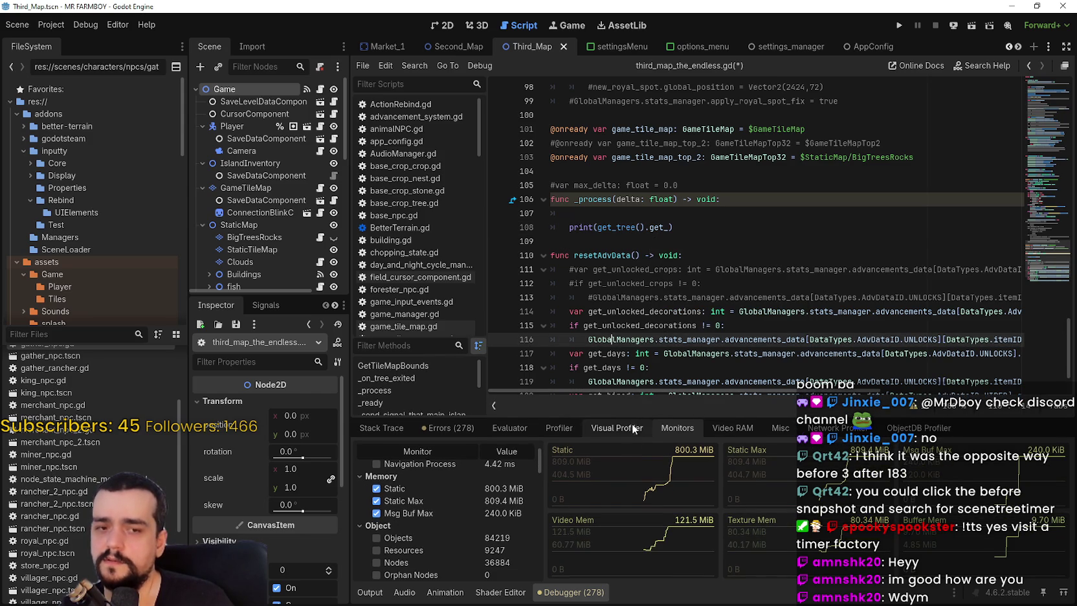
click(628, 428)
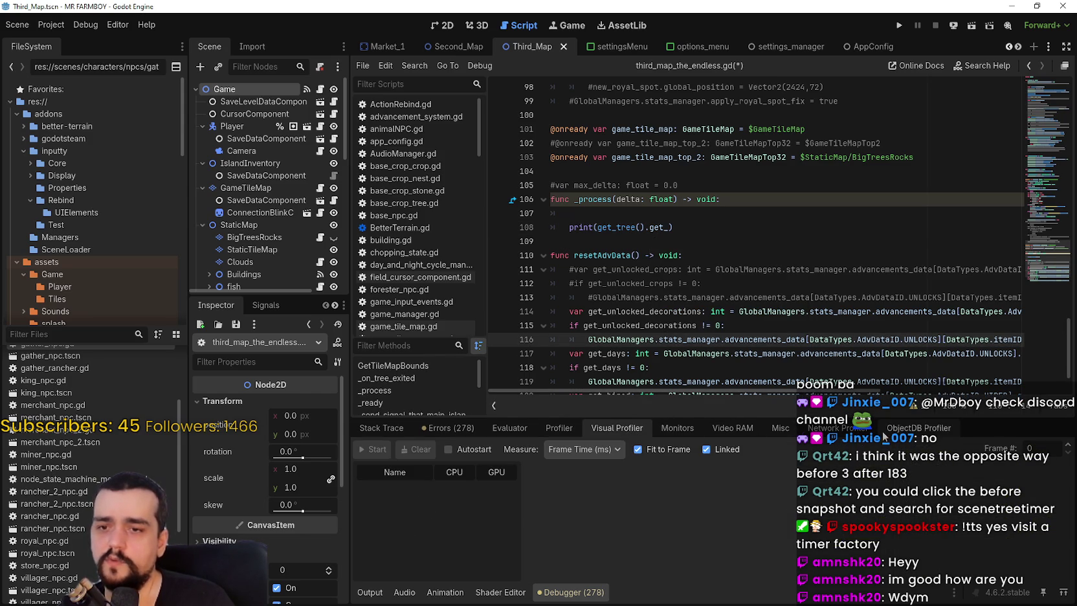
click(918, 428)
click(617, 428)
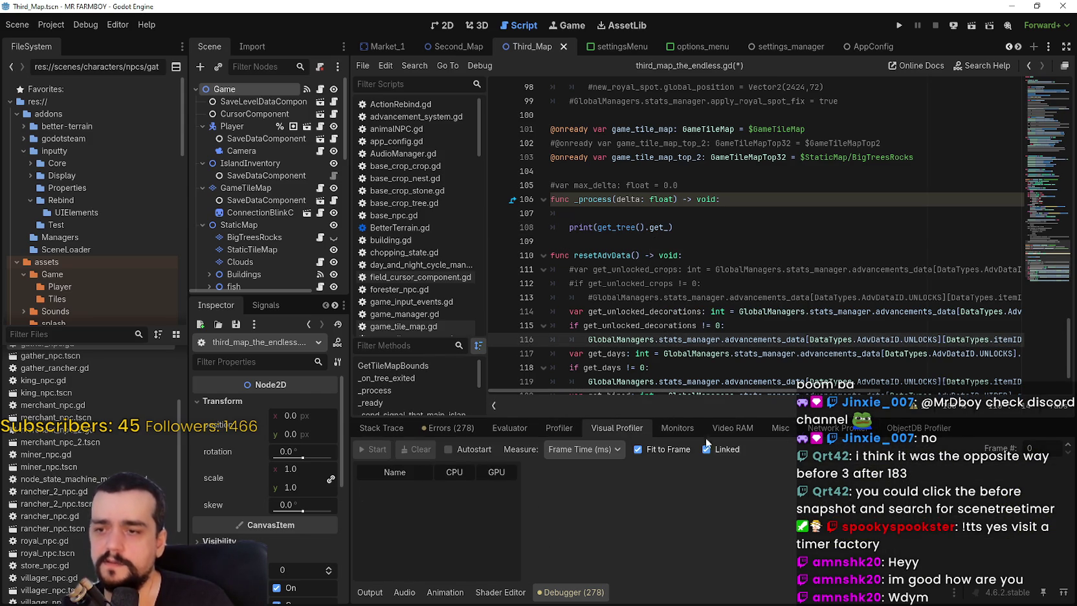
click(678, 428)
mouse_move(540, 461)
mouse_down()
mouse_move(548, 590)
mouse_move(537, 458)
mouse_move(570, 390)
mouse_up()
click(927, 395)
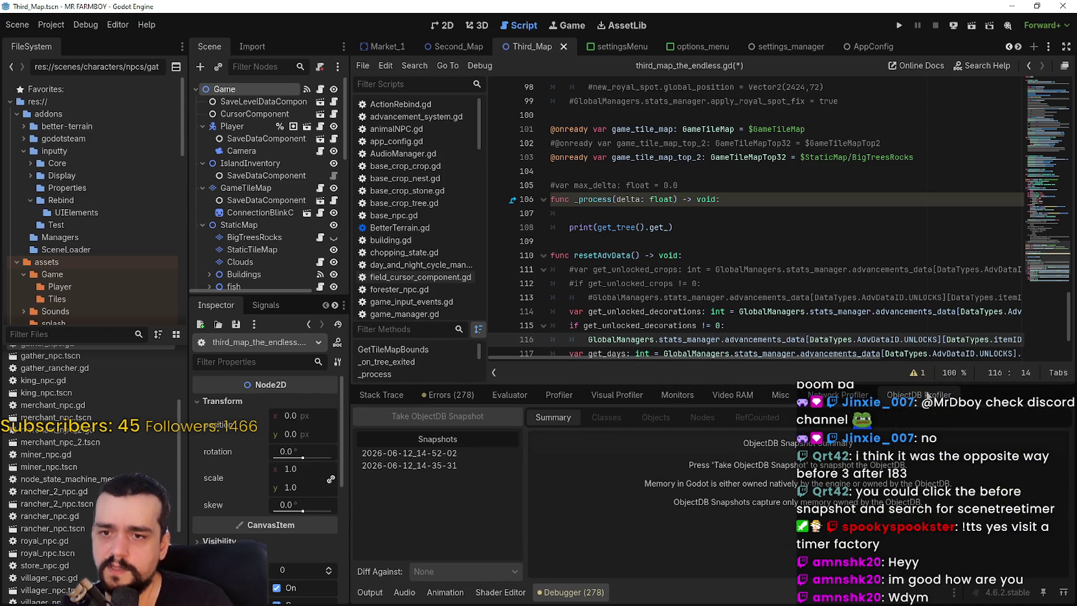
Lower the editor/debugger splitter slightly and place Task Manager beside Godot to watch memory
drag(805, 390, 802, 408)
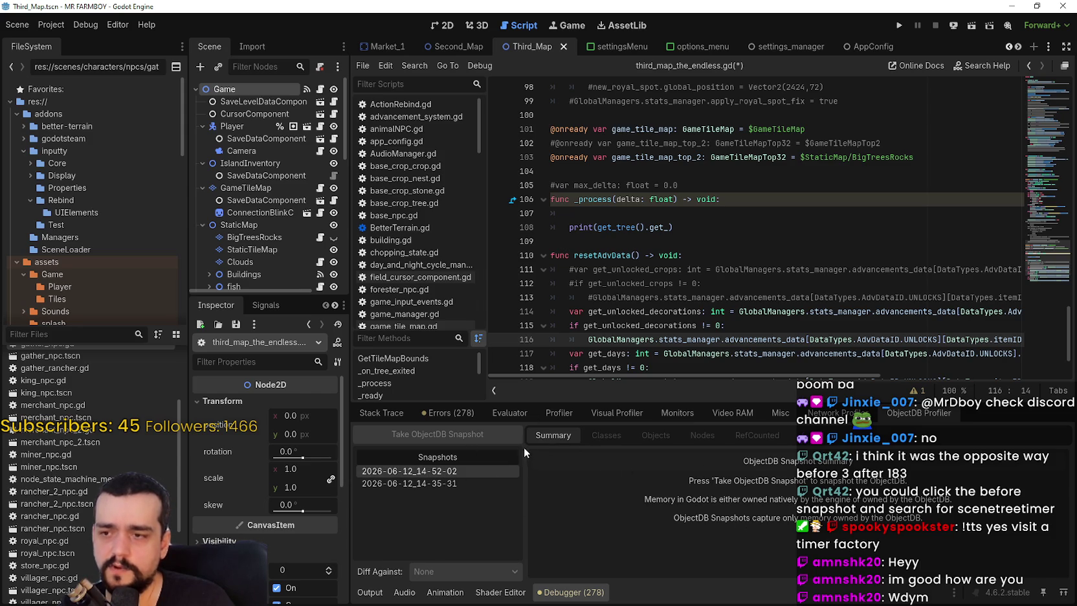
key(ctrl+shift+Escape)
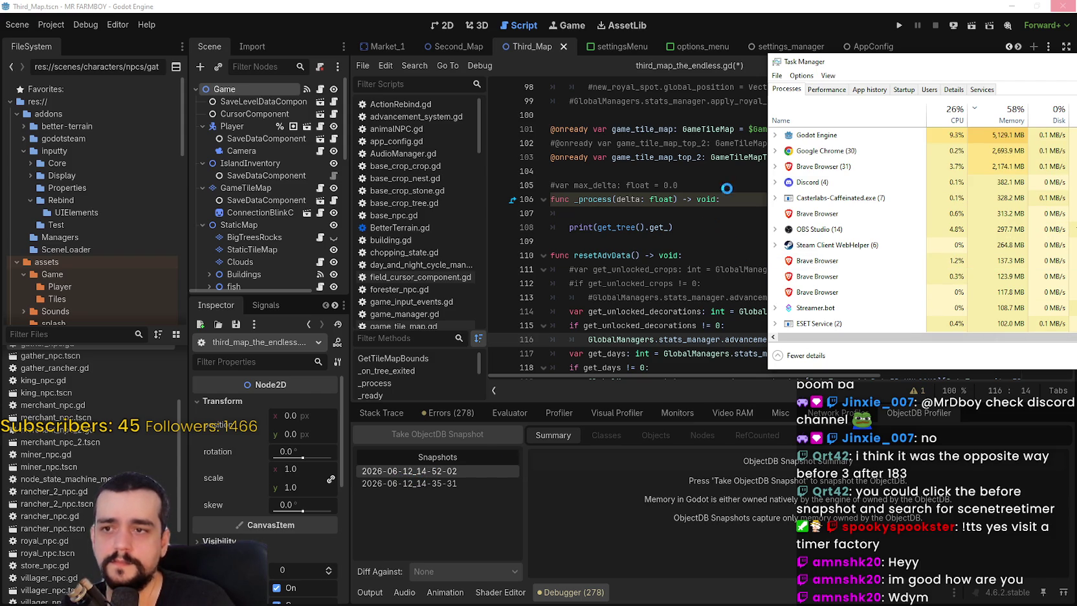
drag(833, 62, 901, 60)
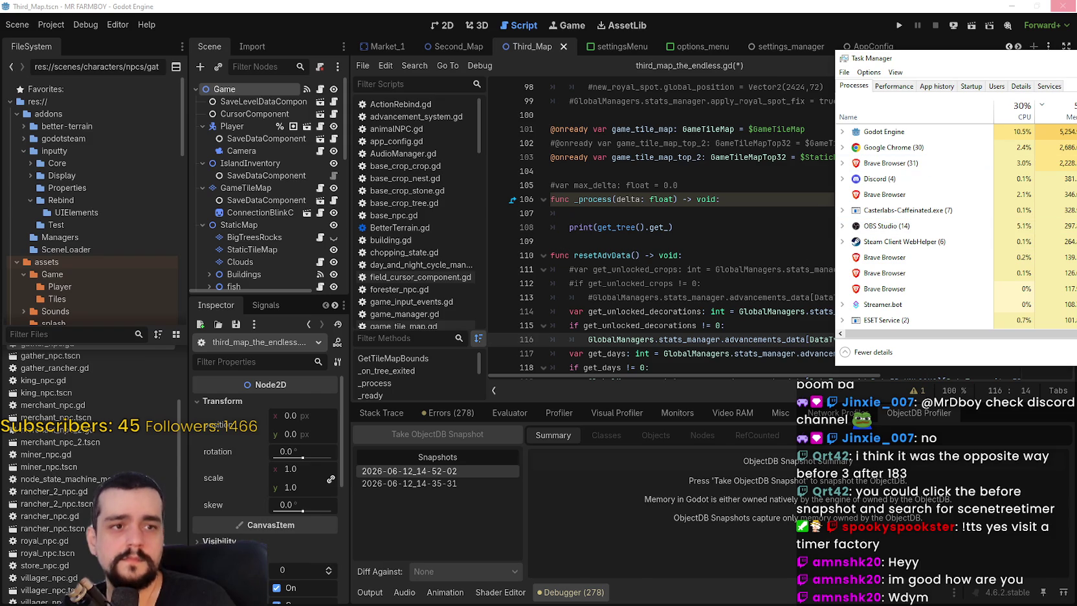
Select the 2026-06-12_14-52-02 snapshot and browse its per-class object counts in Classes
click(409, 471)
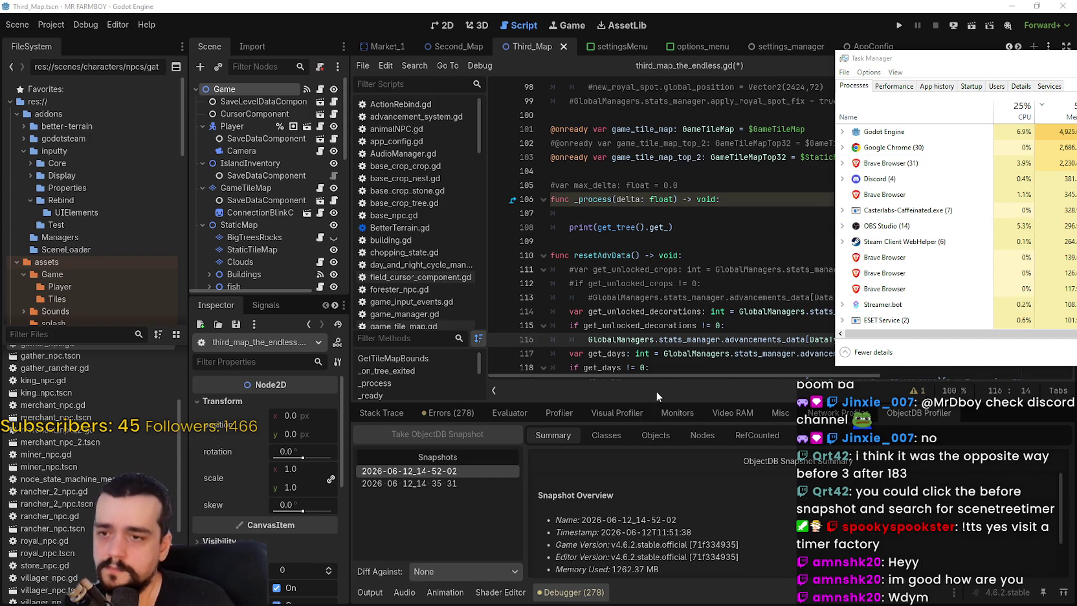
click(656, 391)
click(605, 434)
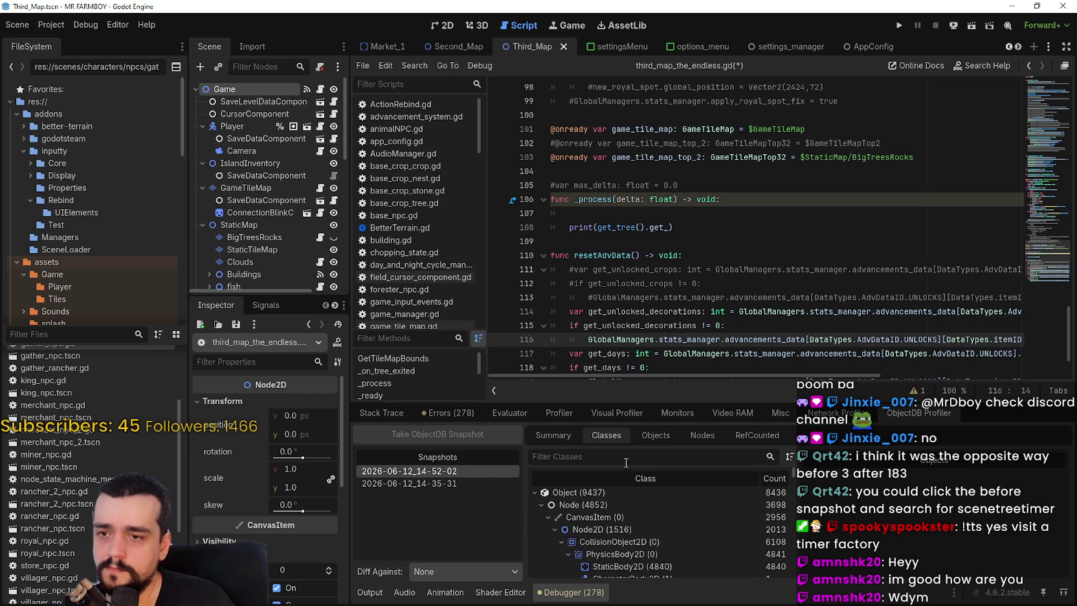
scroll(640, 558, down, 5)
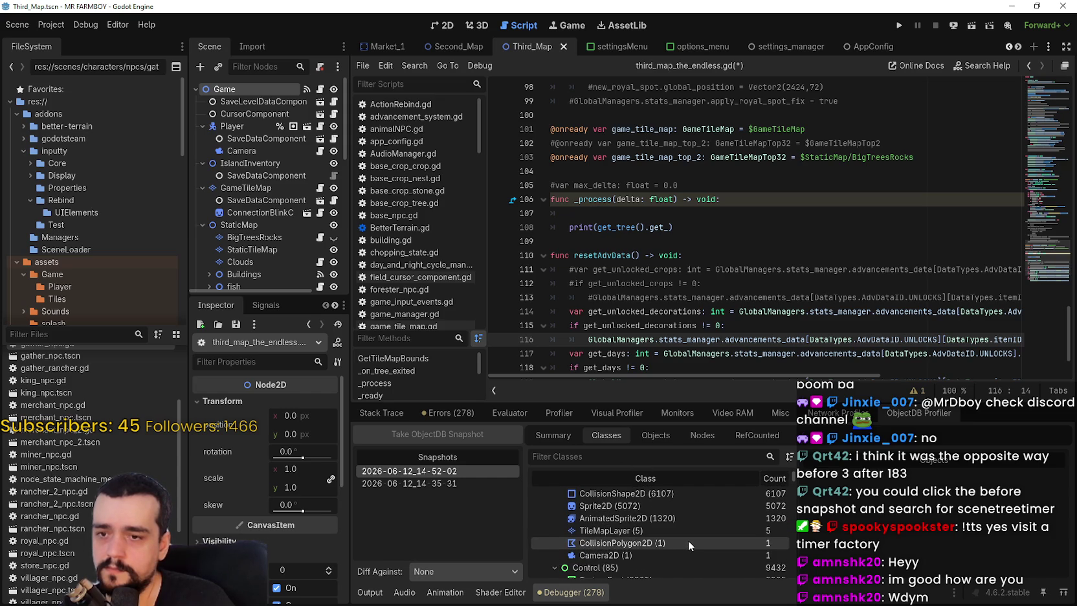
scroll(686, 540, up, 5)
drag(794, 474, 792, 503)
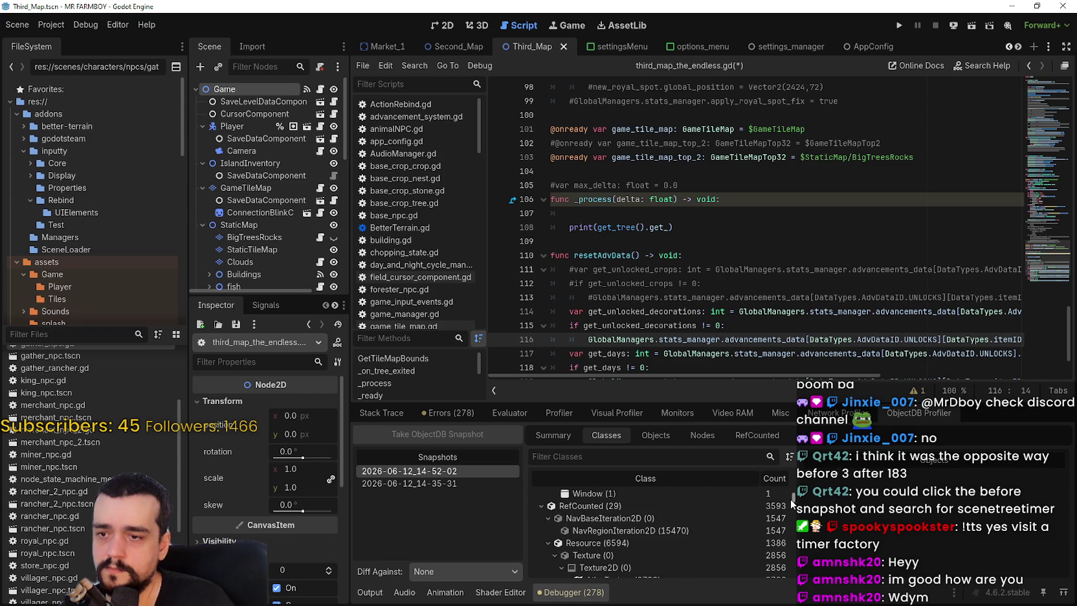
Filter the 14-52-02 snapshot's classes by 'scene' and list its 3 SceneTreeTimer objects
drag(790, 505, 793, 549)
click(652, 456)
text(sce)
mouse_move(792, 546)
mouse_down()
mouse_move(788, 506)
mouse_move(789, 515)
mouse_up()
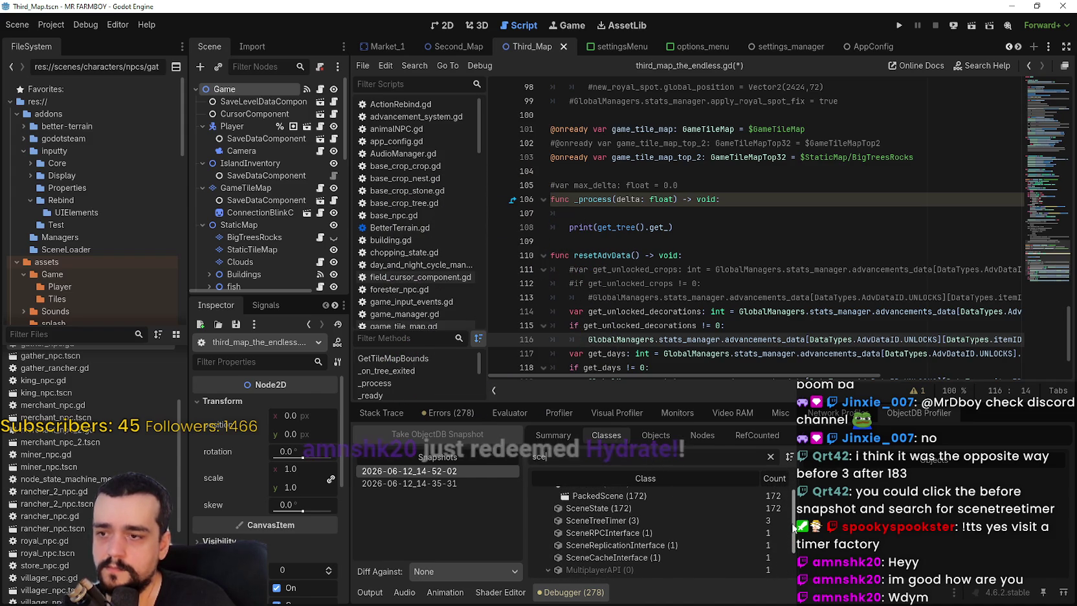
click(647, 521)
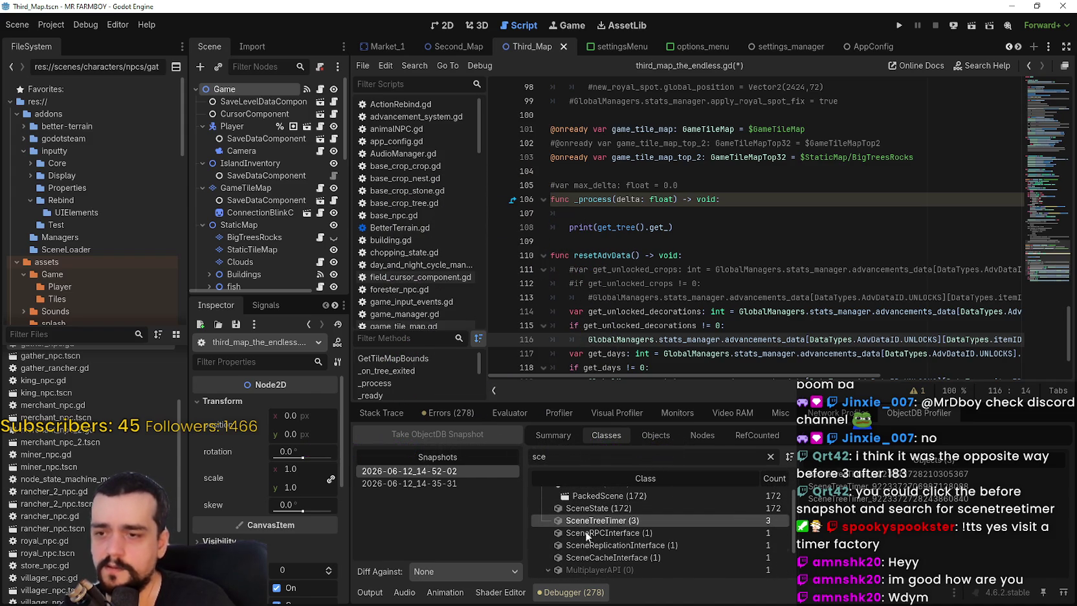
text(ne)
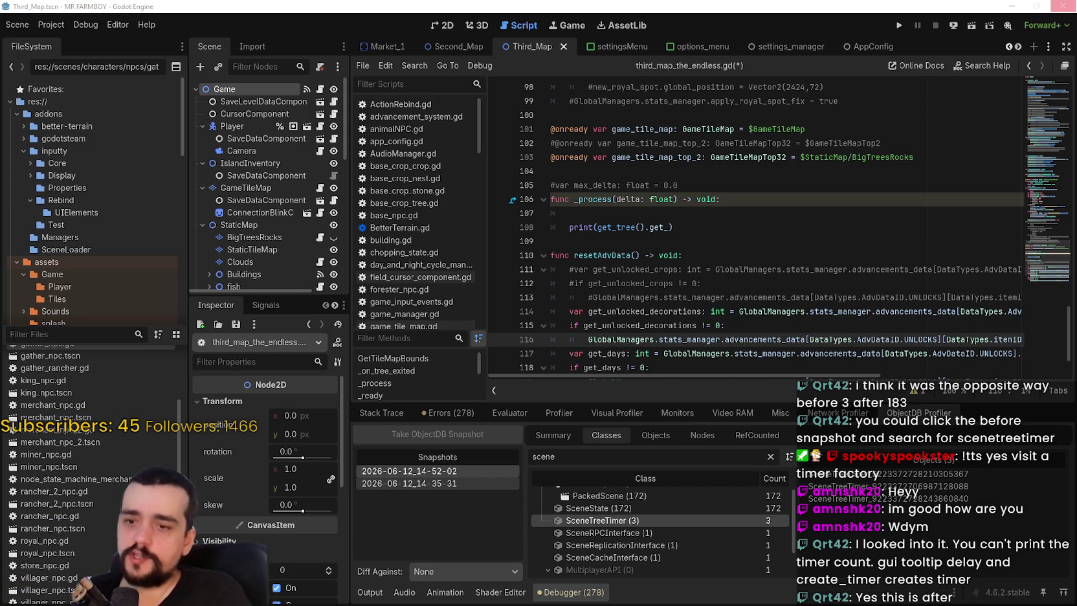
click(409, 484)
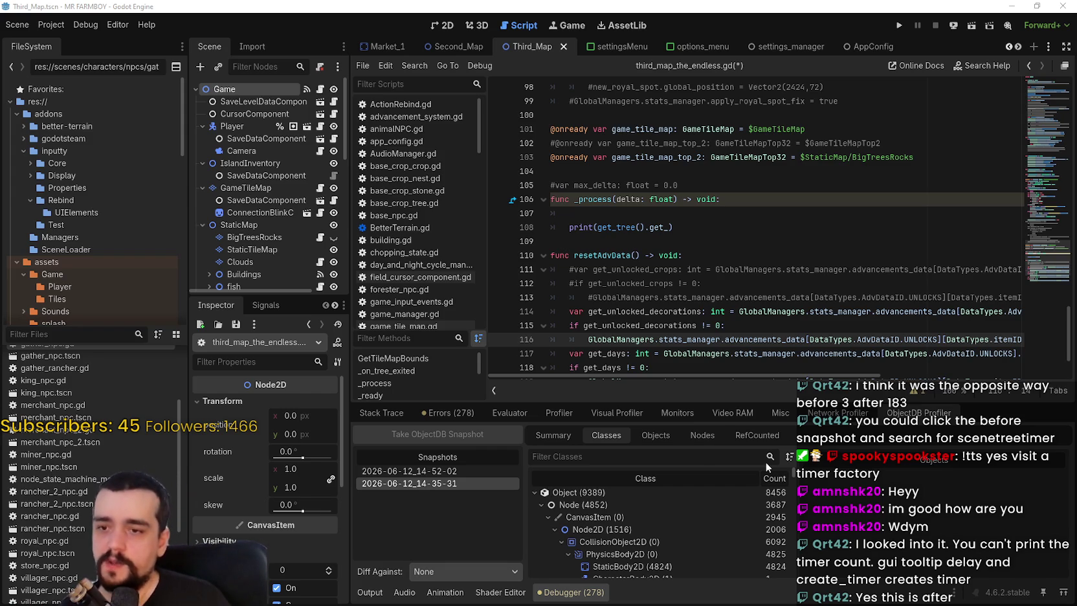
Filter 14-35-31's classes by 'scene', view its 182 SceneTreeTimers and 172 SceneStates, and enlarge the panel
click(697, 451)
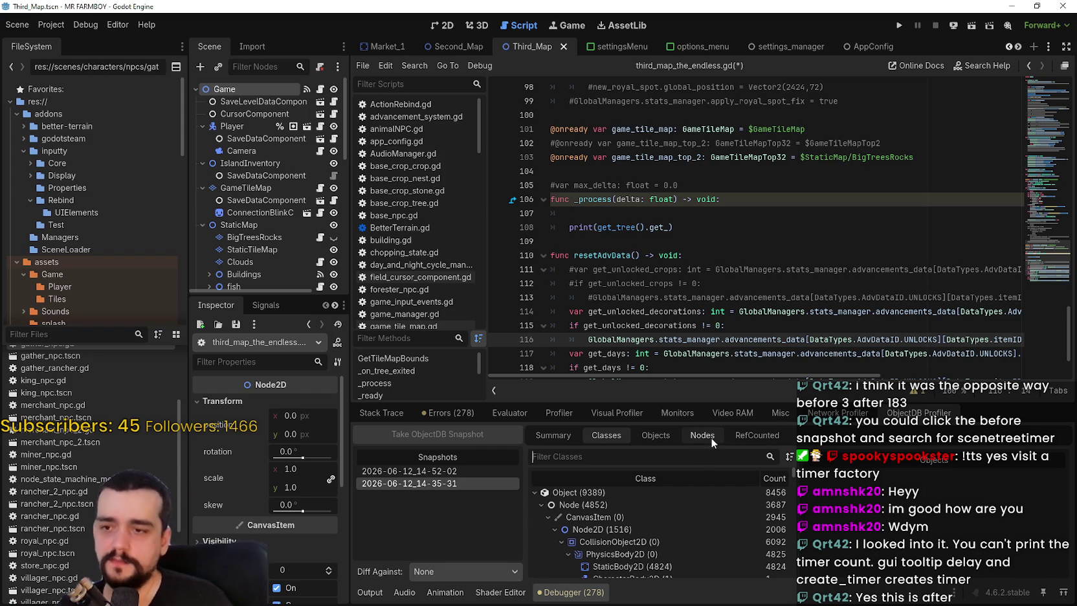
text(scene)
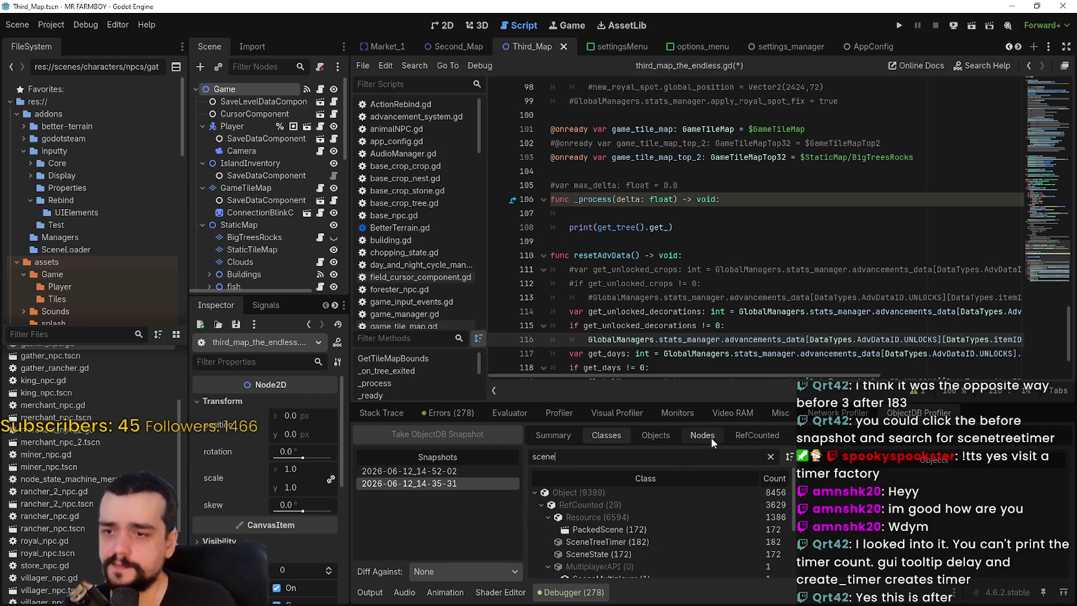
scroll(679, 568, down, 2)
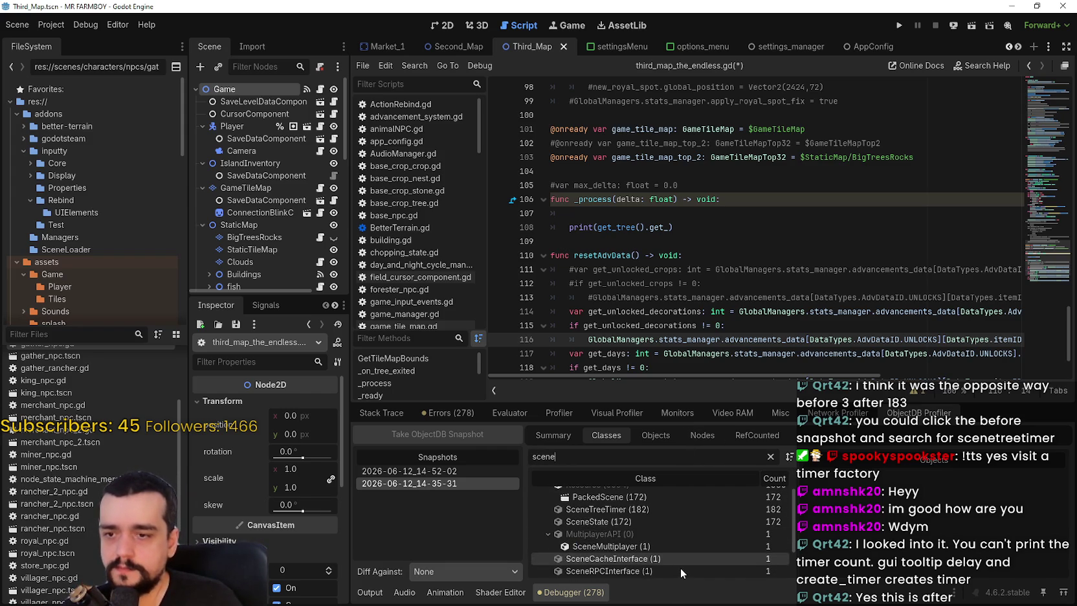
click(642, 507)
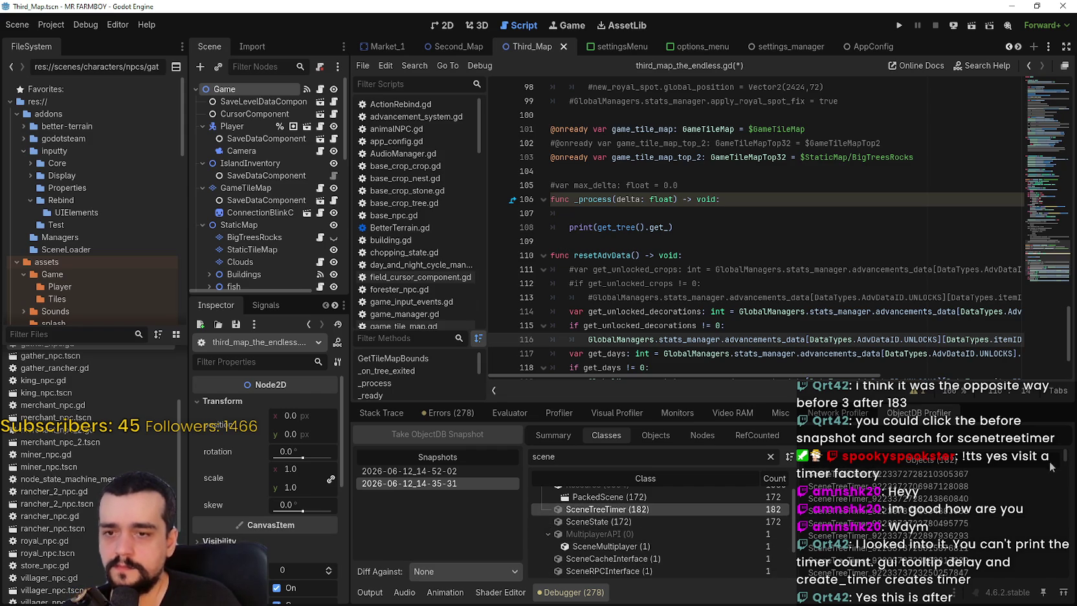
drag(1066, 457, 1069, 579)
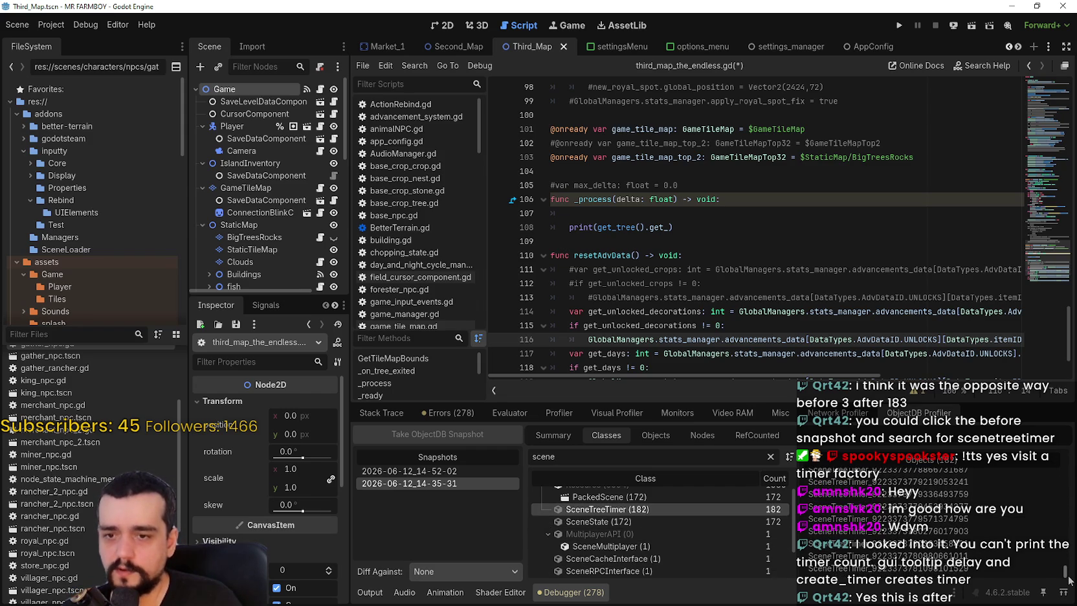
click(623, 522)
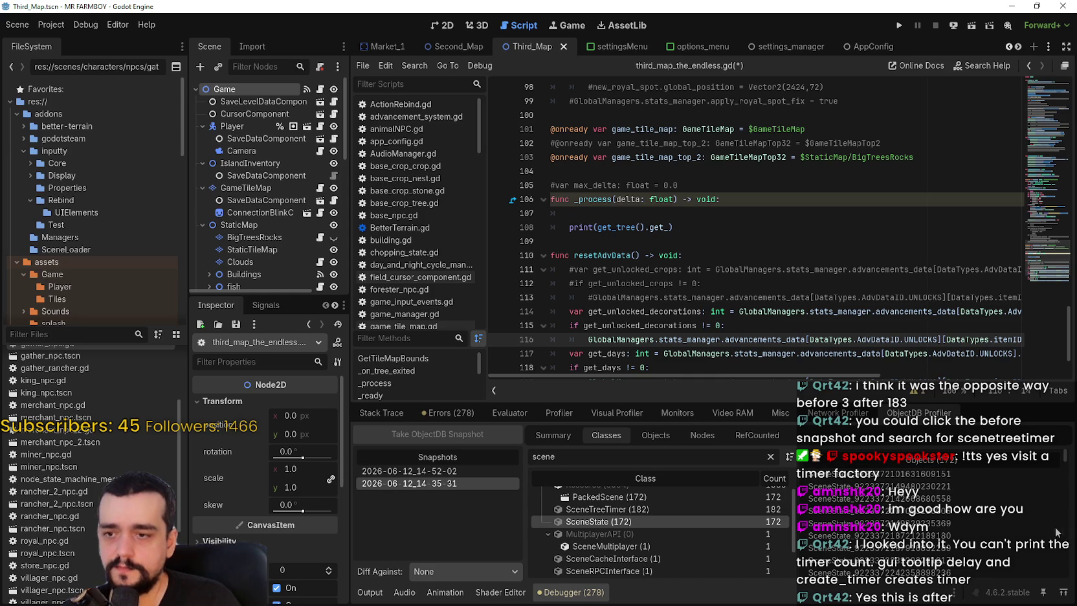
mouse_move(706, 381)
mouse_down()
mouse_move(704, 222)
mouse_move(704, 260)
mouse_up()
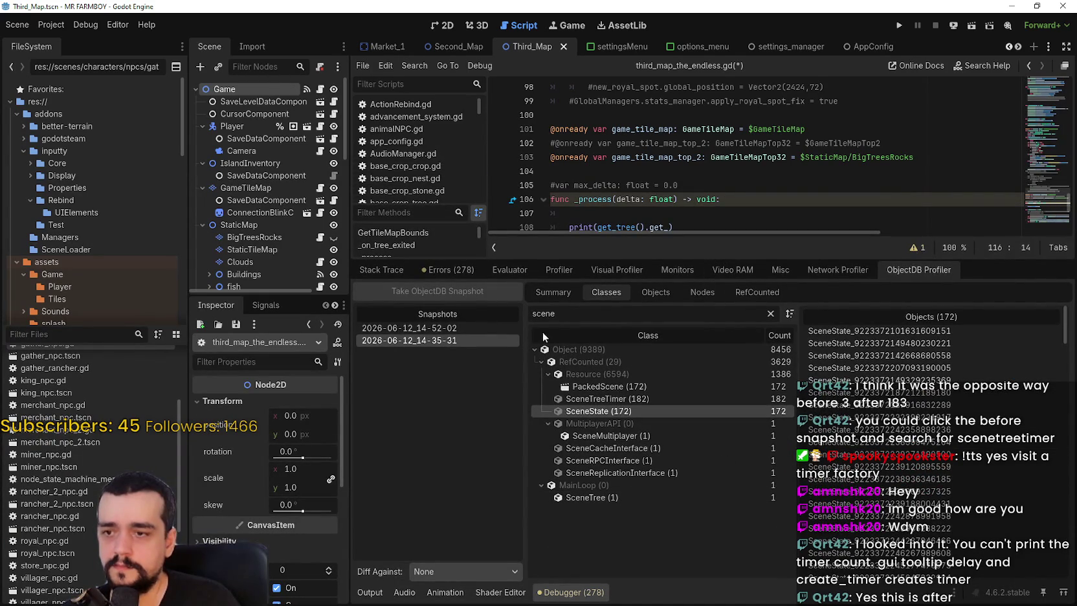
On snapshot 14-52-02, diff against 14-35-31 and inspect the filtered SceneState and SceneTreeTimer rows
click(427, 328)
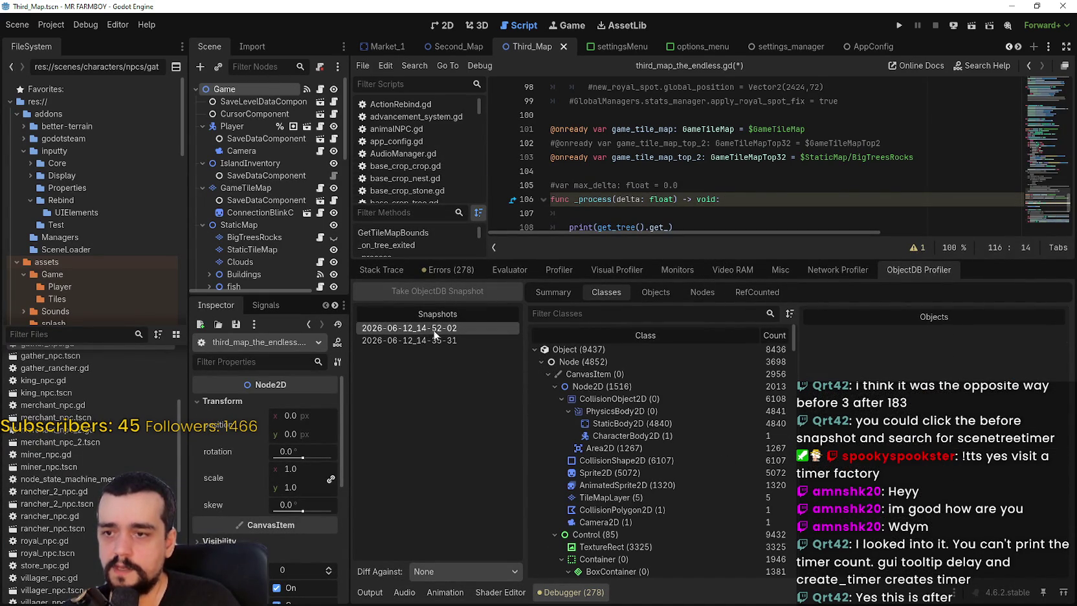
text(scene)
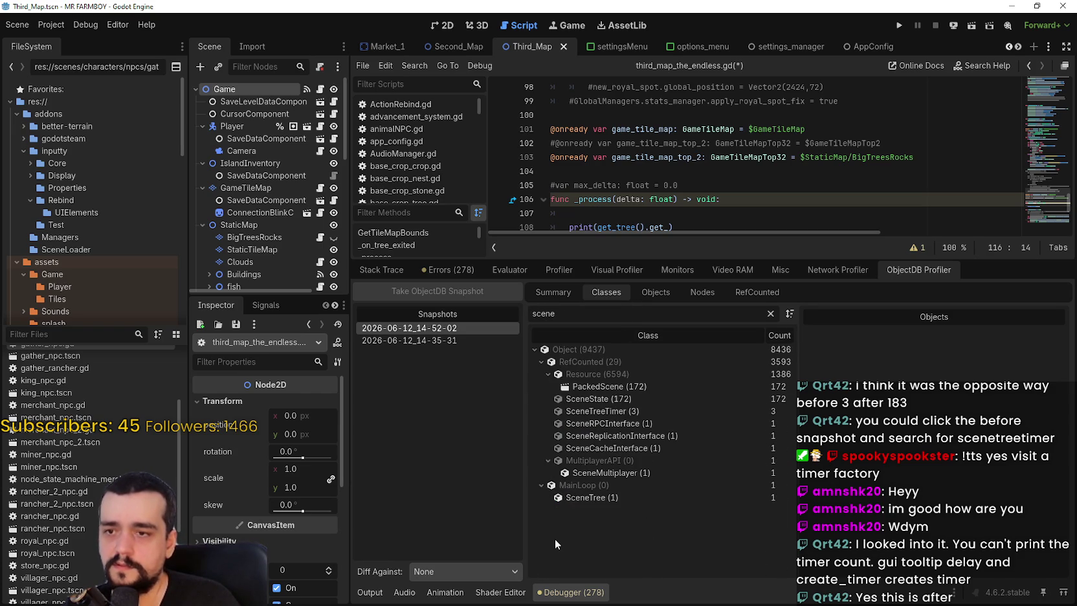
click(467, 571)
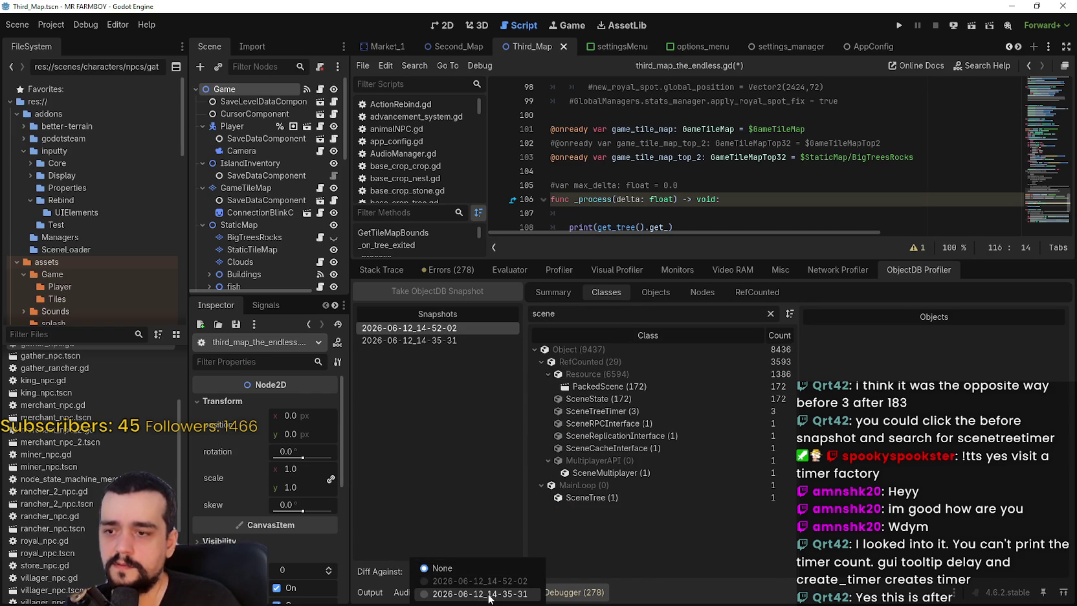
click(453, 594)
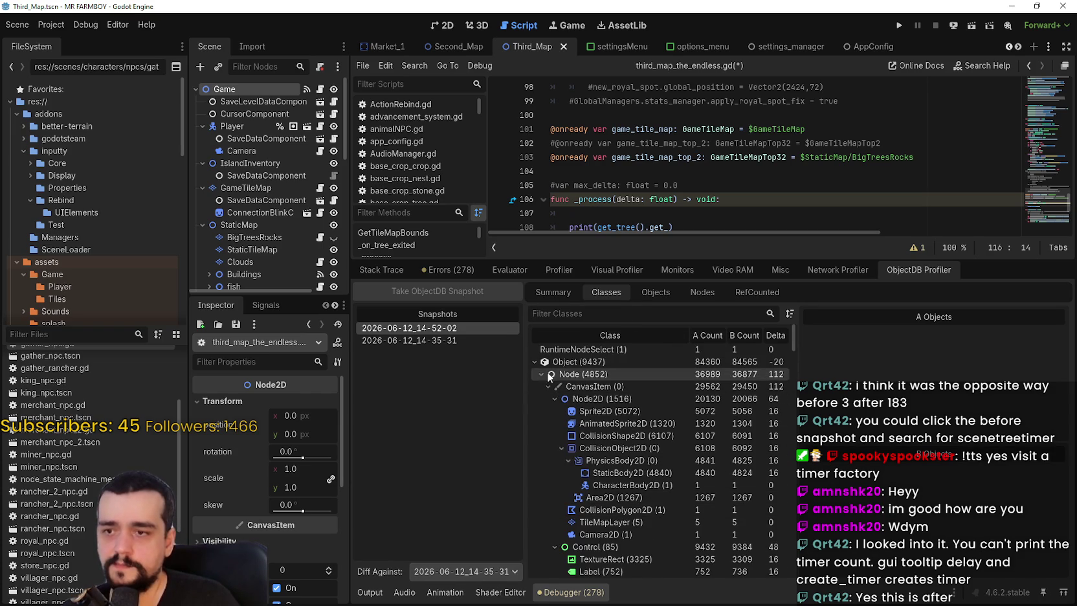
text(sce)
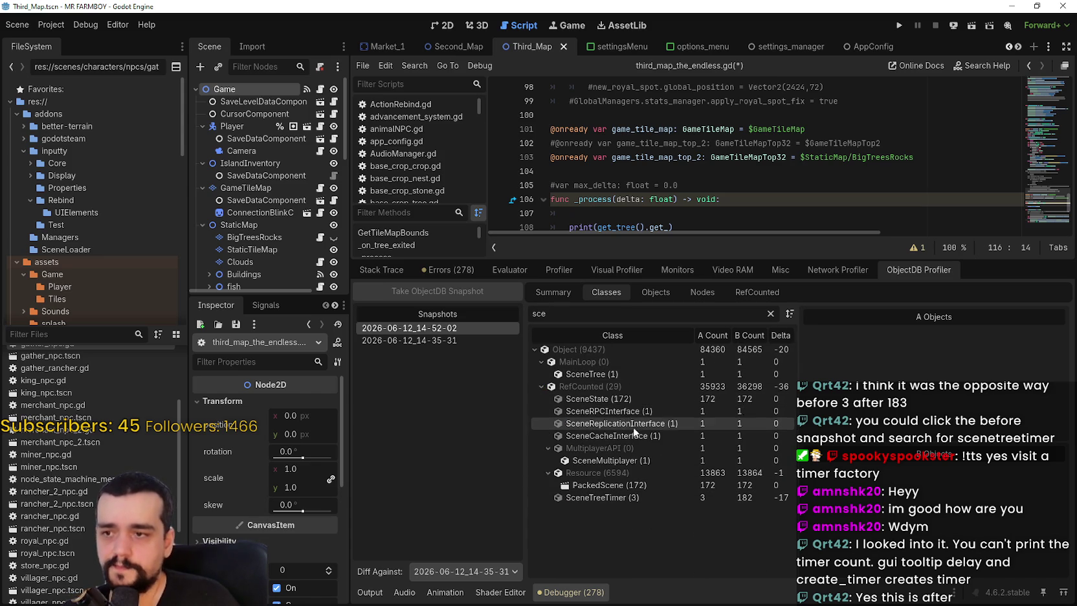
click(630, 399)
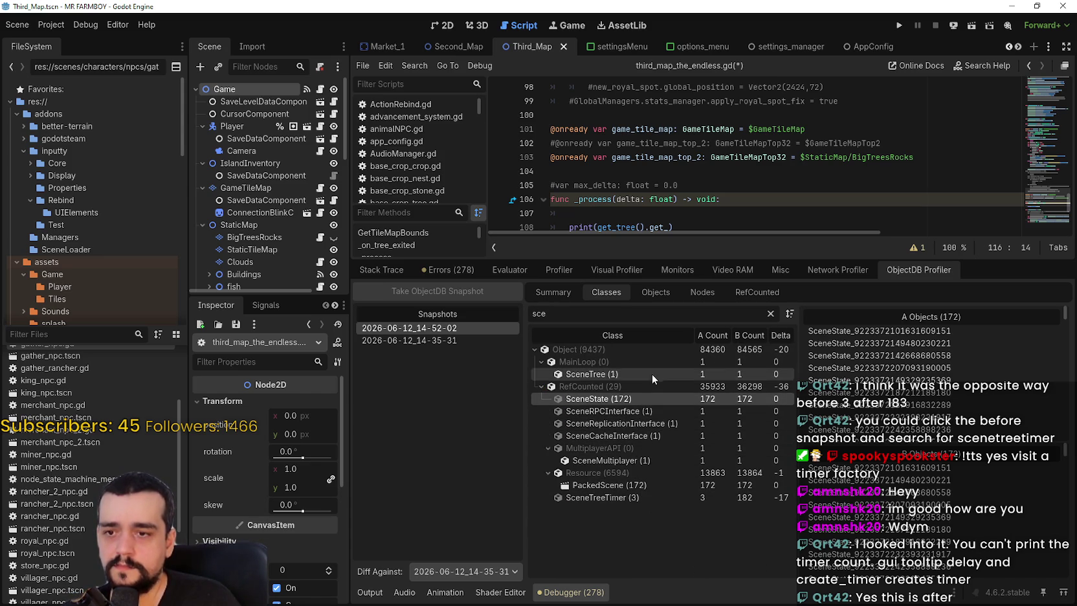
click(583, 317)
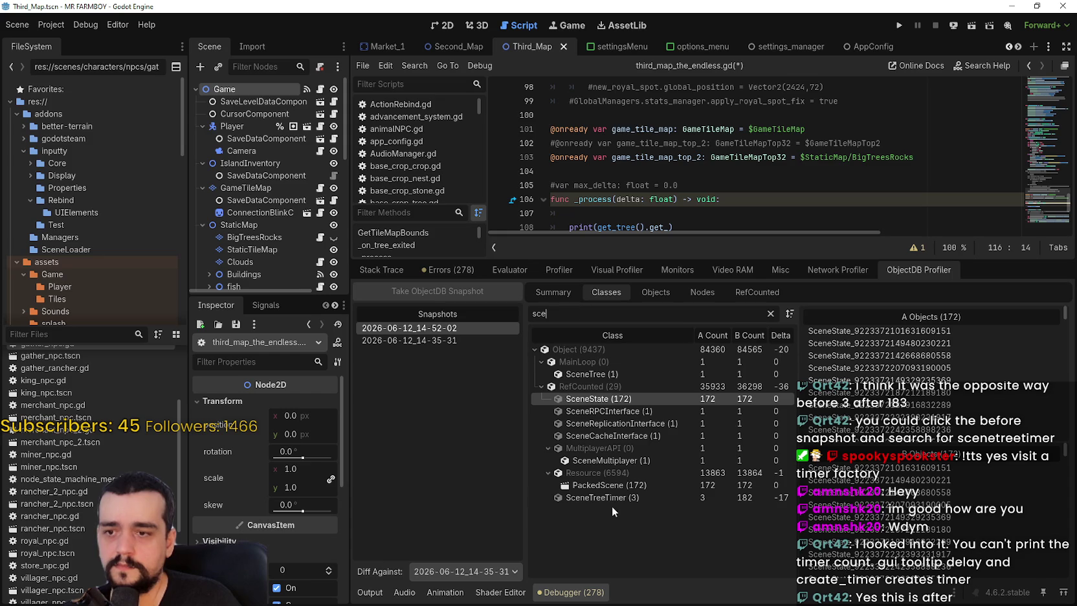
click(611, 499)
Redo the comparison filtered by 'scene', making 14-35-31 the main snapshot against 14-52-02
click(499, 572)
click(510, 559)
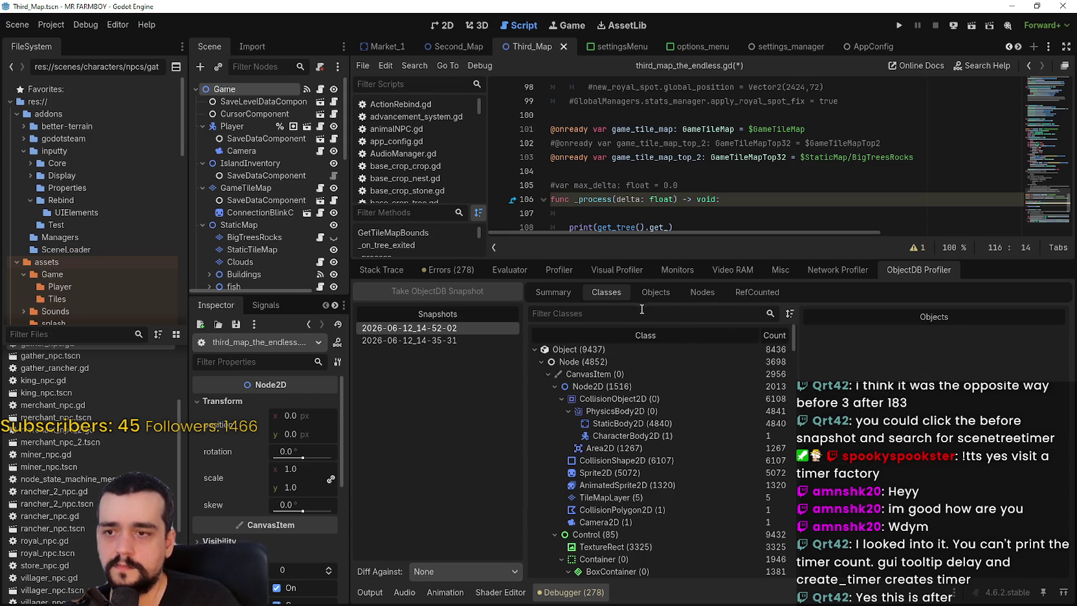
click(464, 571)
click(476, 595)
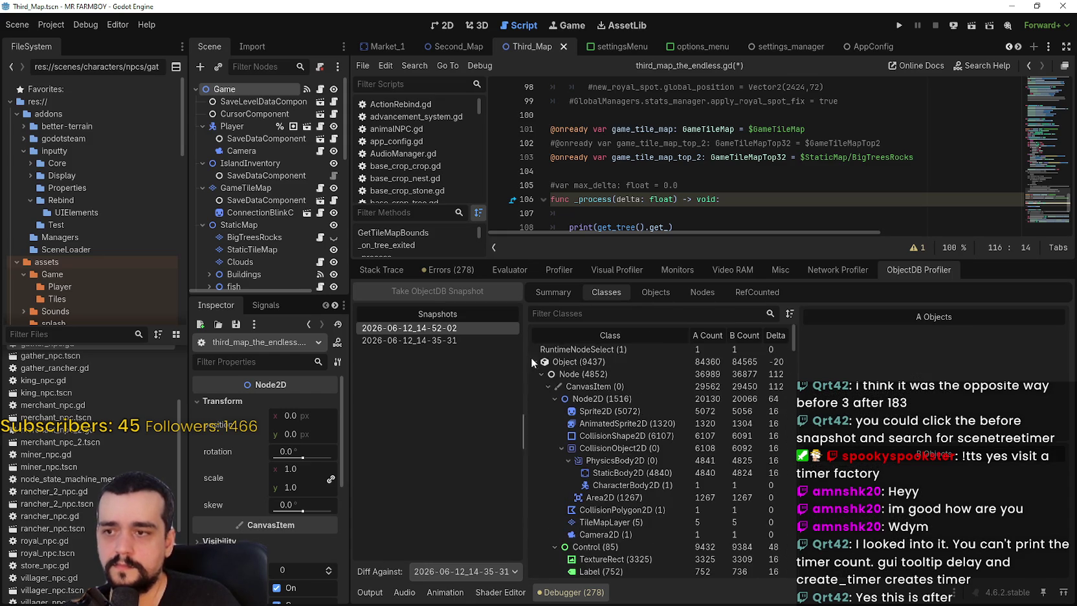
text(scene)
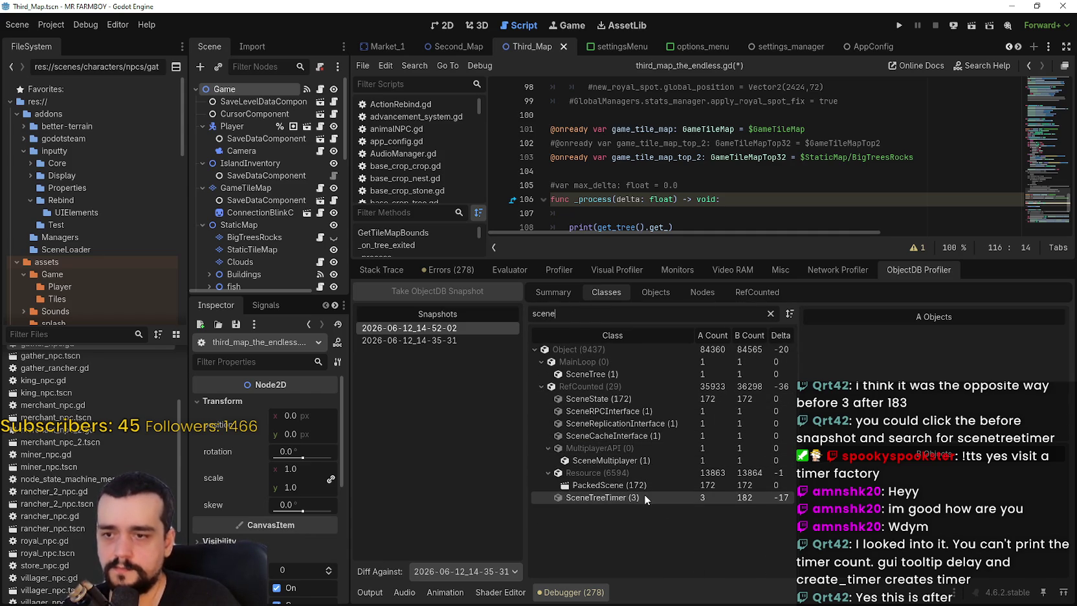
click(727, 498)
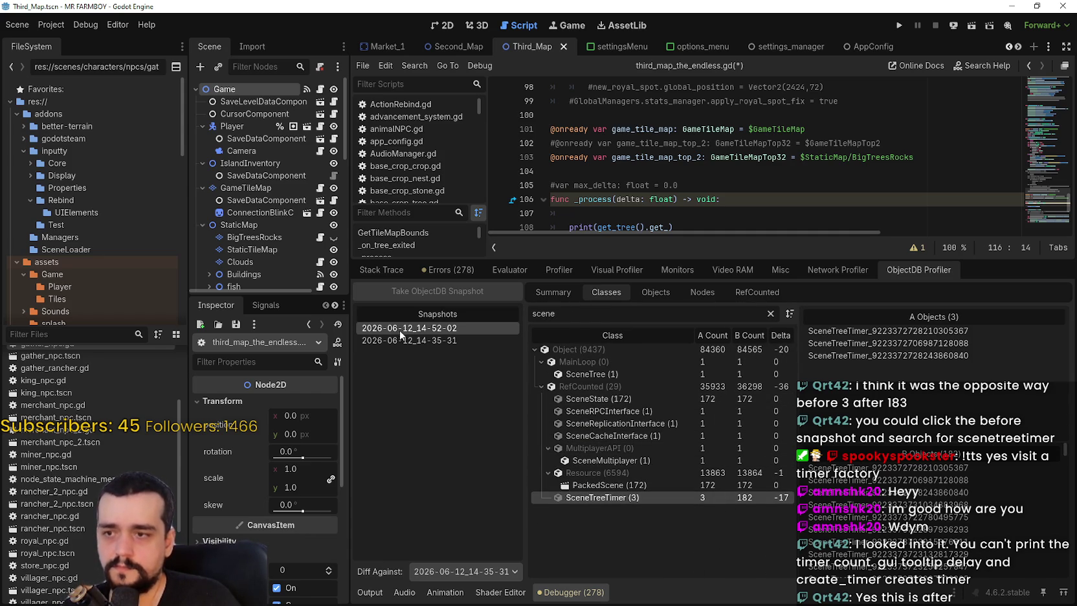
click(437, 339)
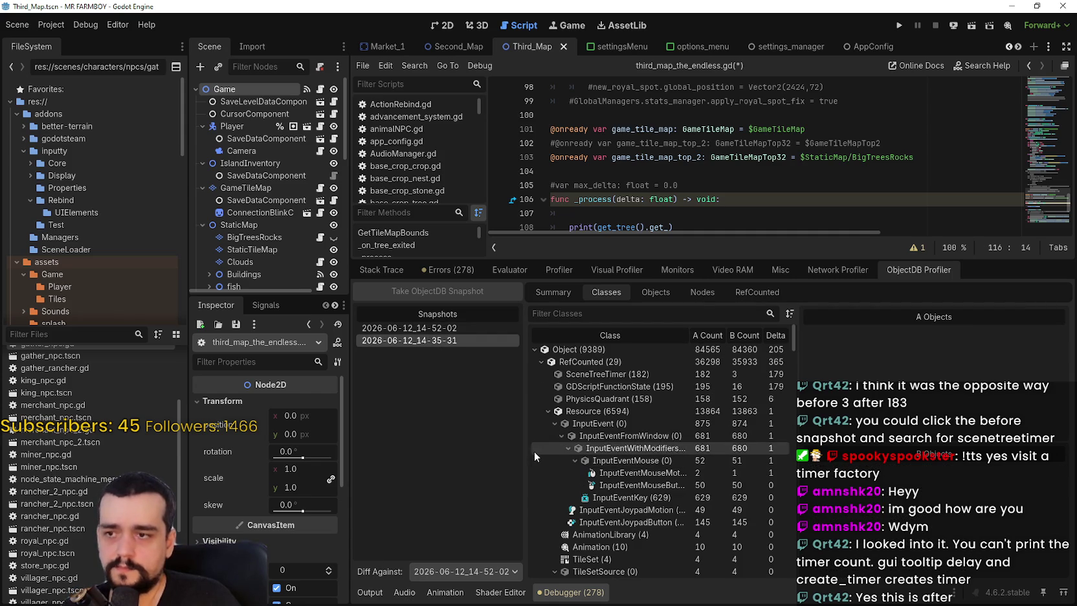
Filter by 'scene', list the 182 SceneTreeTimer instances, widen the class table, then clear the filter
click(681, 317)
text(scene)
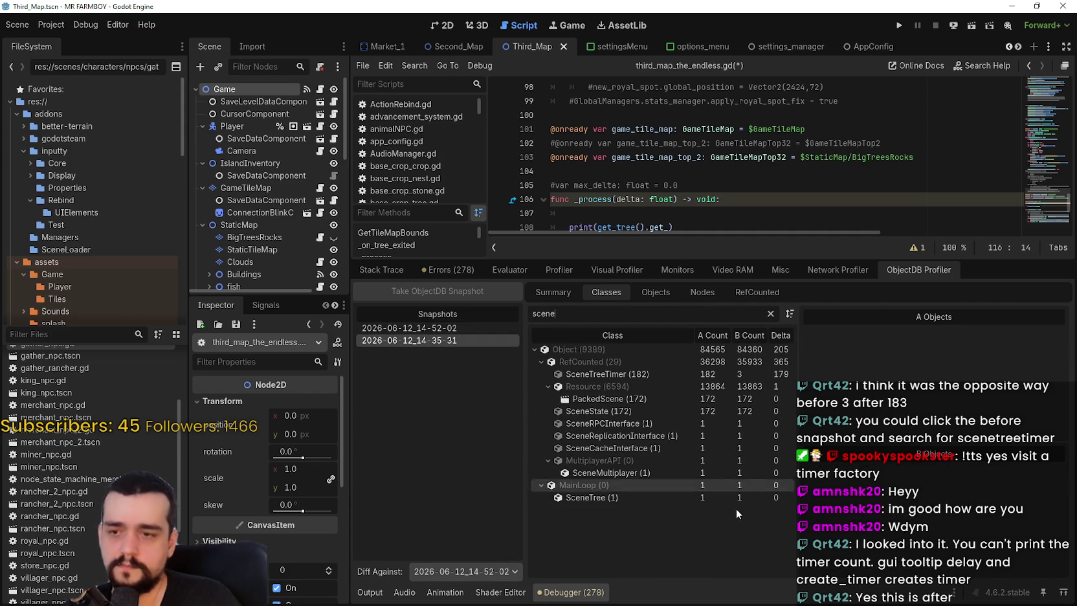
click(698, 372)
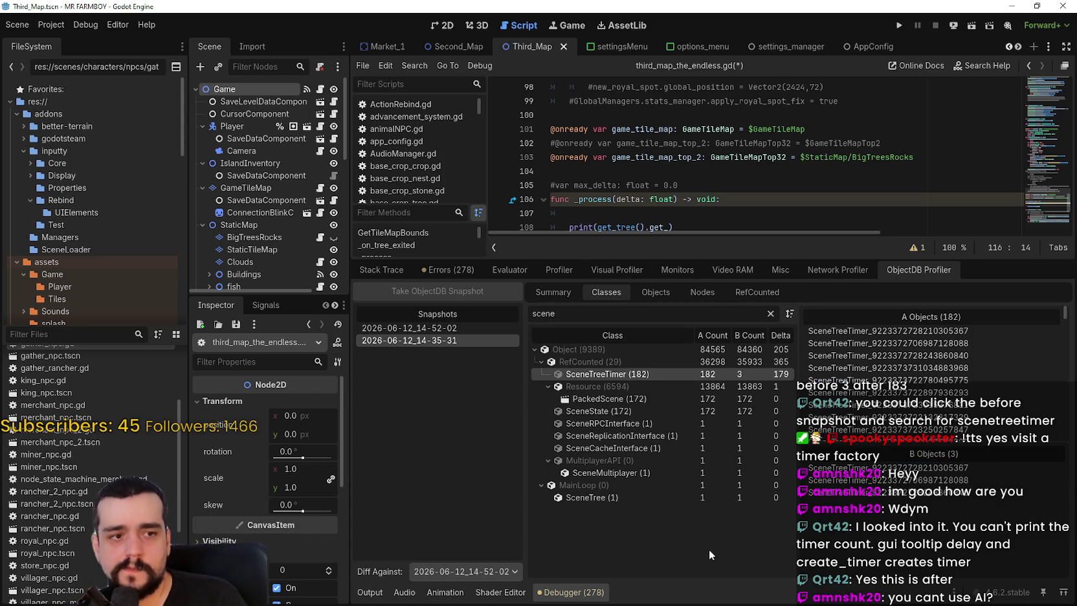
mouse_move(798, 445)
mouse_down()
mouse_move(867, 443)
mouse_move(803, 445)
mouse_up()
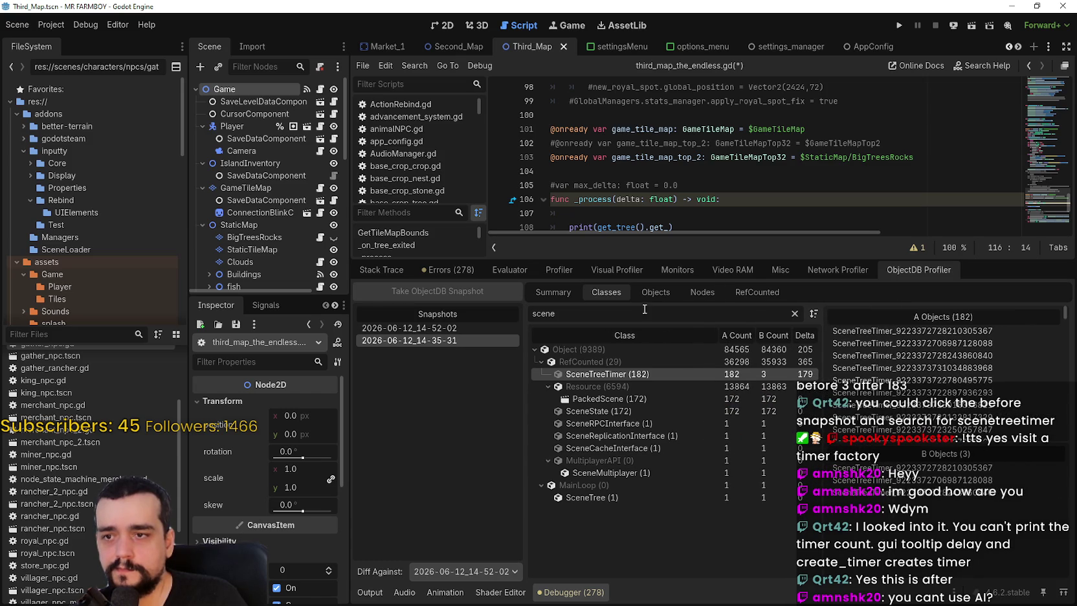
key(ctrl+a)
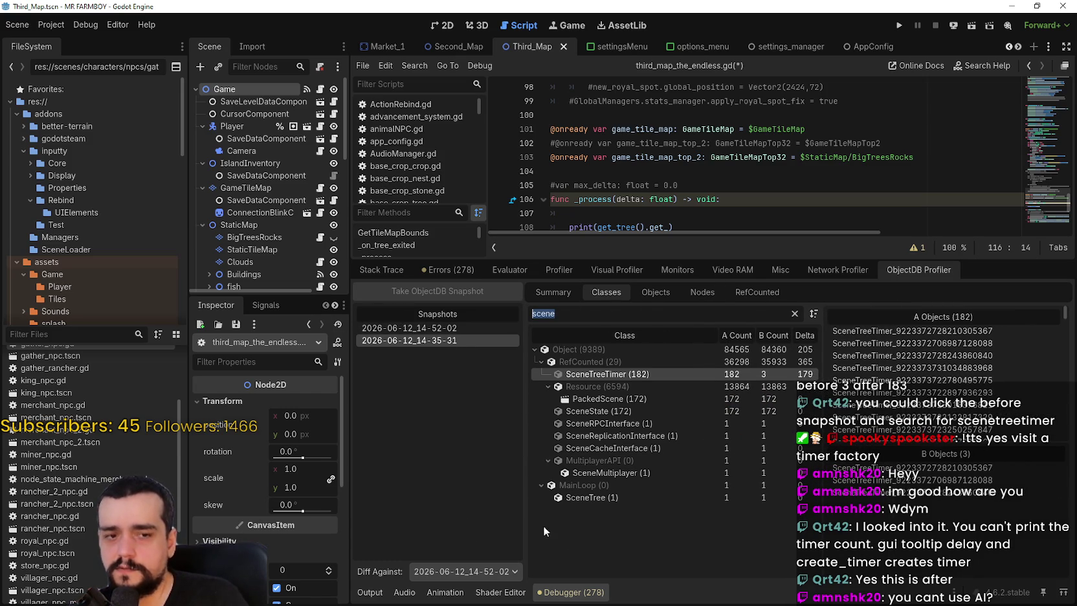
key(BackSpace)
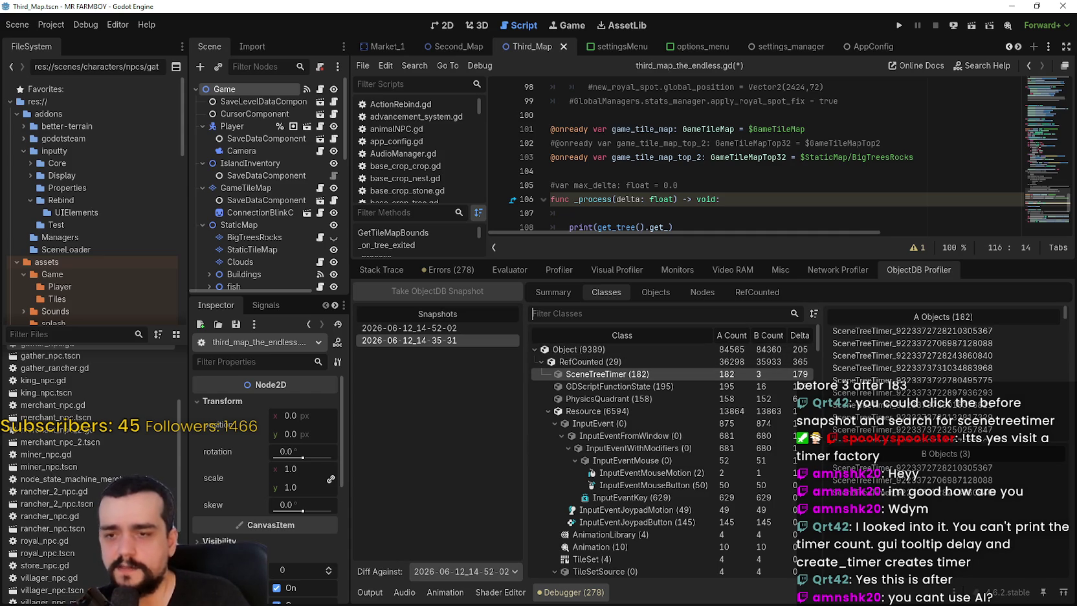
click(463, 570)
click(462, 560)
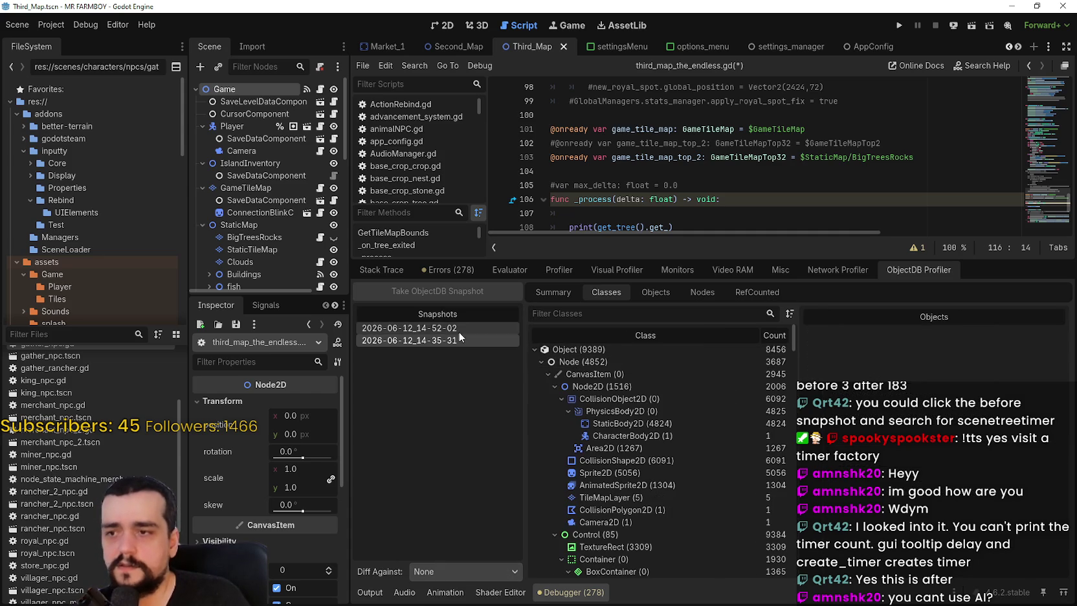
click(607, 314)
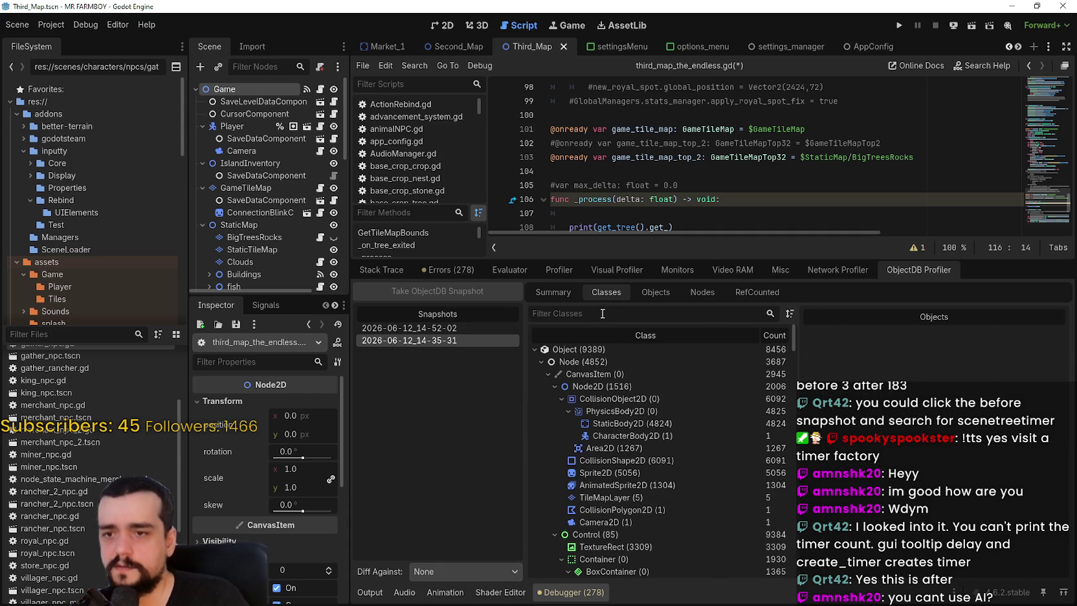
text(scene)
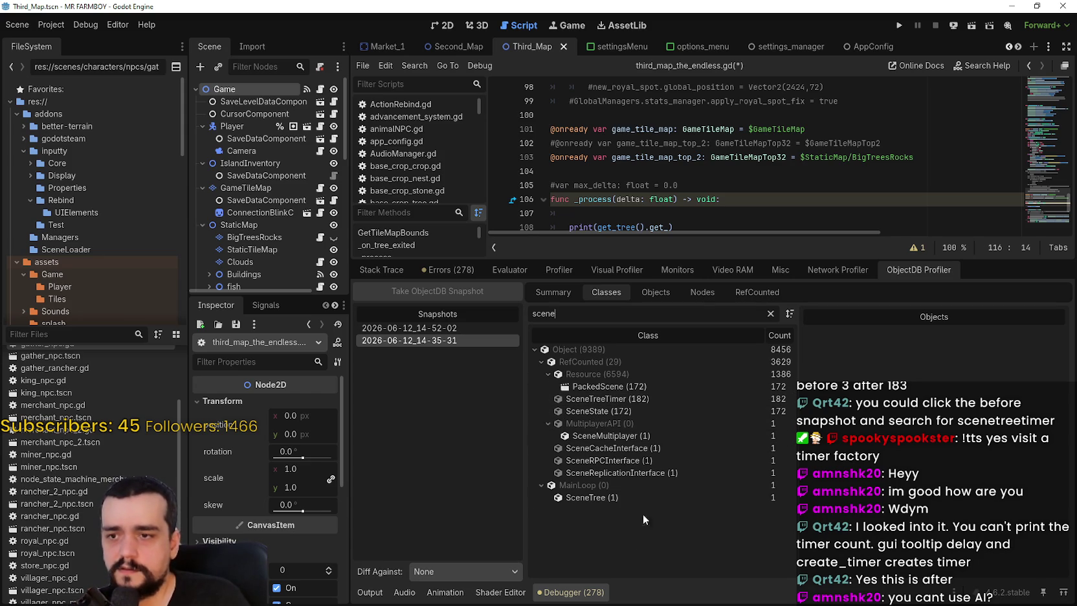
click(650, 398)
mouse_move(1065, 324)
mouse_down()
mouse_move(1067, 581)
mouse_move(1066, 320)
mouse_up()
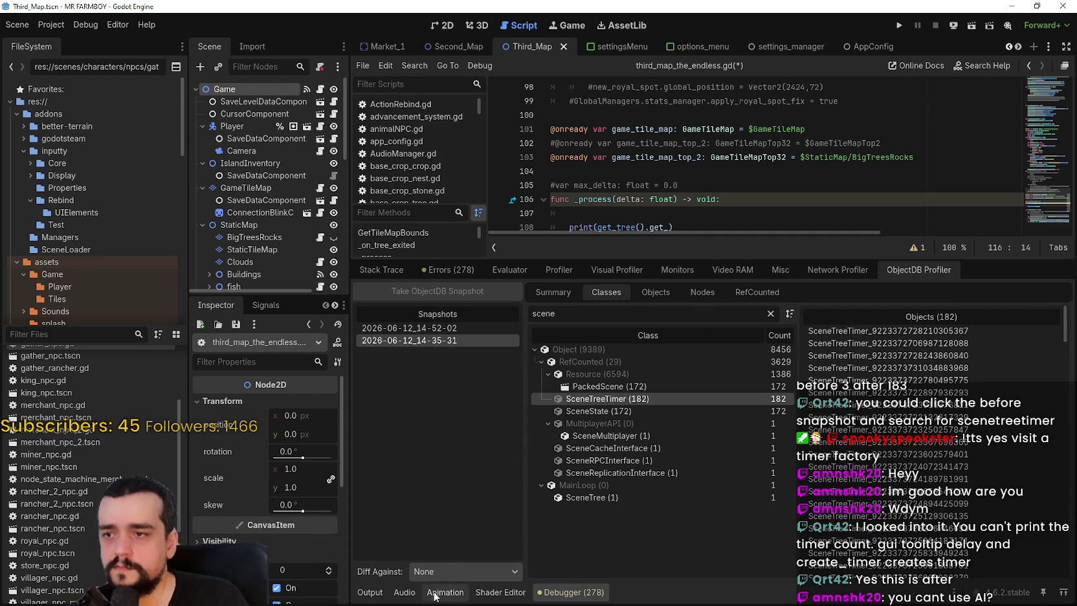
click(443, 568)
click(451, 568)
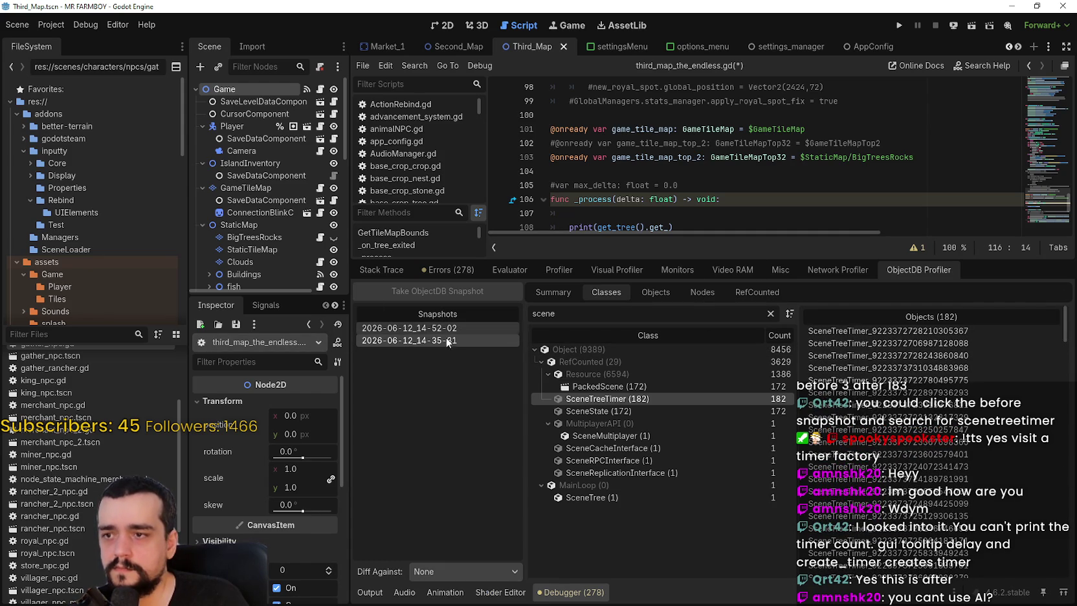
click(469, 571)
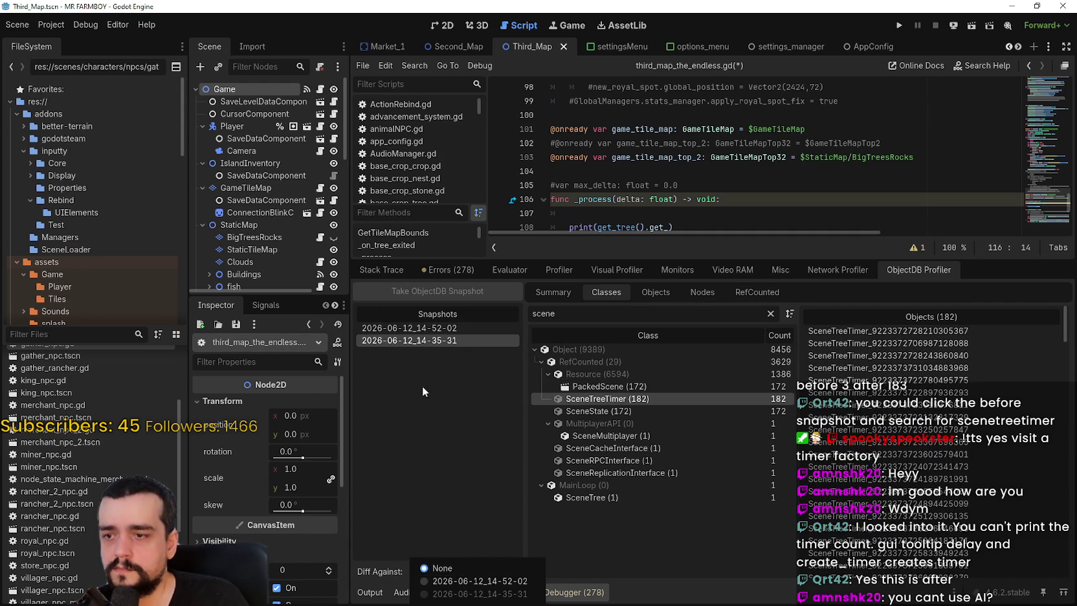
click(497, 582)
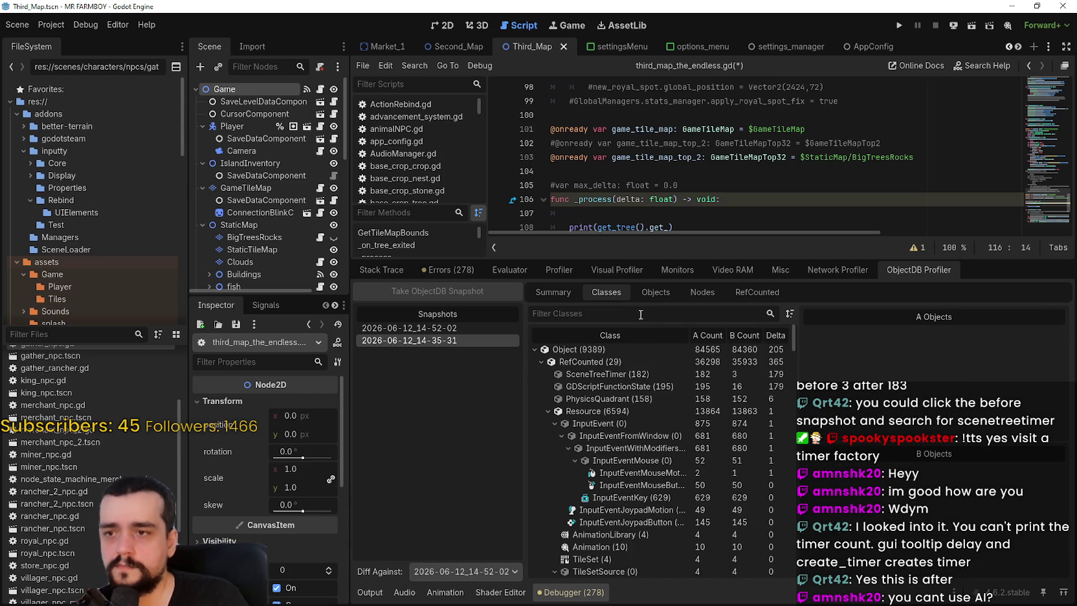
Compare A/B instances of GDScriptFunctionState, SceneTreeTimer, RefCounted (36,298 vs 35,933) and Object (down 205)
click(651, 318)
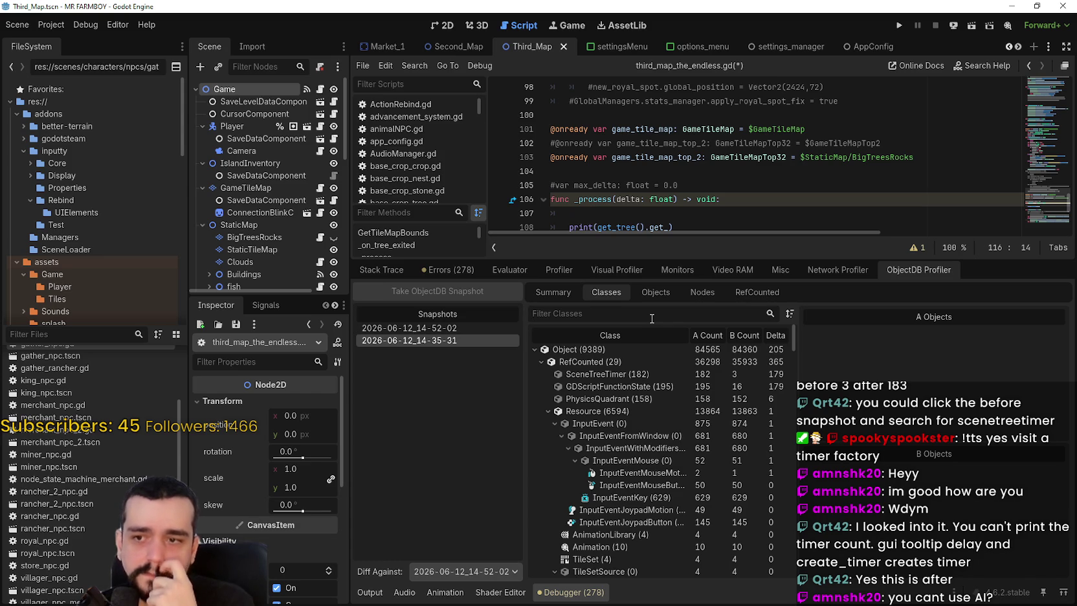
click(728, 383)
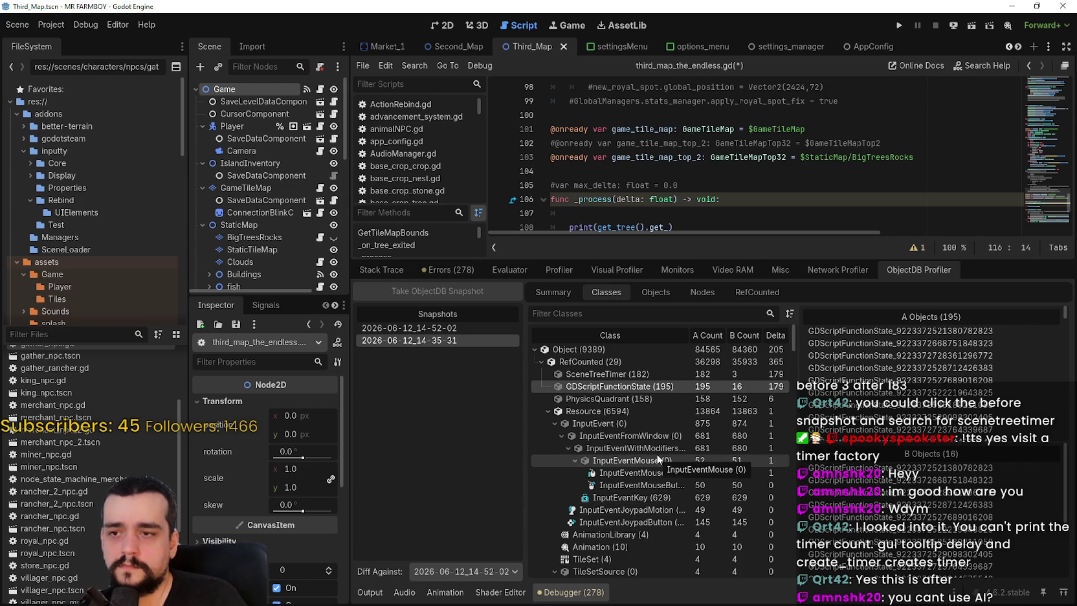
click(722, 363)
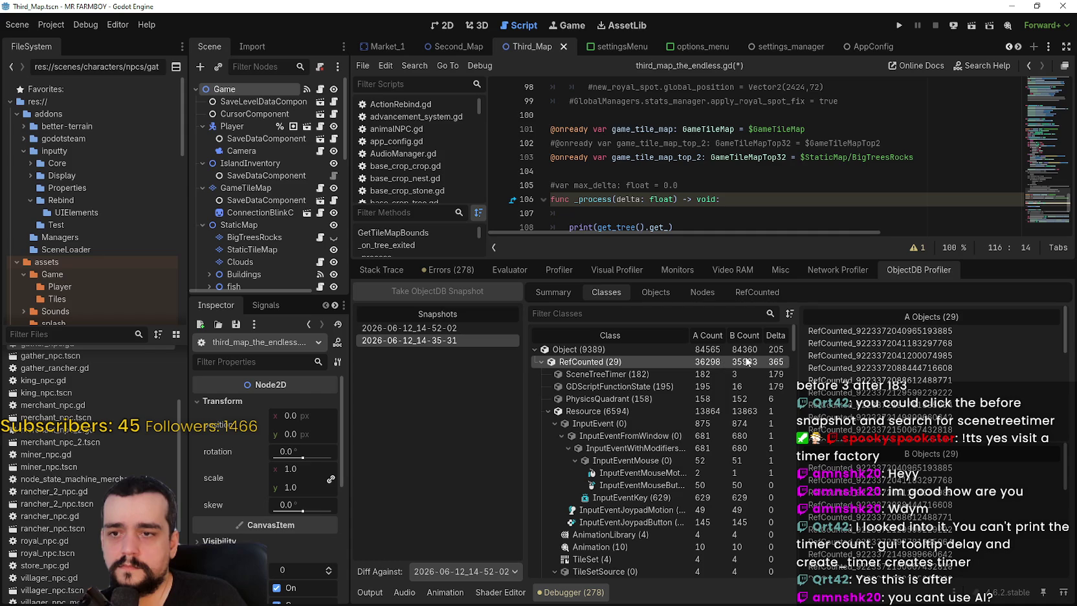
click(768, 373)
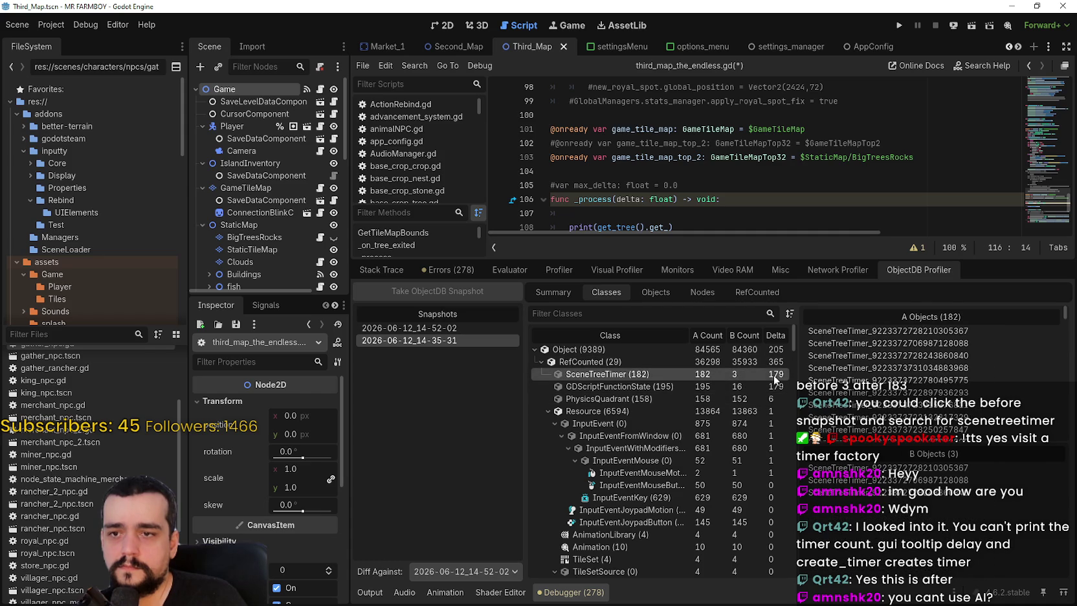
click(771, 361)
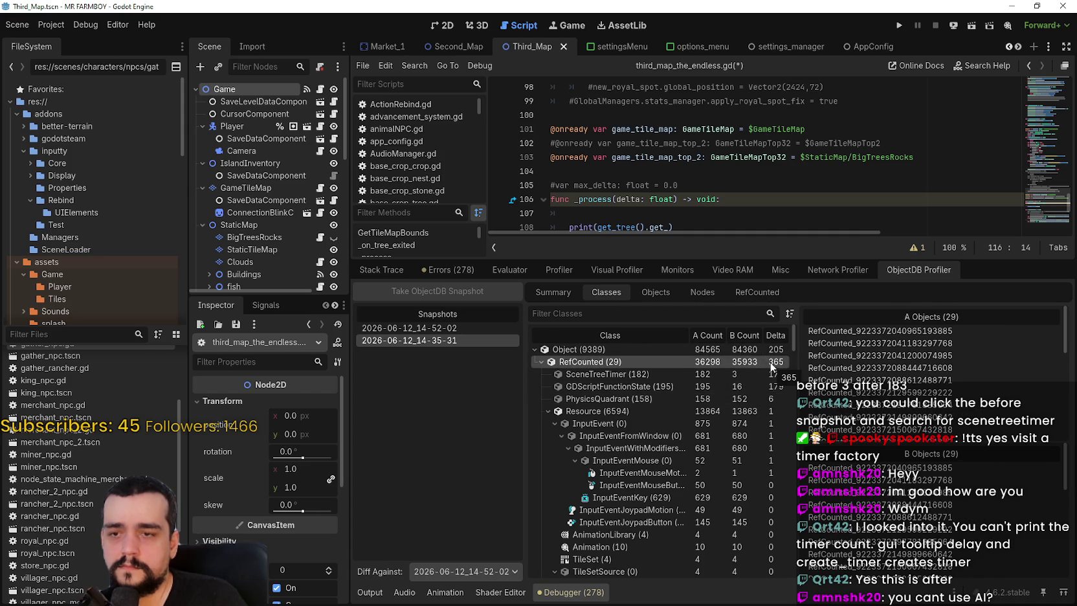
click(772, 352)
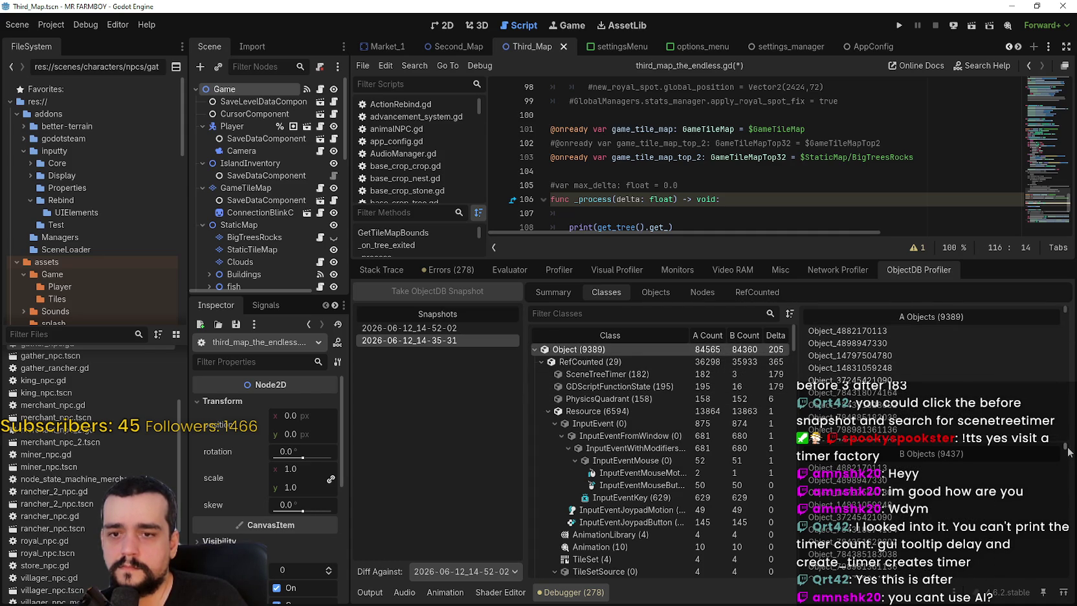
click(737, 386)
click(736, 374)
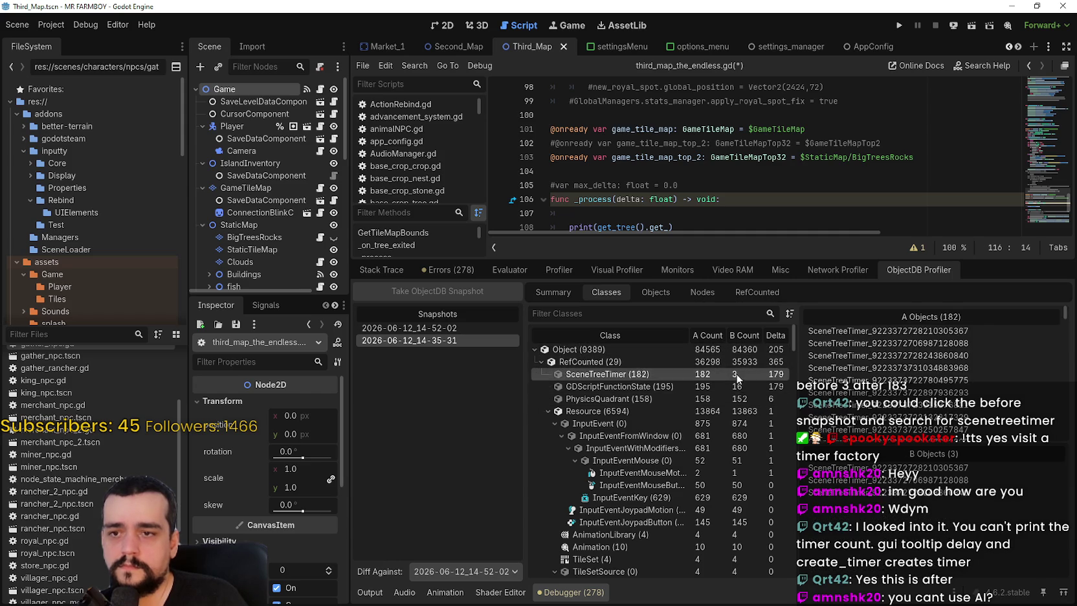
click(738, 386)
click(738, 365)
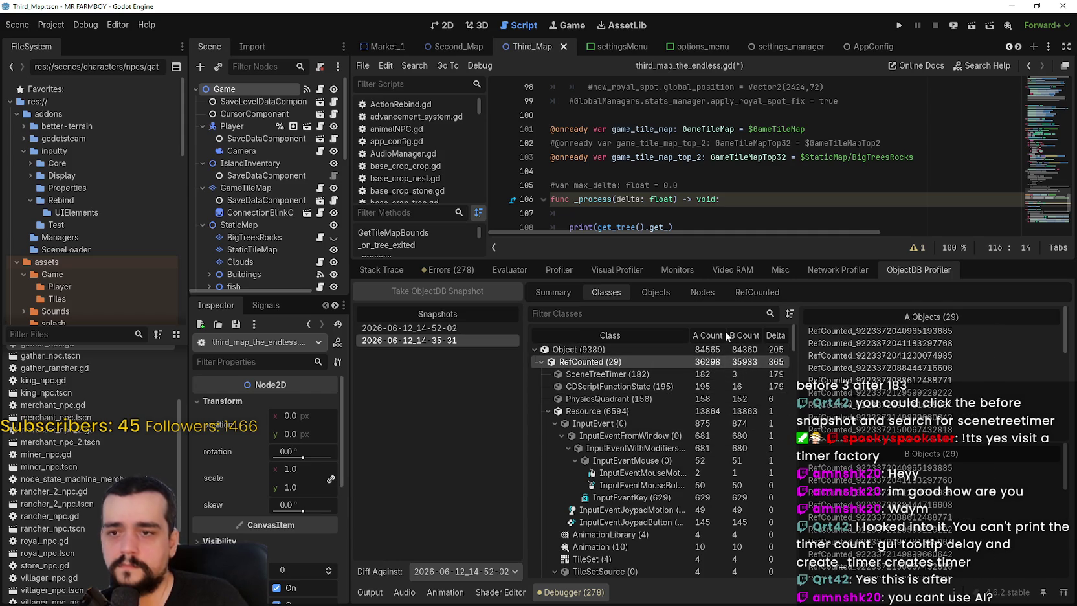
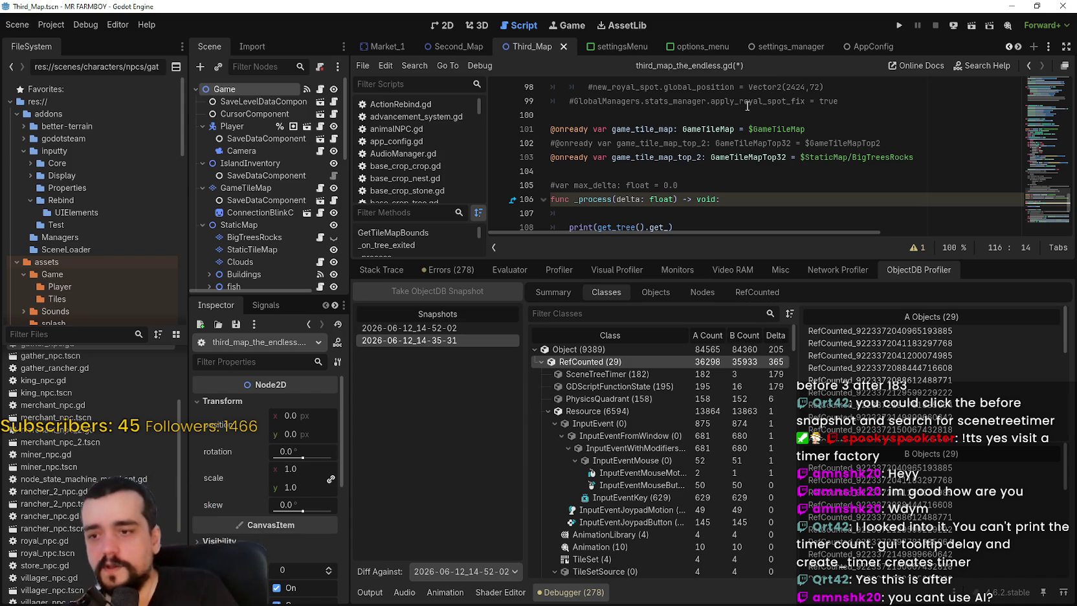
Scroll through the snapshot class list and check the sorting options without changing the order
scroll(725, 557, down, 3)
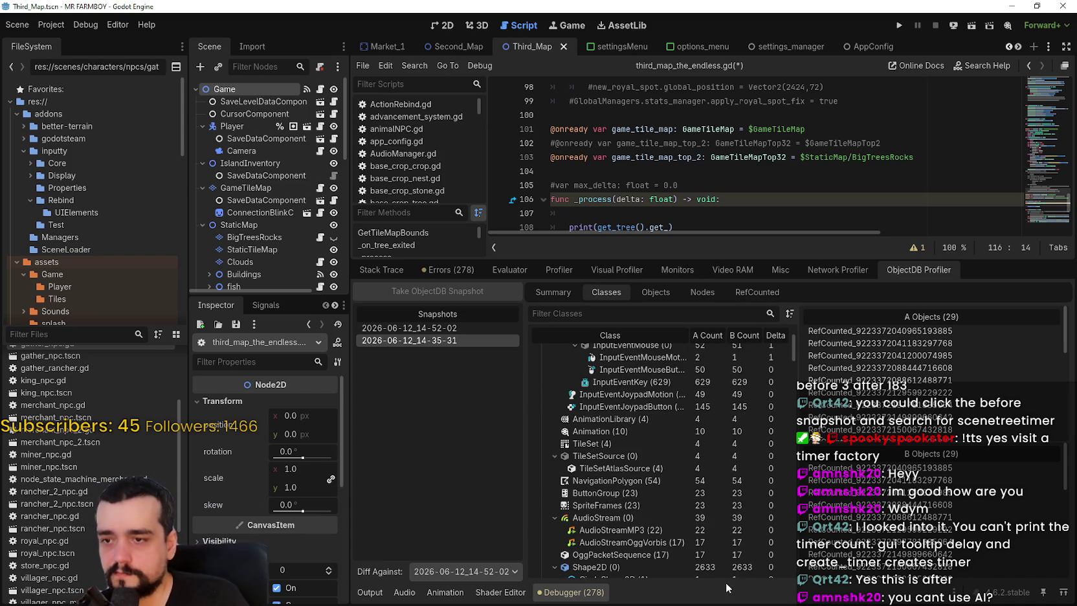
scroll(725, 556, down, 1)
scroll(723, 532, down, 1)
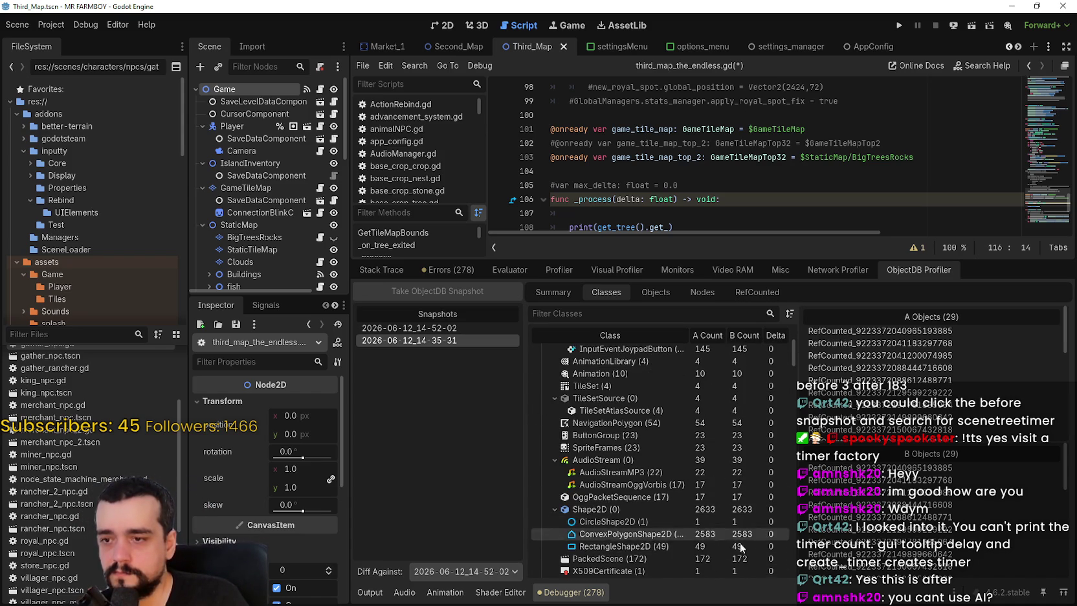
scroll(745, 536, down, 2)
scroll(744, 532, up, 5)
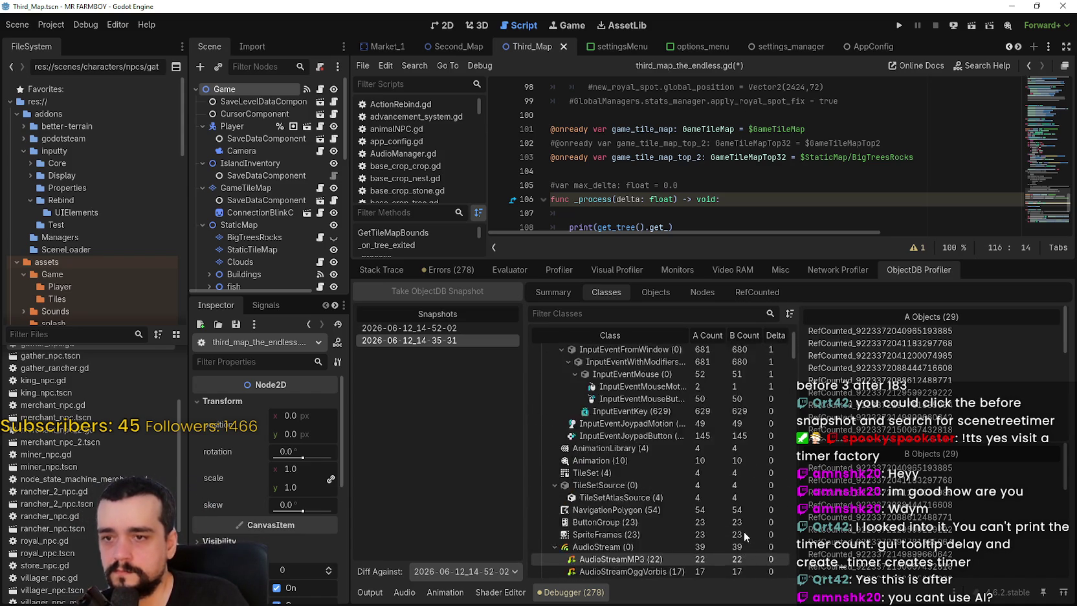
click(788, 315)
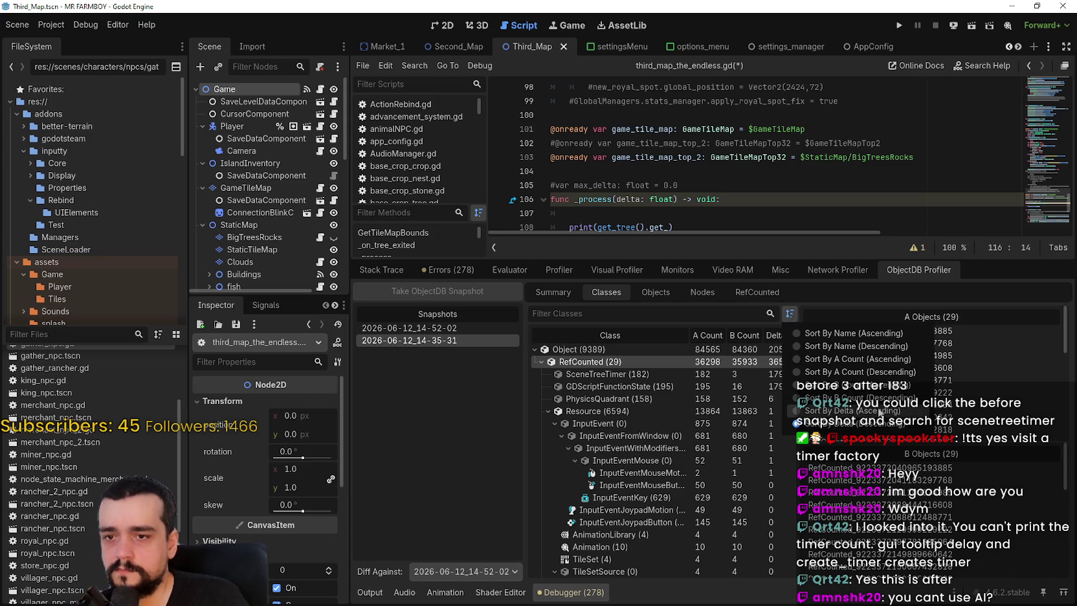
click(831, 315)
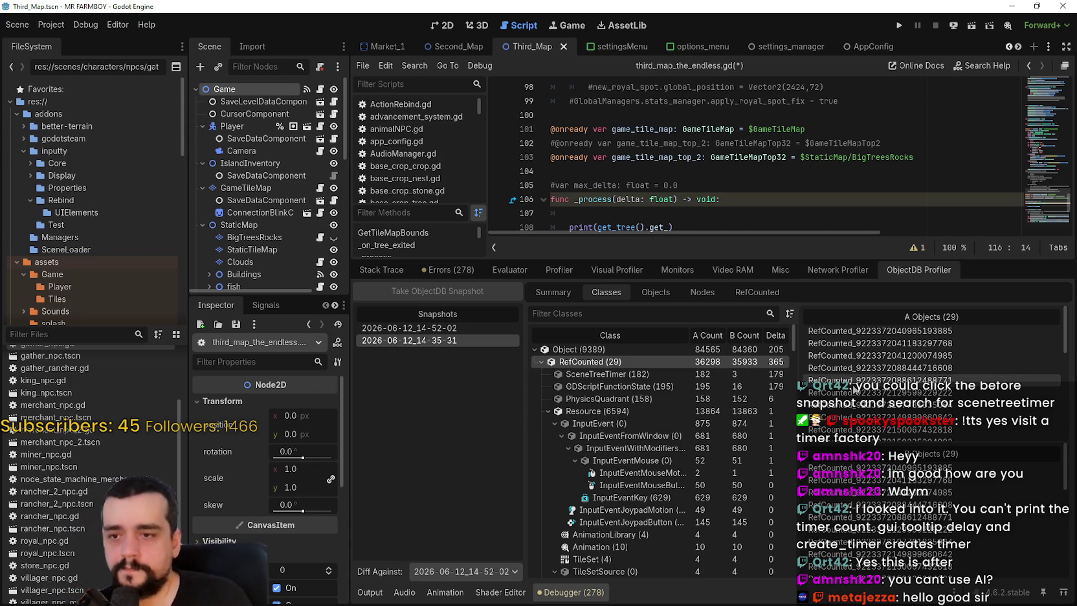
Compare GDScriptFunctionState and PhysicsQuadrant, end on SceneTreeTimer, then enlarge the editor and select lines 106–108
click(679, 375)
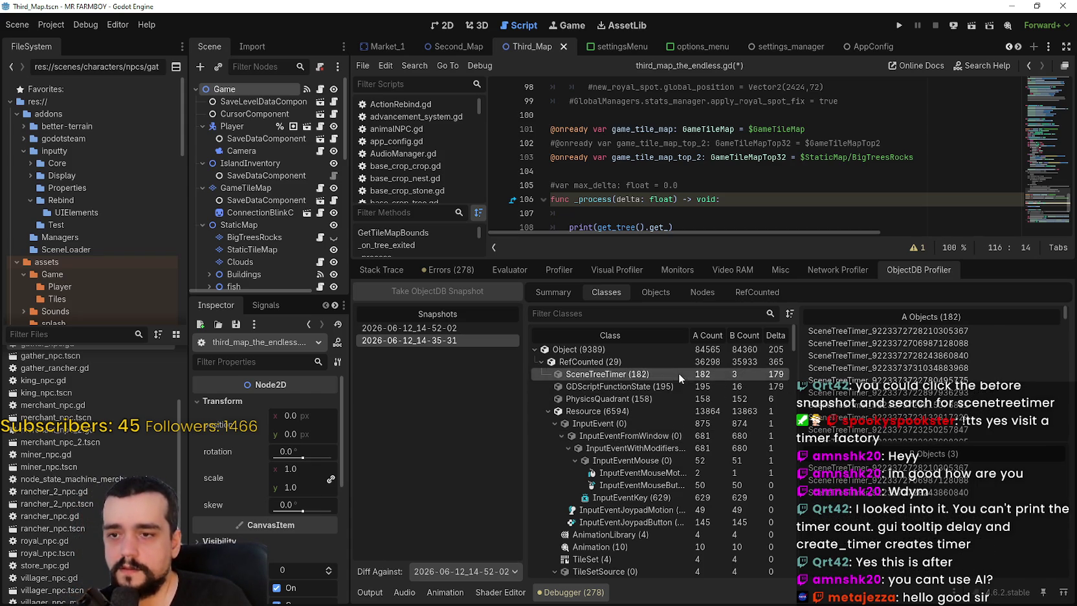
click(661, 388)
click(660, 375)
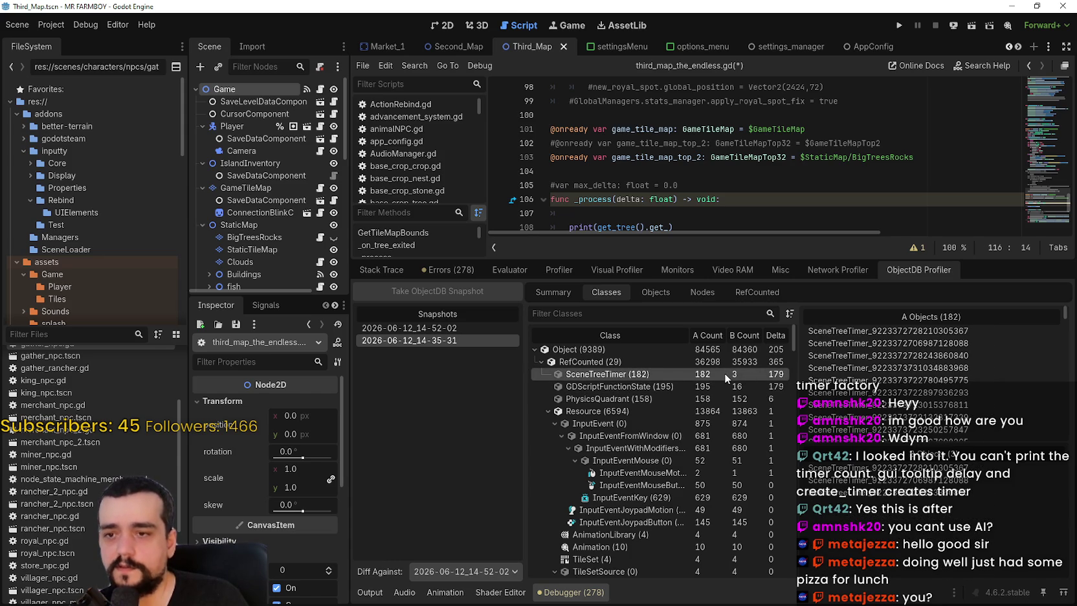
click(769, 391)
click(763, 374)
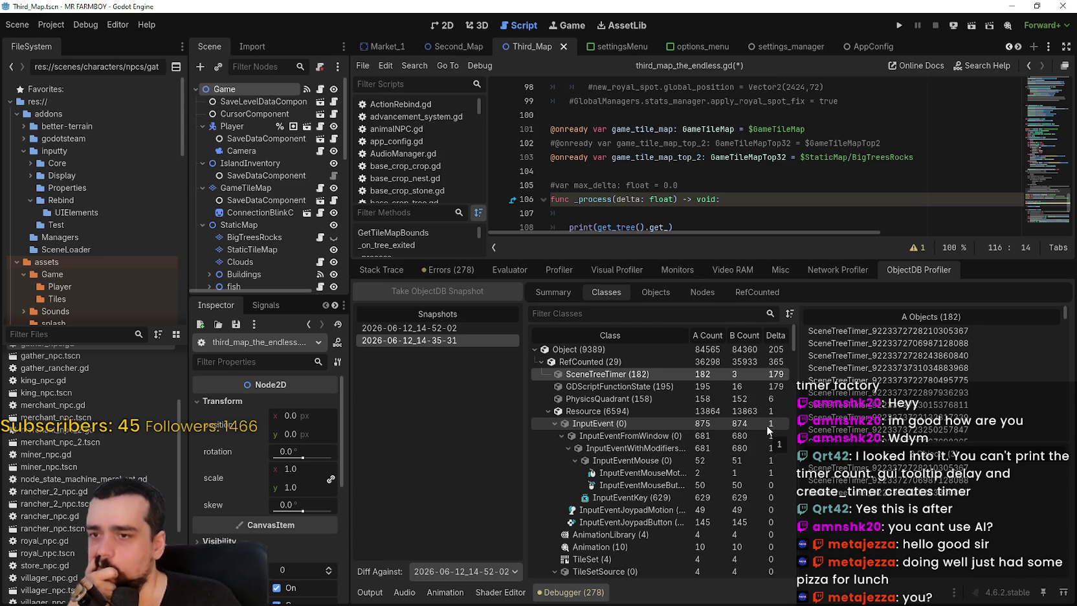
click(725, 386)
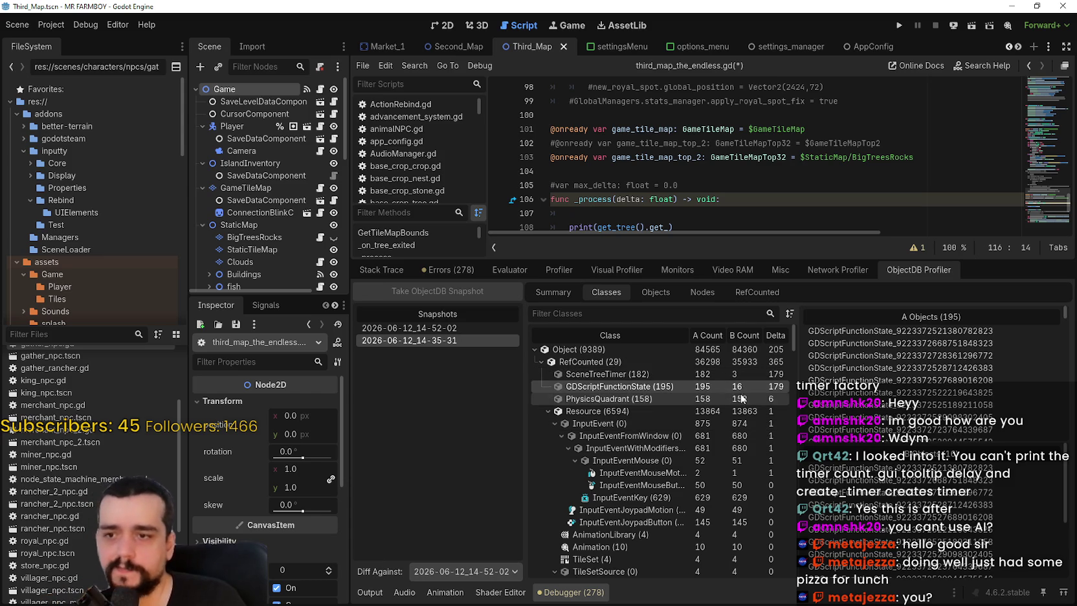
click(754, 399)
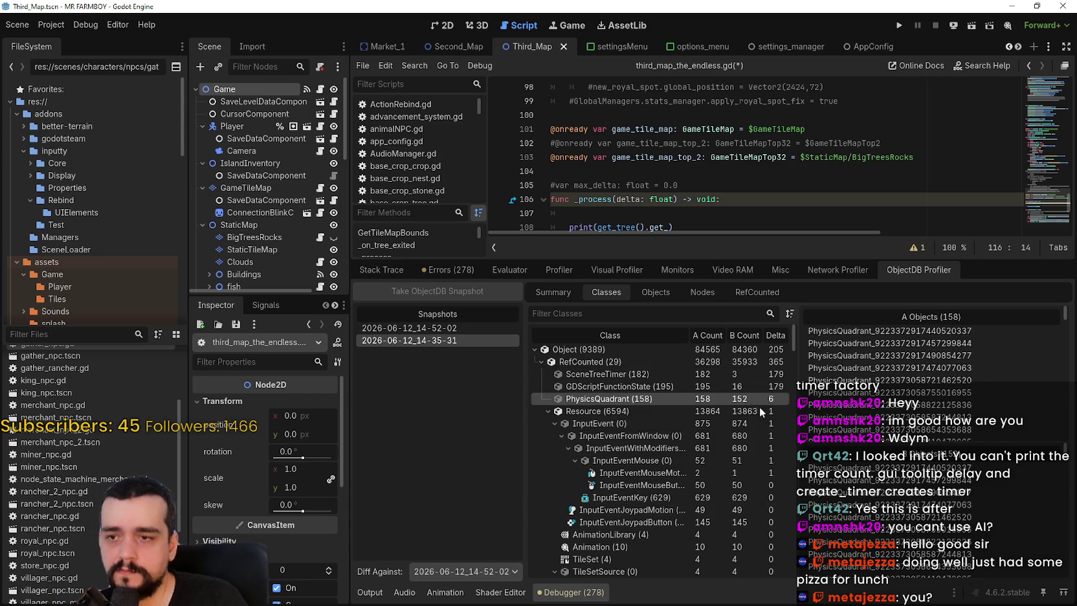
click(750, 385)
click(765, 371)
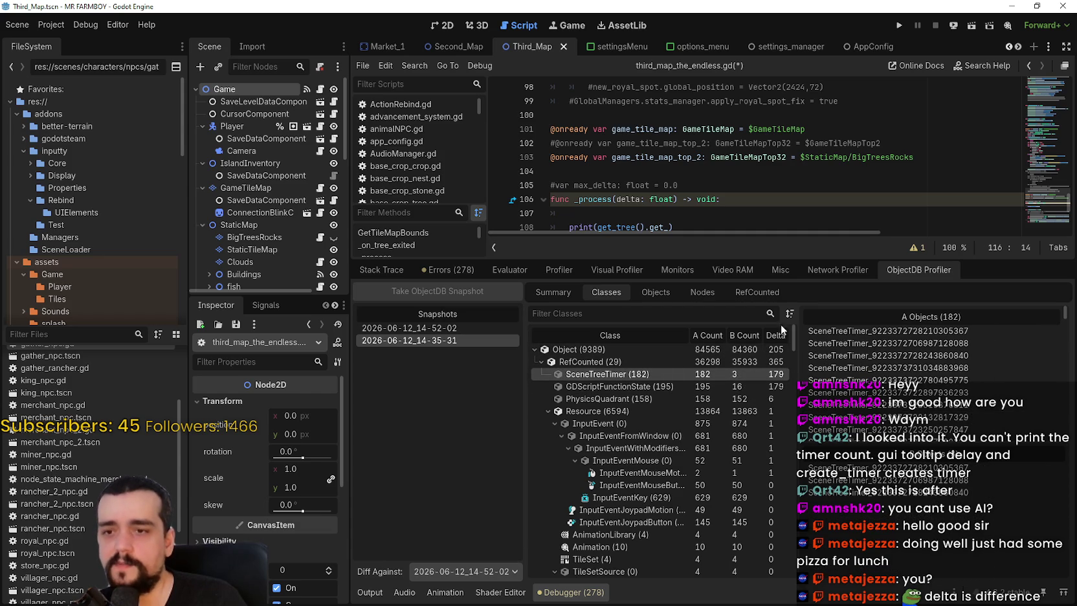
drag(787, 261, 786, 443)
drag(680, 227, 551, 200)
Comment out the _process lines 106–108 and save third_map_the_endless.gd
key(ctrl+k)
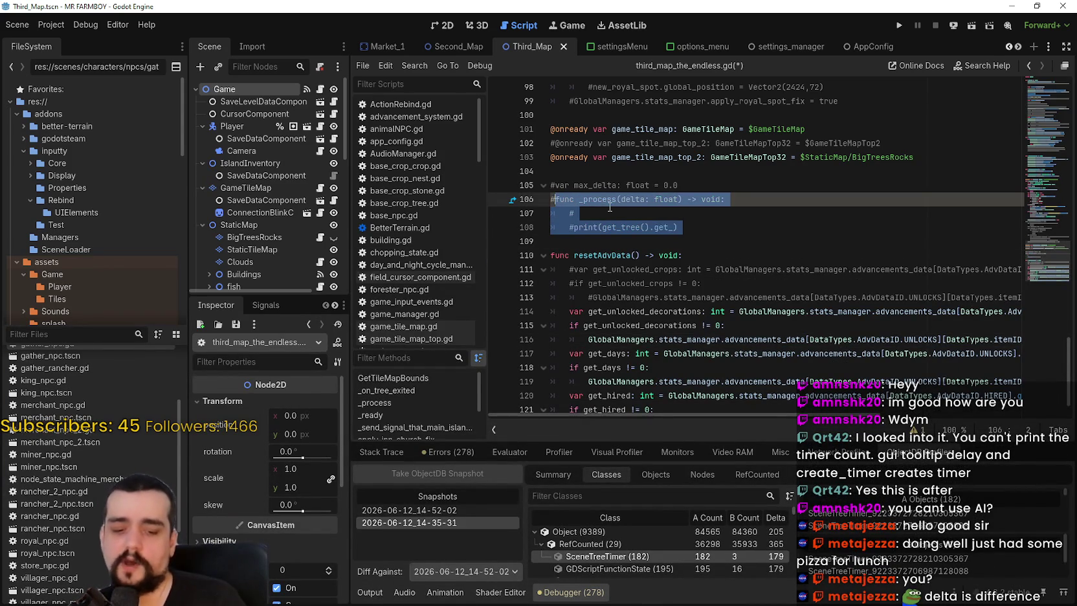
key(ctrl+s)
click(731, 227)
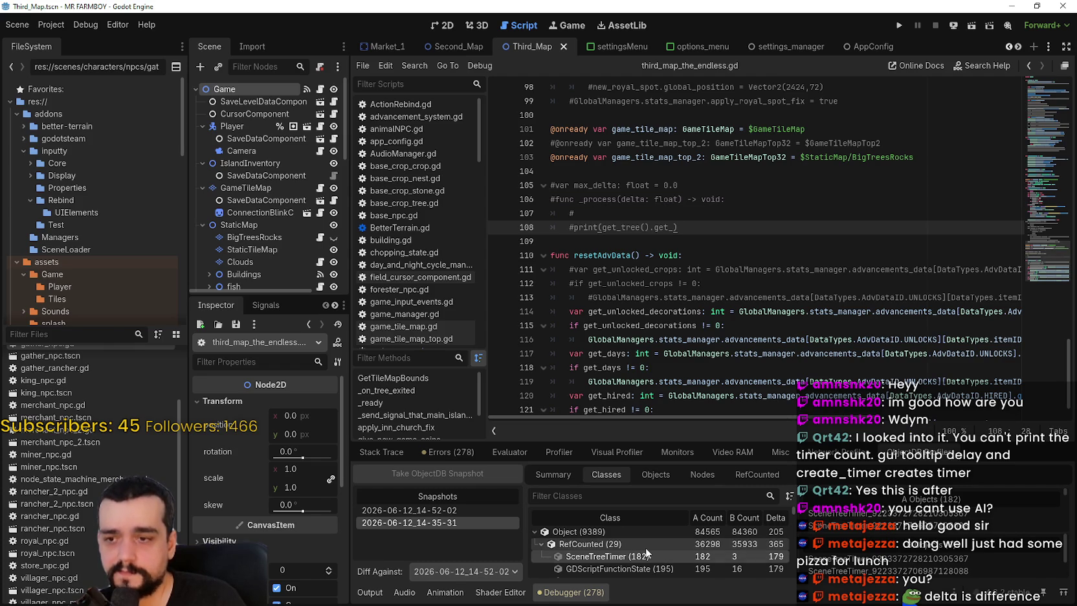
click(630, 241)
scroll(631, 239, up, 2)
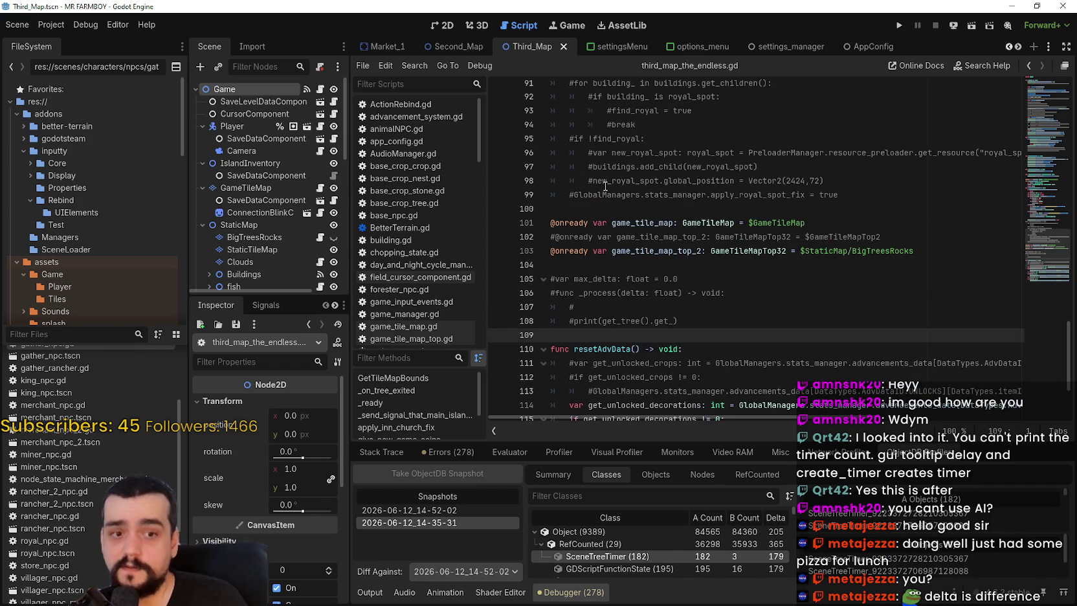
Scroll the script tab bar to reveal more of the open scripts
click(1015, 46)
click(1014, 46)
click(1015, 47)
click(1014, 47)
click(1015, 47)
click(1014, 46)
click(1014, 47)
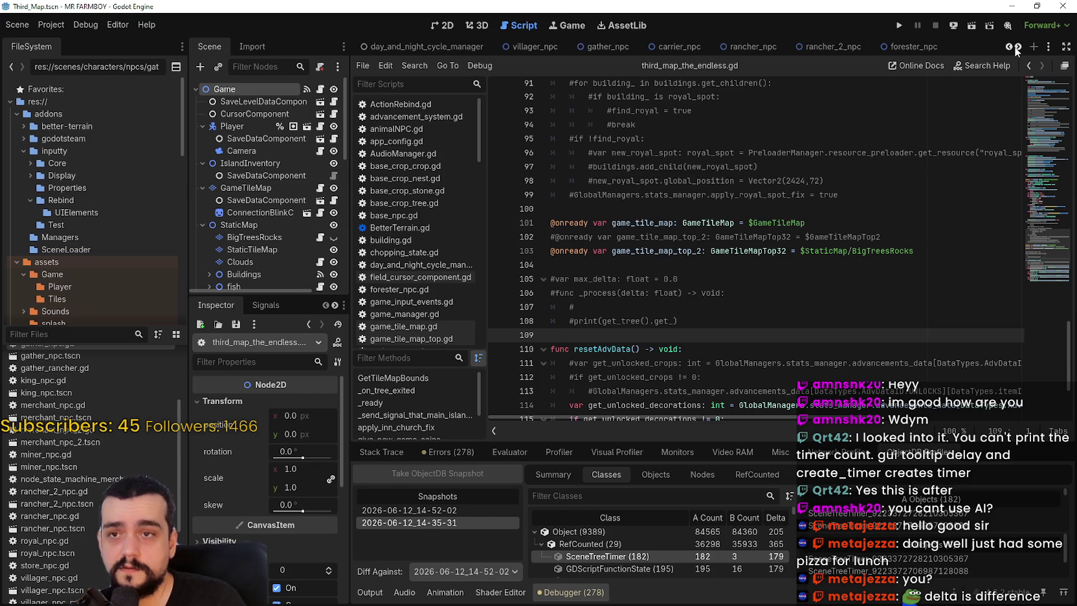
click(1015, 46)
click(1015, 47)
click(1014, 46)
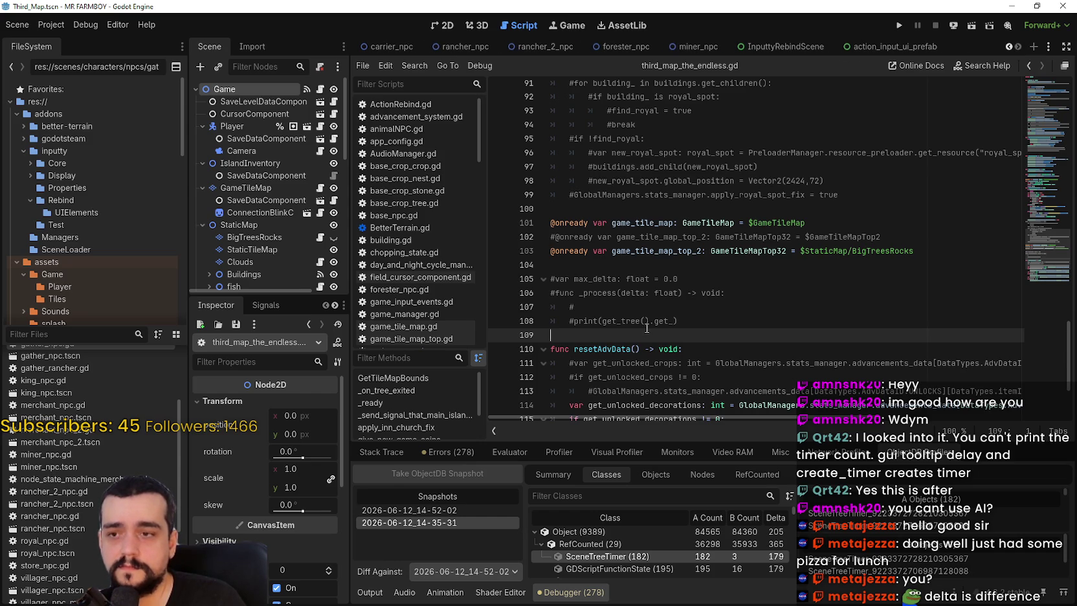
Select and review the commented max_delta and _process lines 105–108
click(645, 267)
drag(600, 332, 453, 236)
click(711, 336)
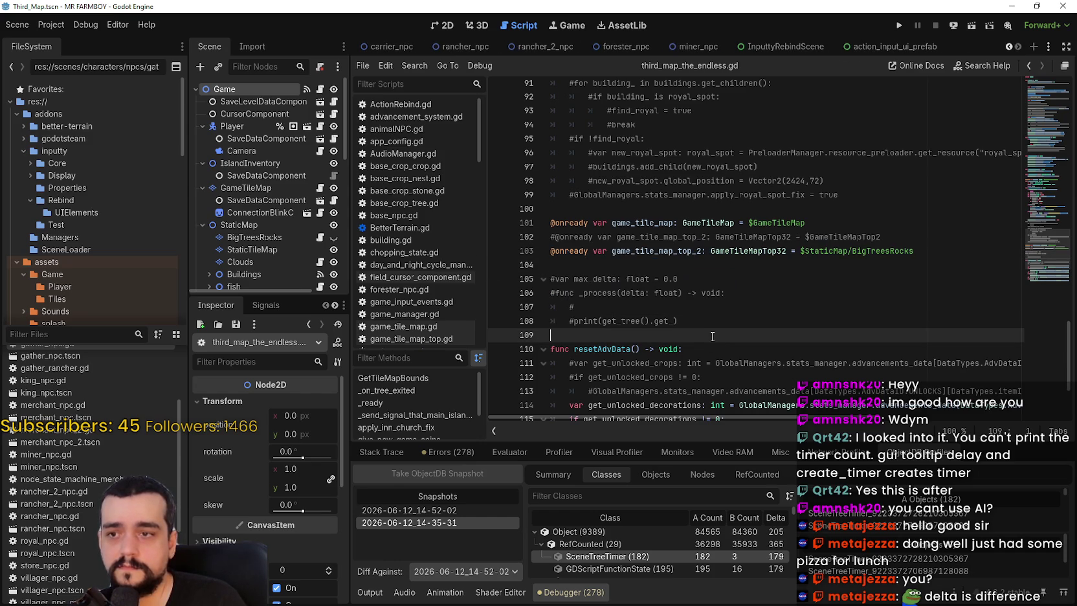
key(shift+Up)
key(shift+Up)
key(shift+Up)
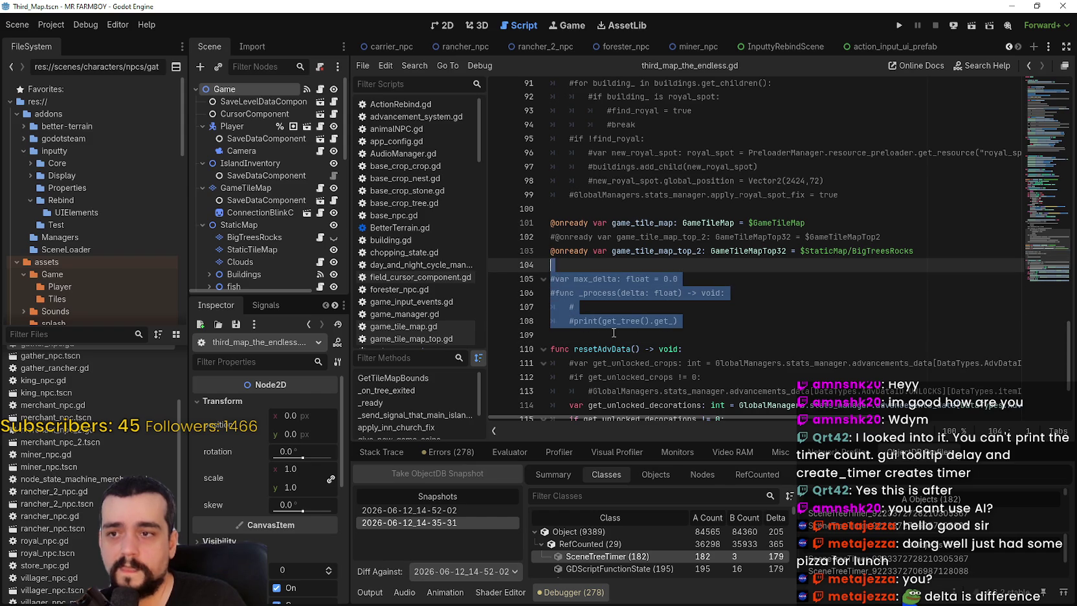
click(614, 324)
click(616, 335)
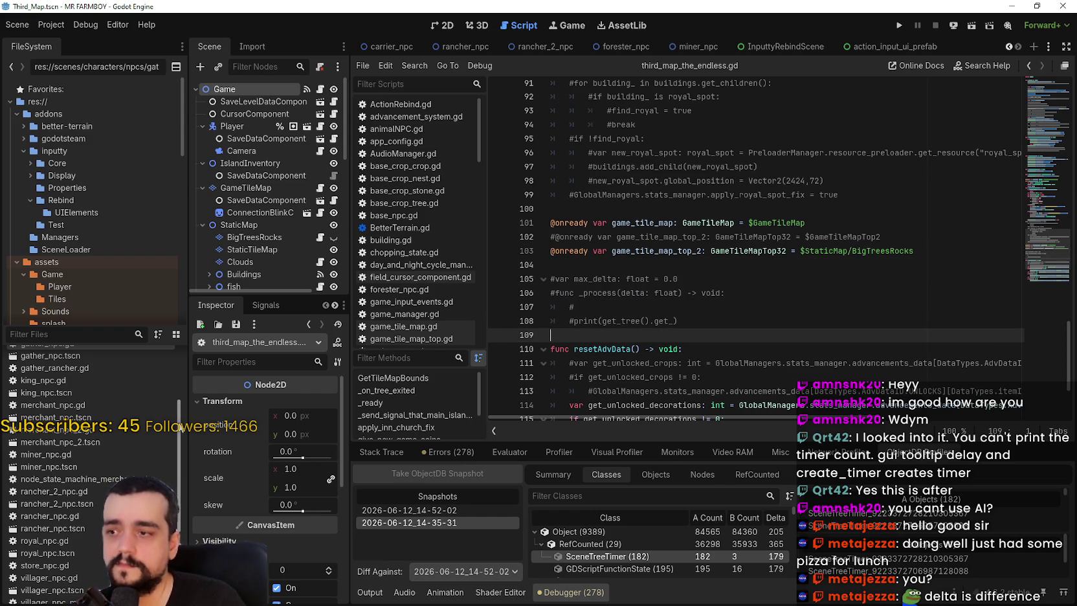
scroll(173, 358, up, 5)
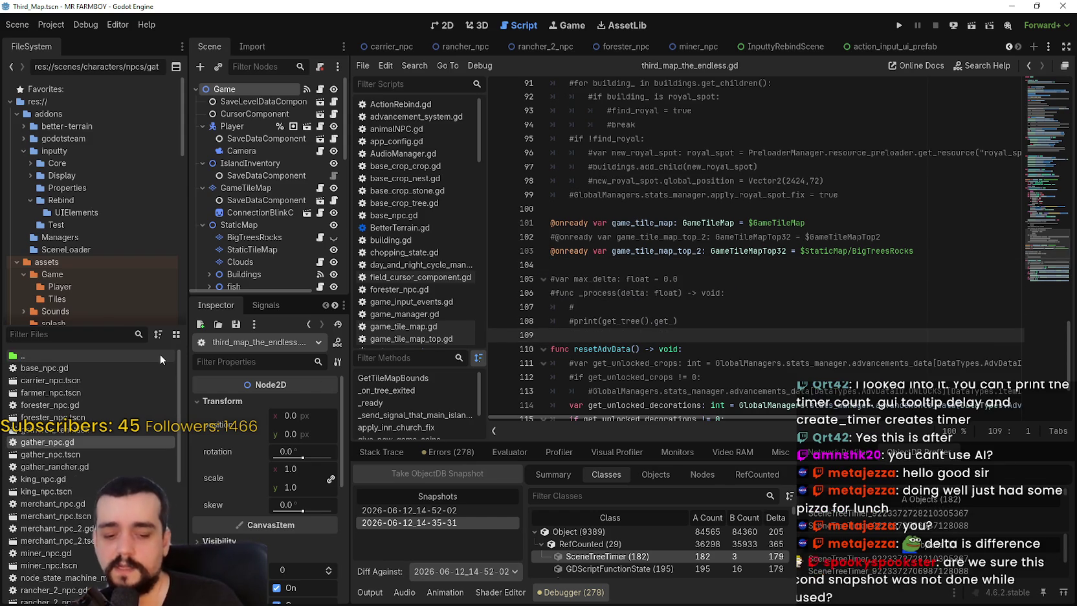
Filter the FileSystem by 'crop_', then by 'day', and open day_and_night_cycle_manager.gd
text(crops)
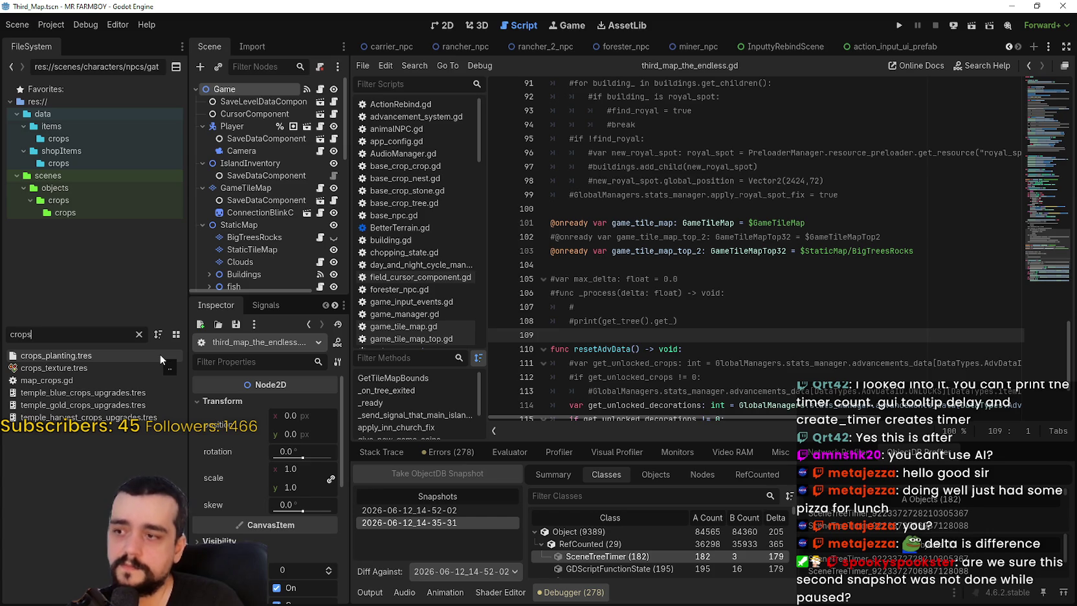
key(BackSpace)
text(_)
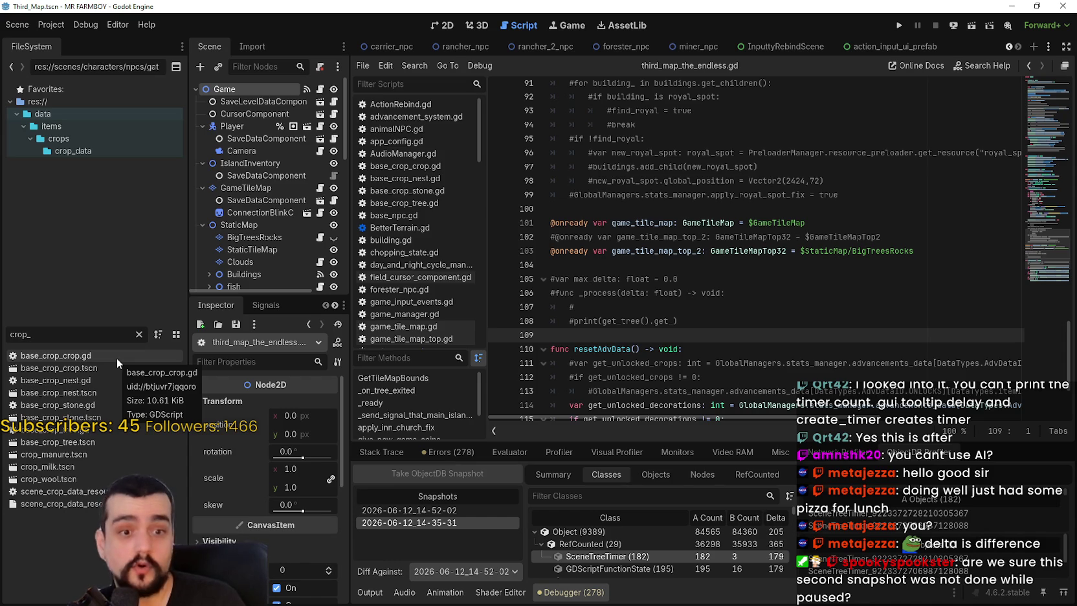
click(138, 335)
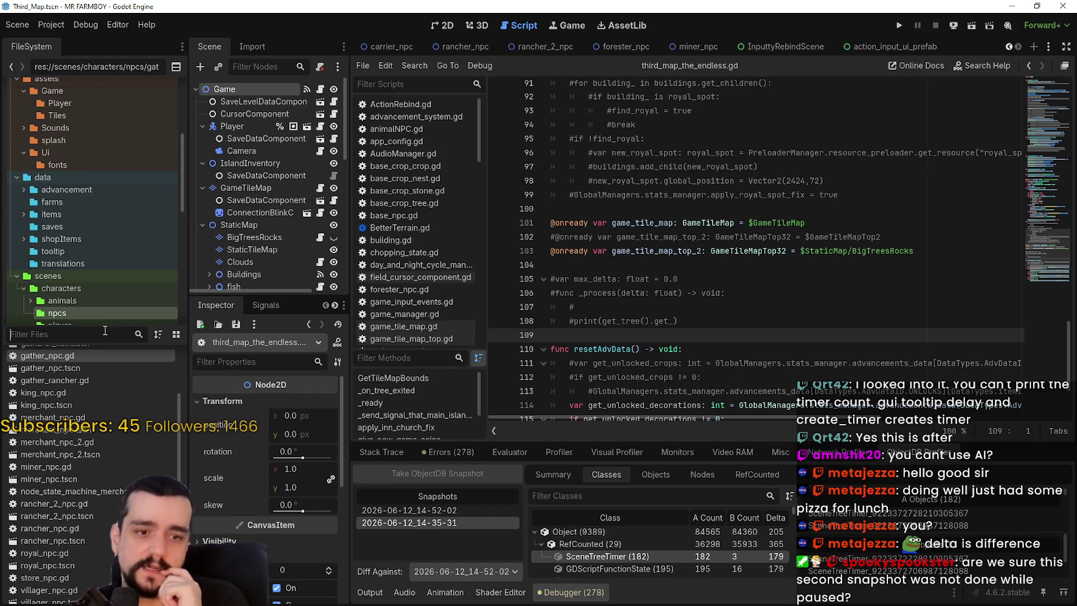
text(day)
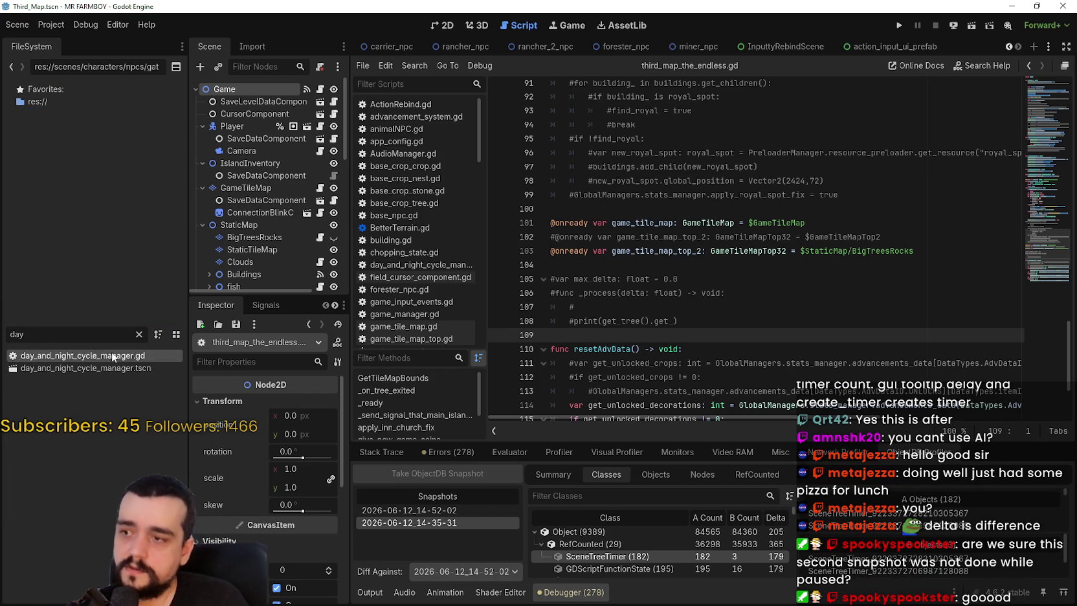
double_click(103, 355)
scroll(765, 371, down, 5)
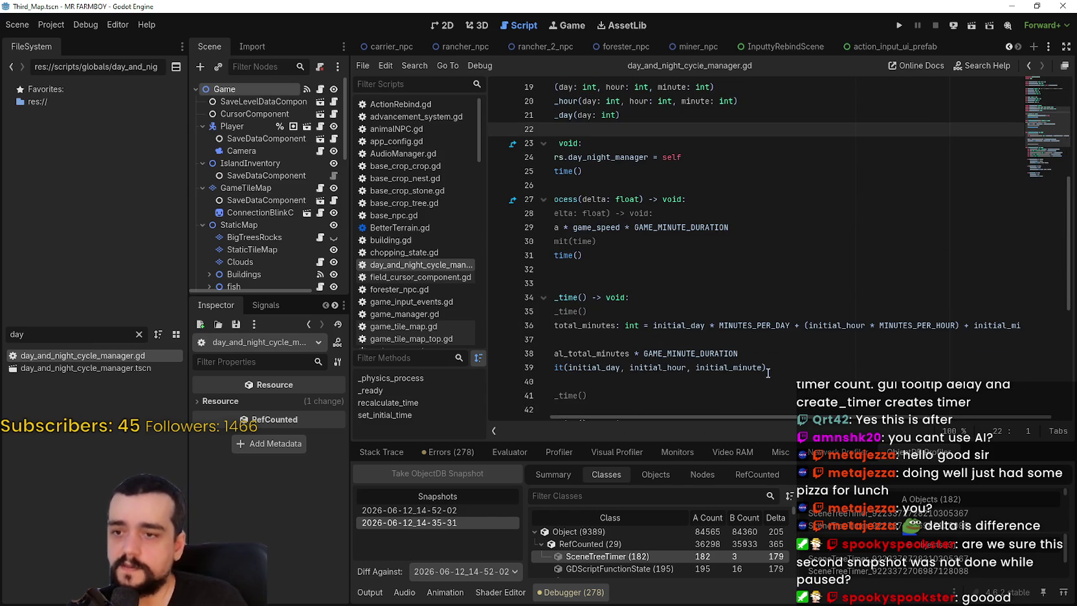
scroll(748, 412, left, 5)
click(676, 269)
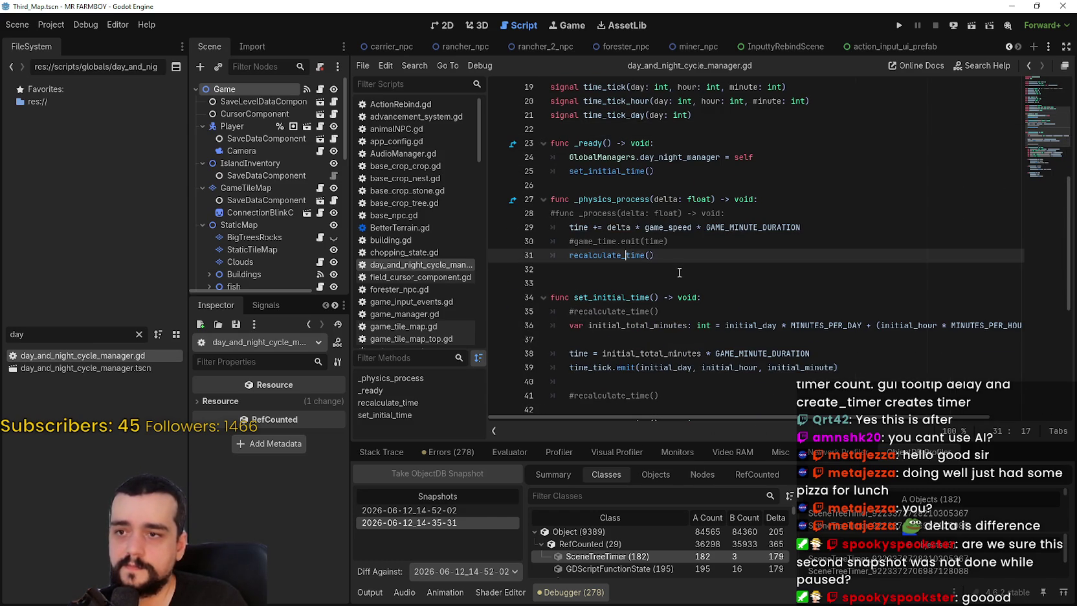
drag(801, 227, 571, 224)
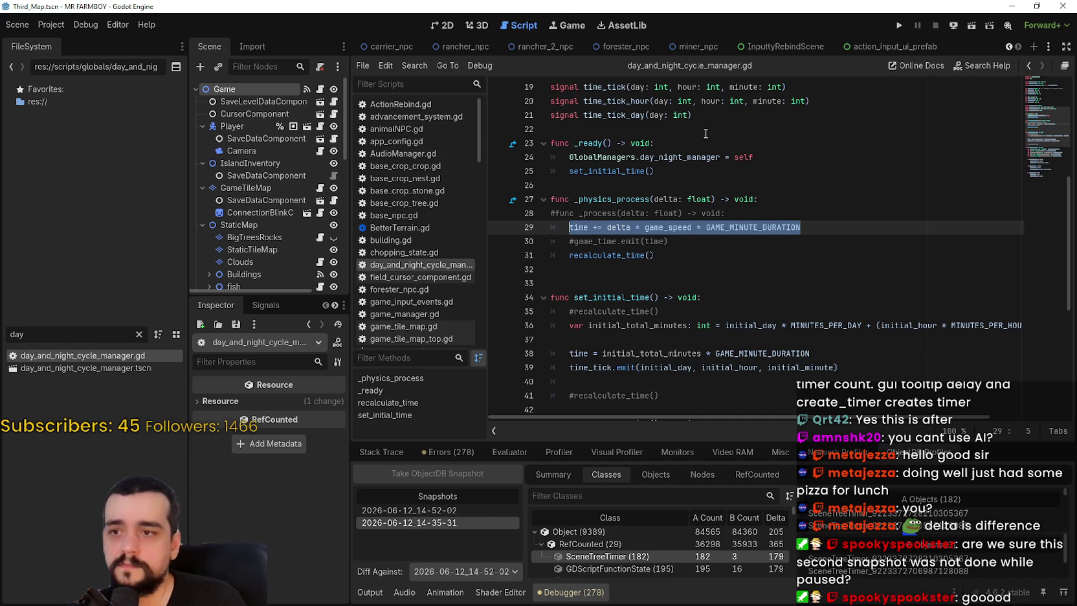
double_click(630, 255)
scroll(753, 243, down, 3)
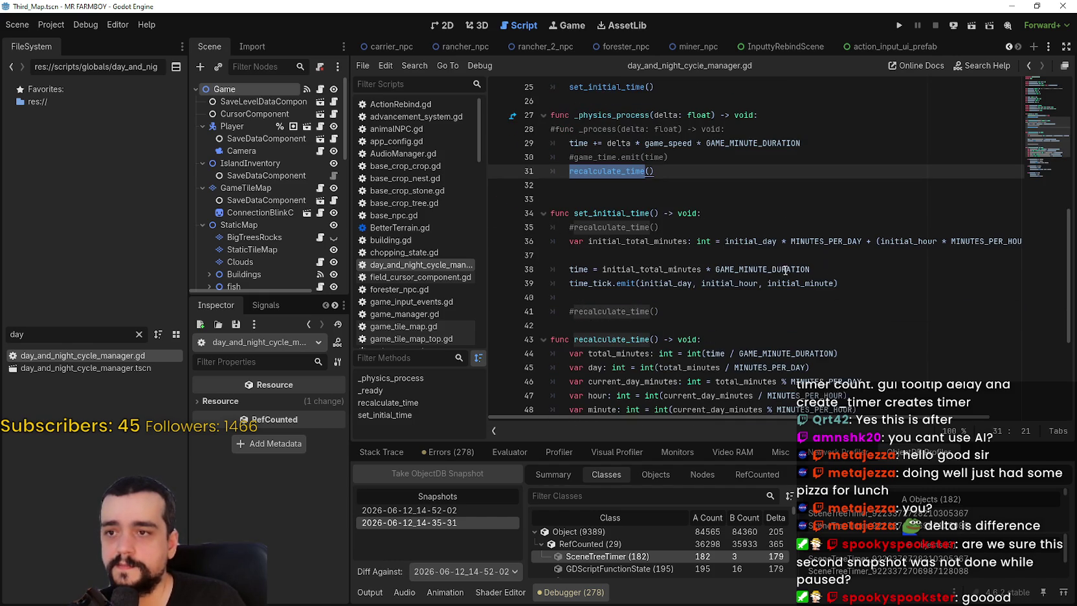
scroll(752, 243, down, 4)
scroll(762, 301, up, 5)
scroll(762, 300, up, 1)
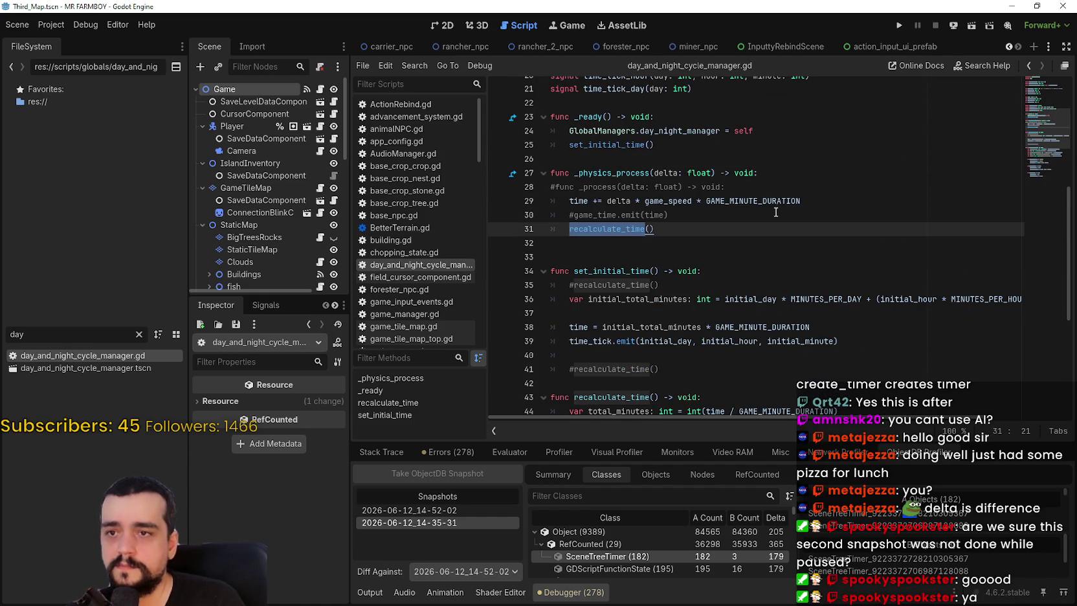
double_click(757, 201)
scroll(749, 271, up, 6)
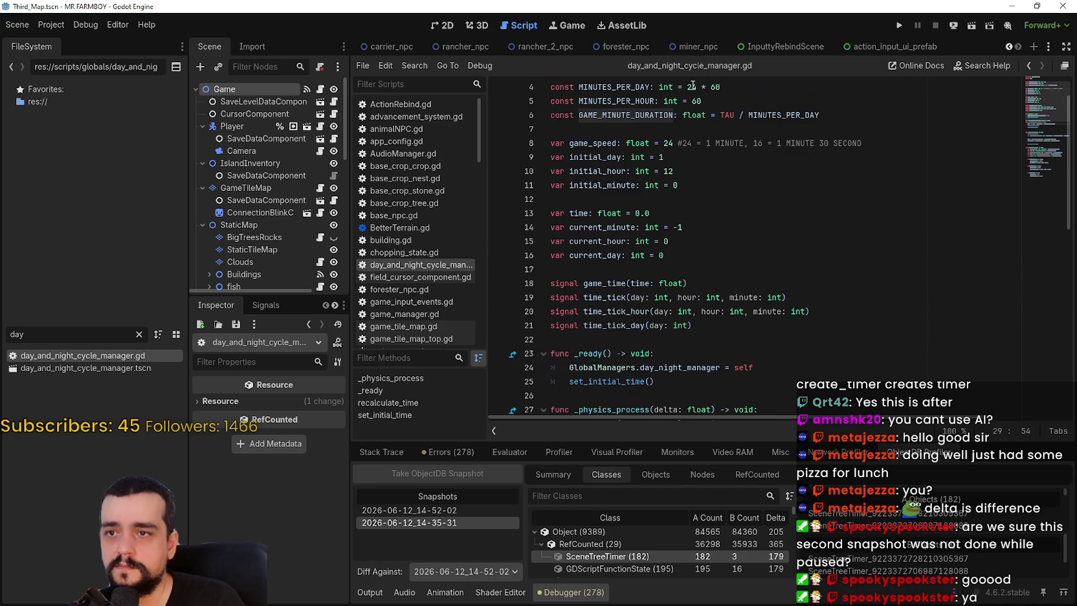
scroll(682, 245, down, 4)
scroll(606, 313, down, 1)
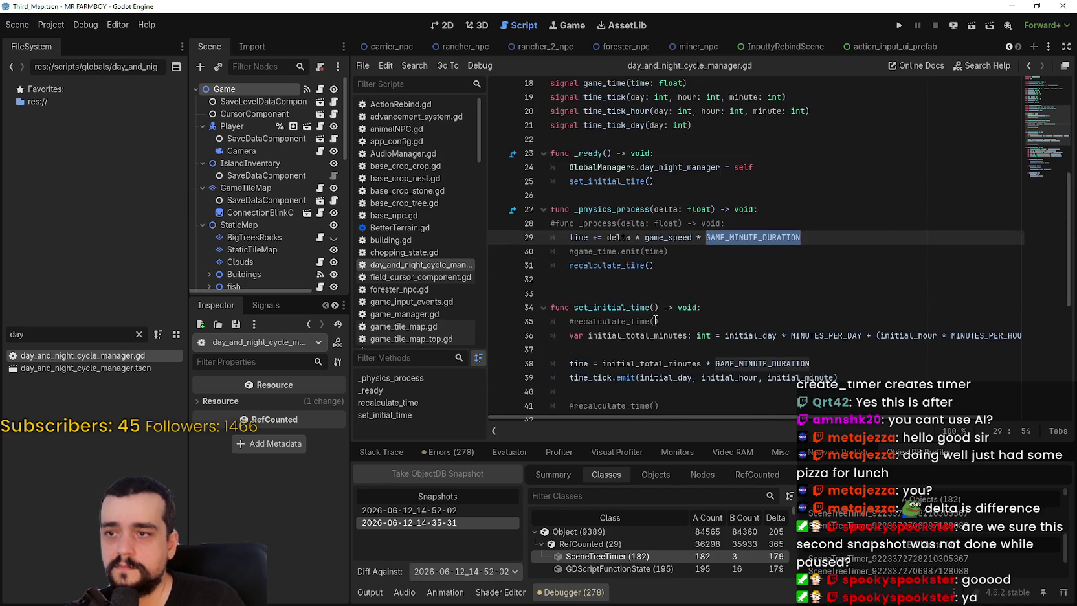
key(Home)
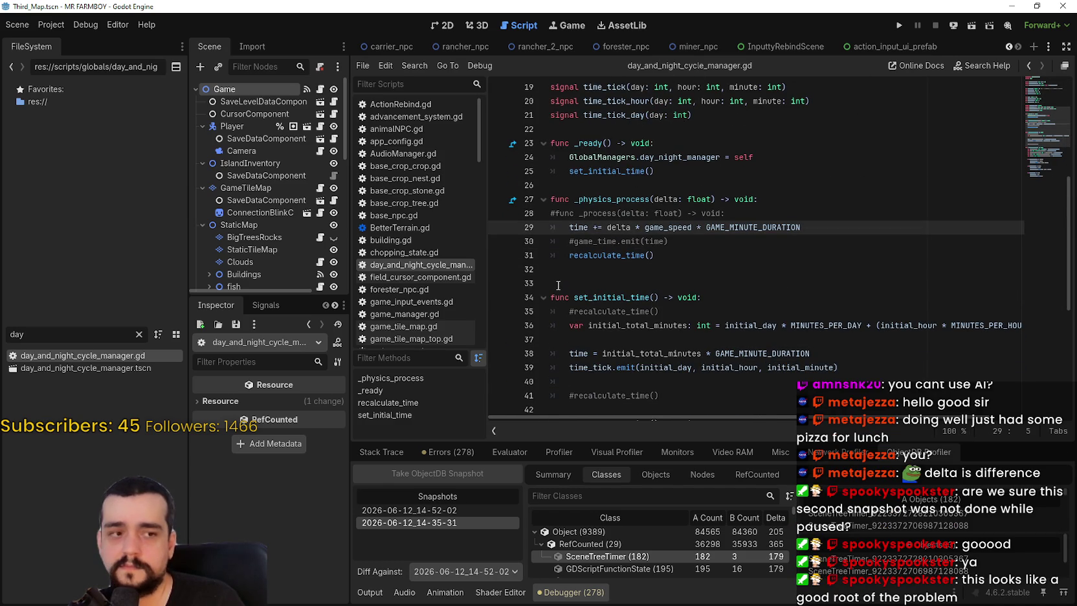
scroll(635, 234, down, 4)
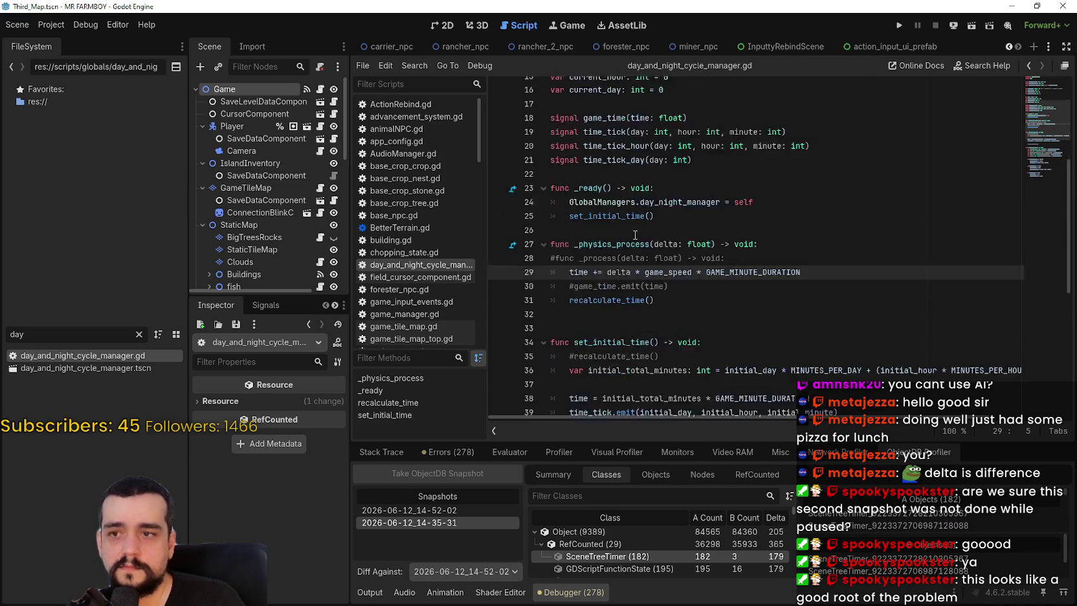
click(636, 230)
click(647, 243)
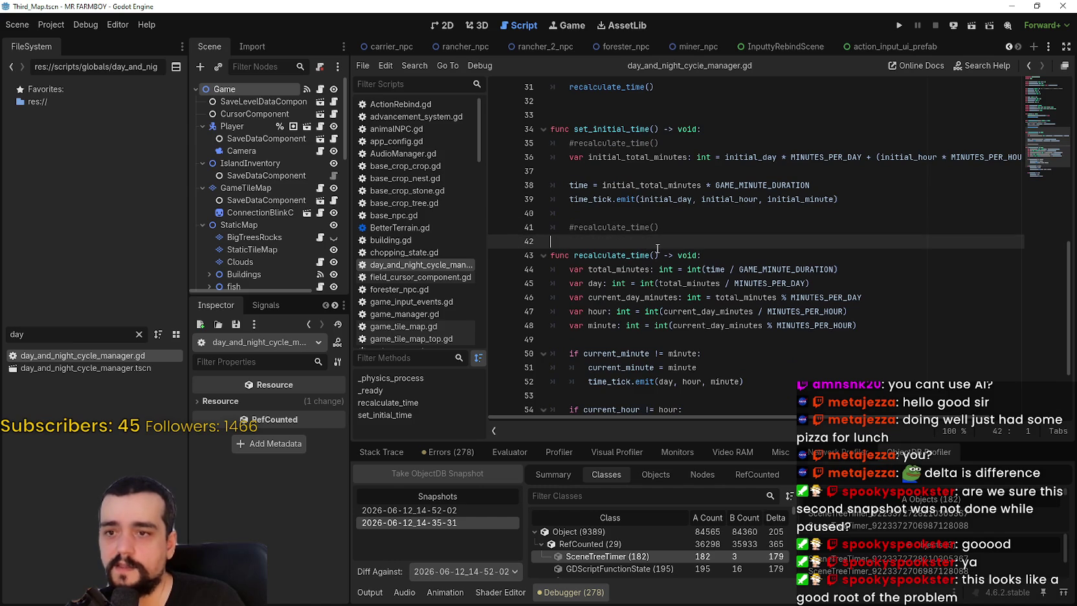
scroll(822, 290, up, 5)
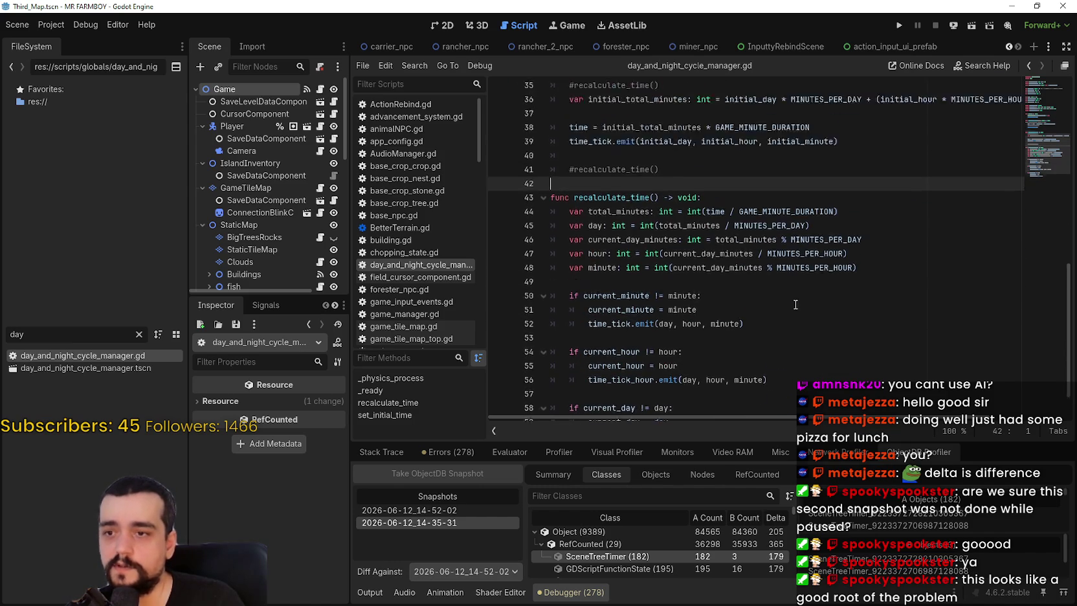
click(782, 249)
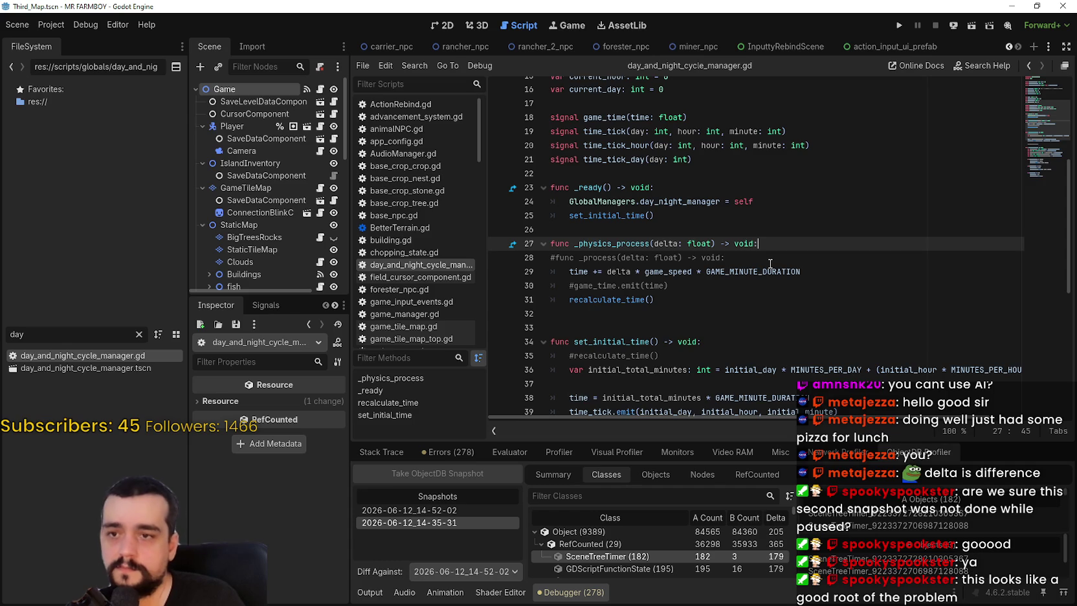
drag(692, 311, 511, 238)
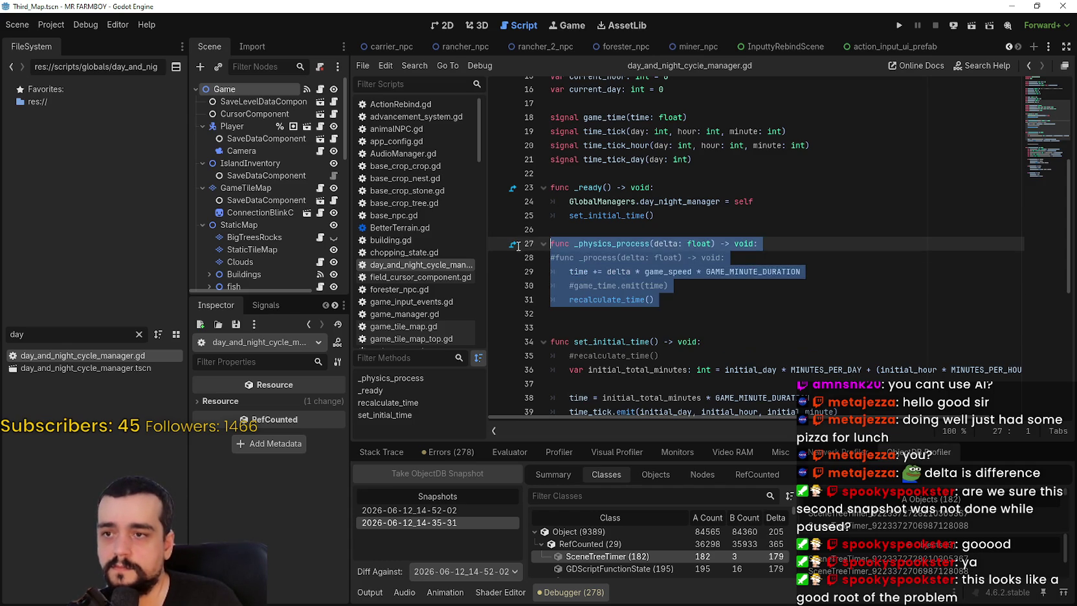
Comment out _physics_process on lines 27–31, review the script, then save and run with F5
key(ctrl+k)
scroll(770, 291, down, 6)
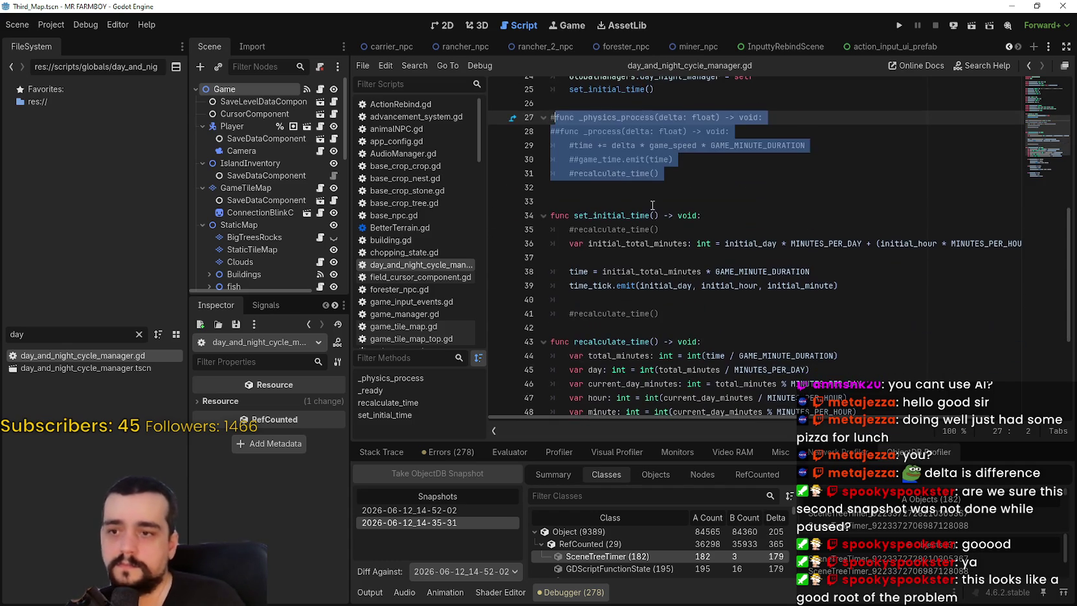
click(654, 258)
scroll(653, 259, up, 11)
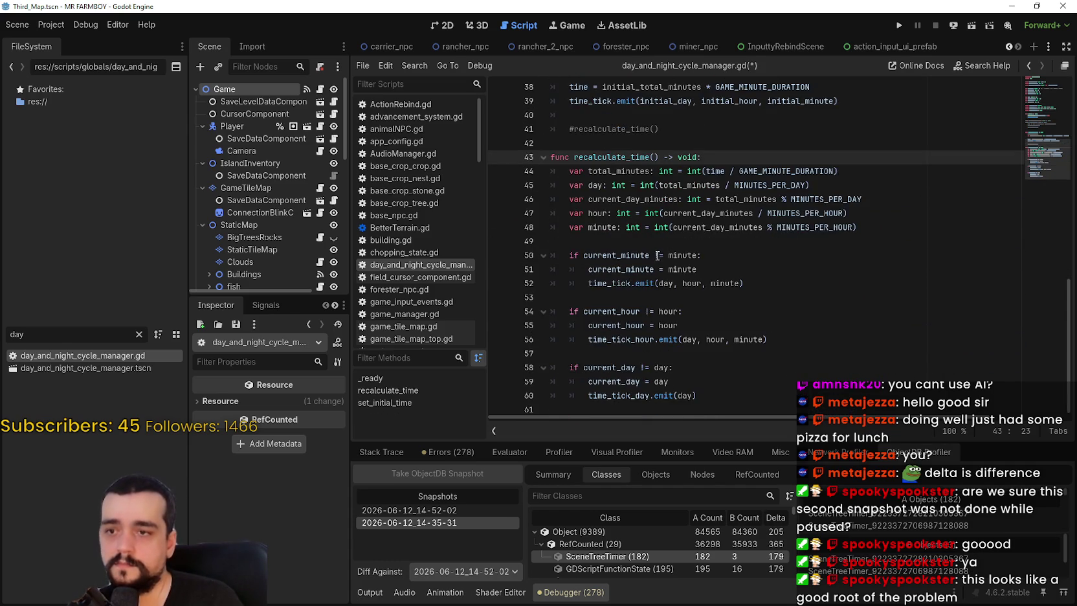
scroll(657, 253, down, 1)
scroll(657, 253, up, 1)
scroll(655, 240, down, 5)
click(653, 227)
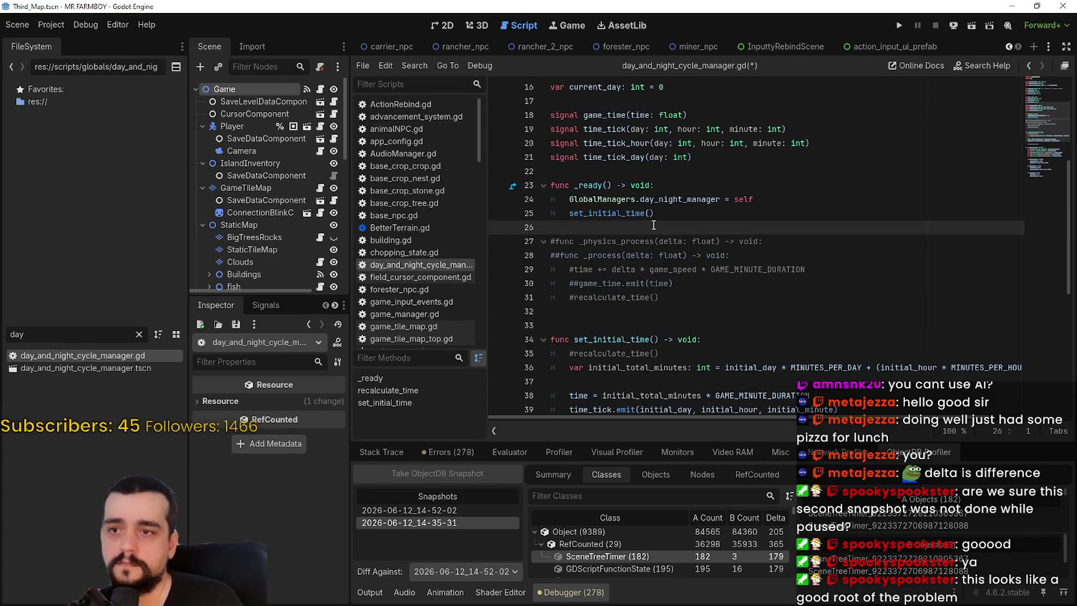
key(F5)
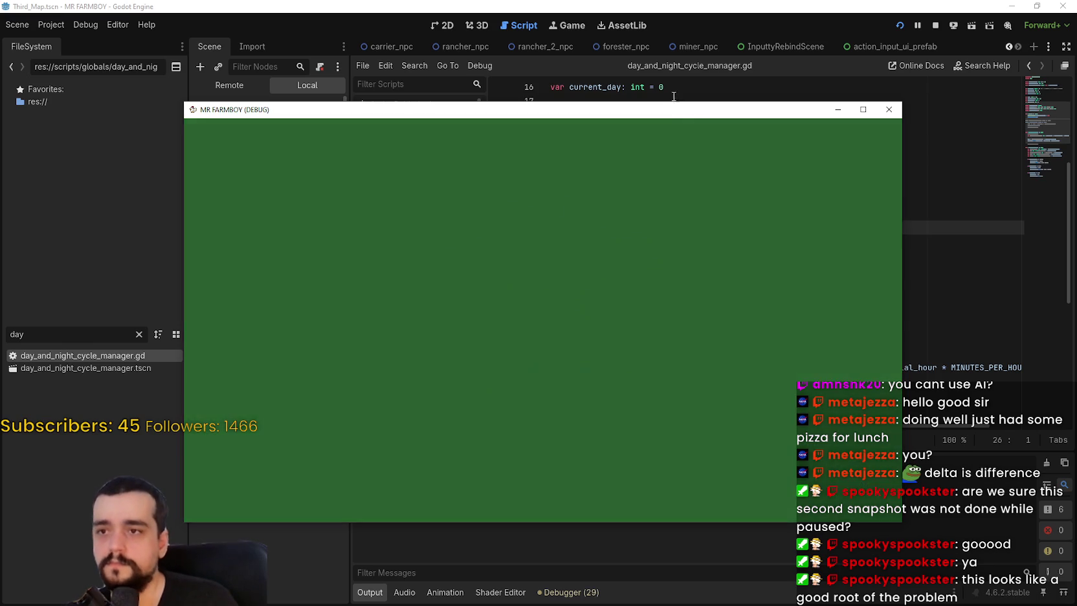
Move the game window higher and load the Save 8 world via Continue
drag(675, 110, 685, 29)
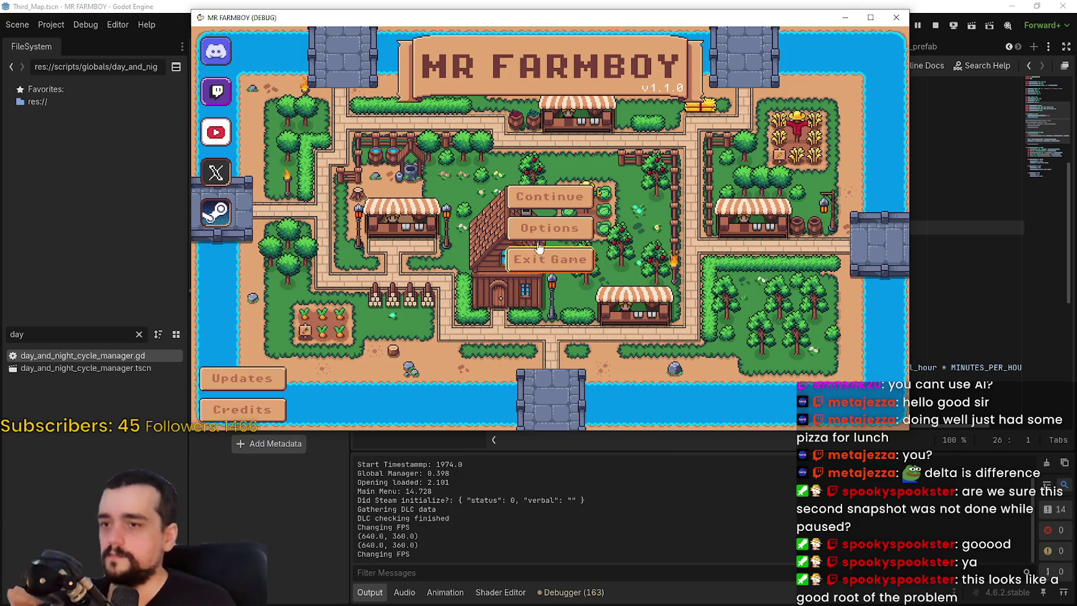
click(691, 194)
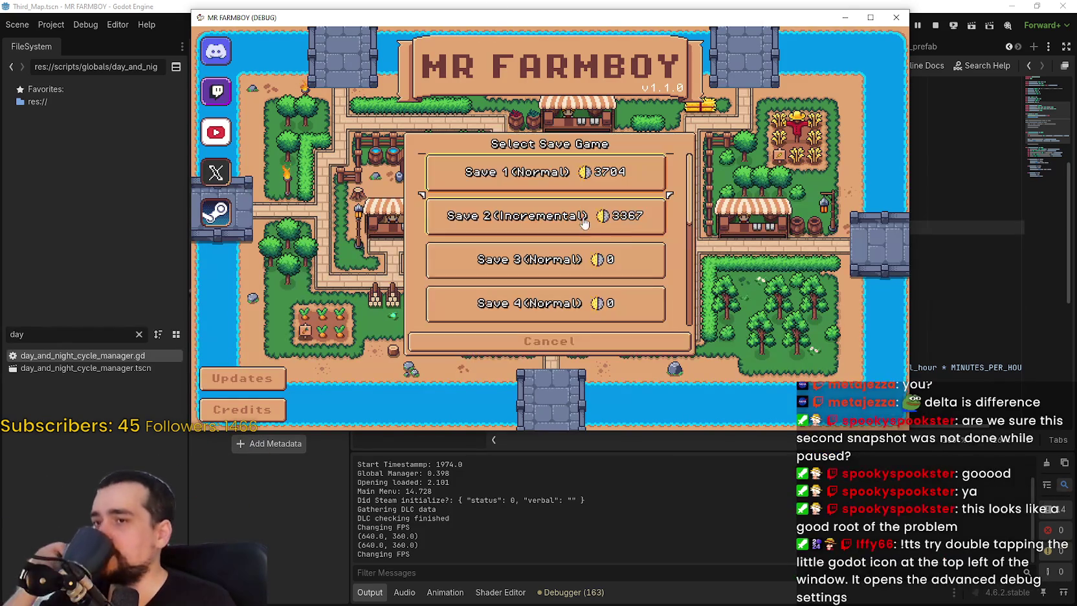
click(494, 220)
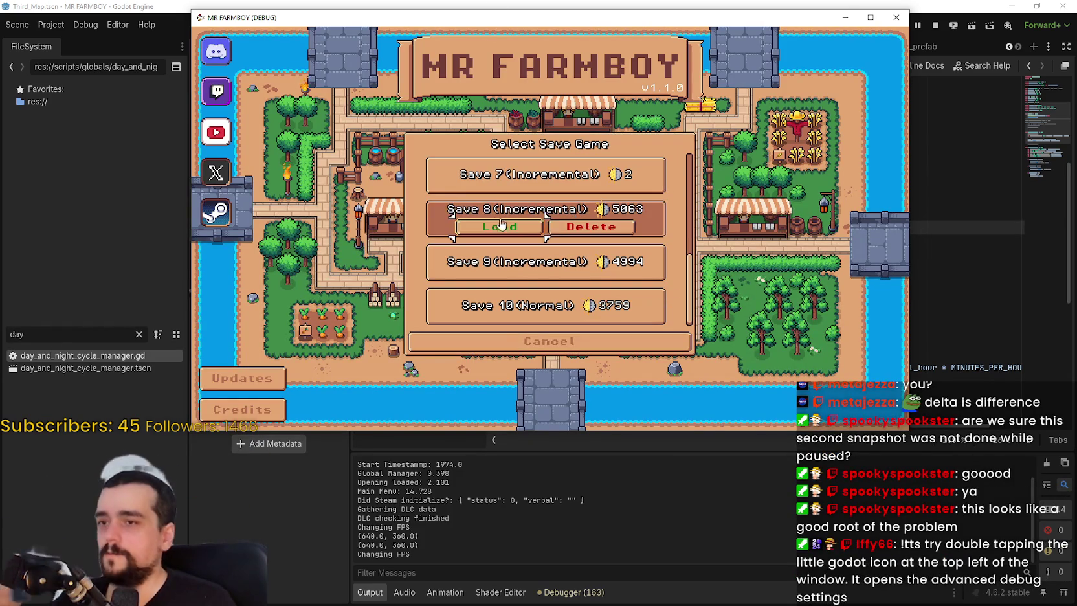
click(495, 226)
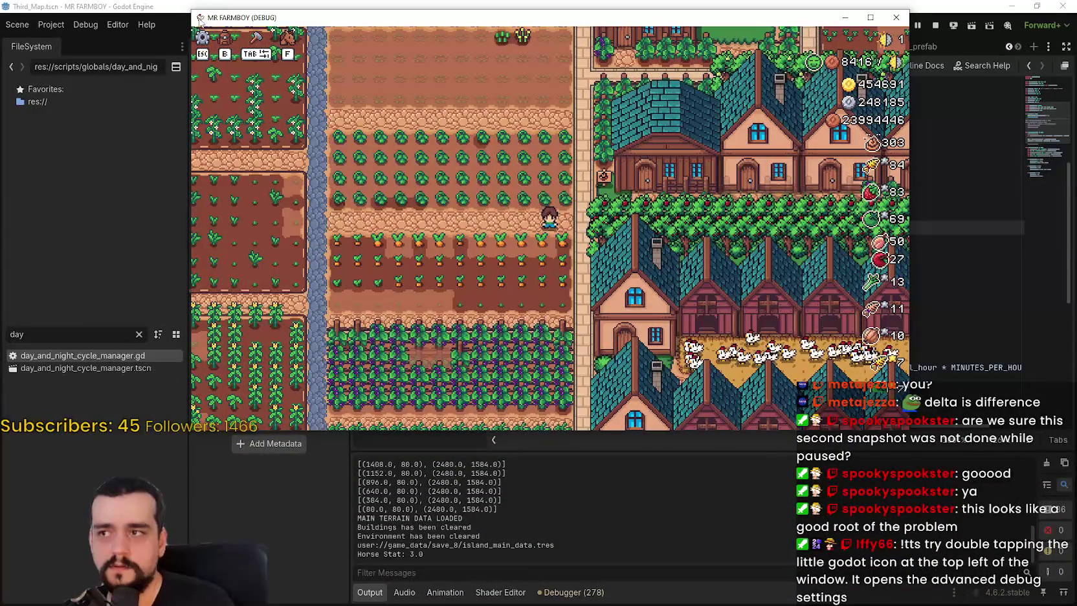
Check the game window's options menu, nudge the window, then close the running game
click(201, 19)
click(200, 18)
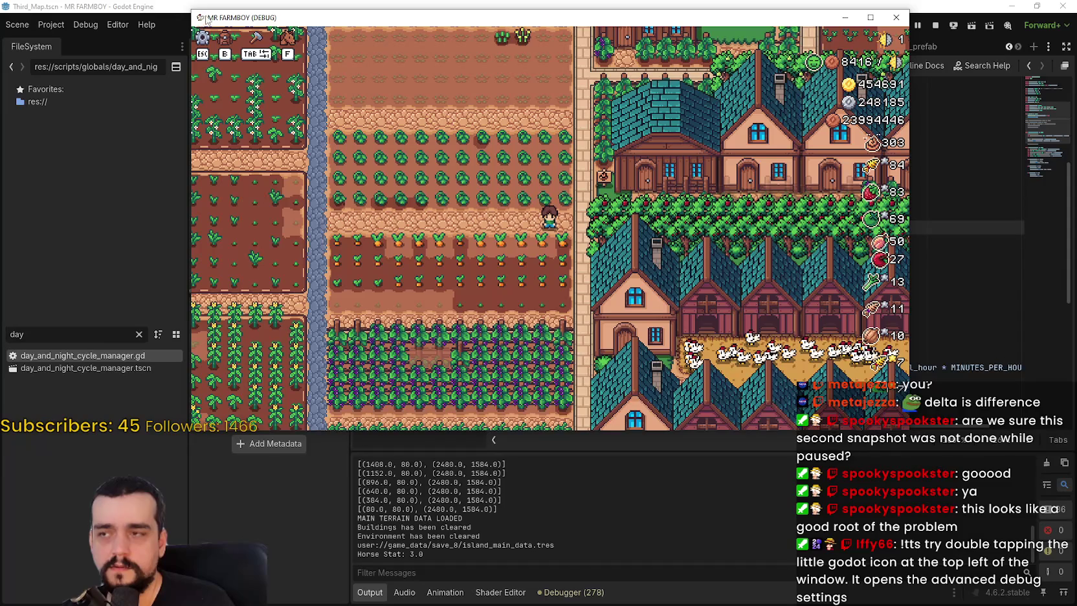
drag(235, 24, 244, 32)
double_click(204, 27)
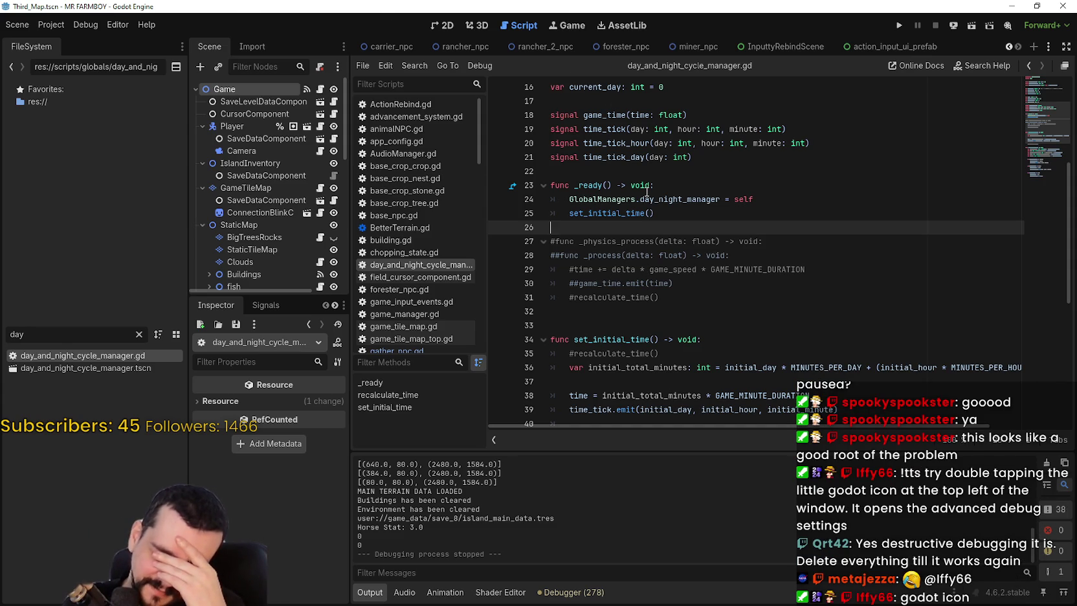
Relaunch the project twice, then open its user data folder from the Project menu
click(903, 24)
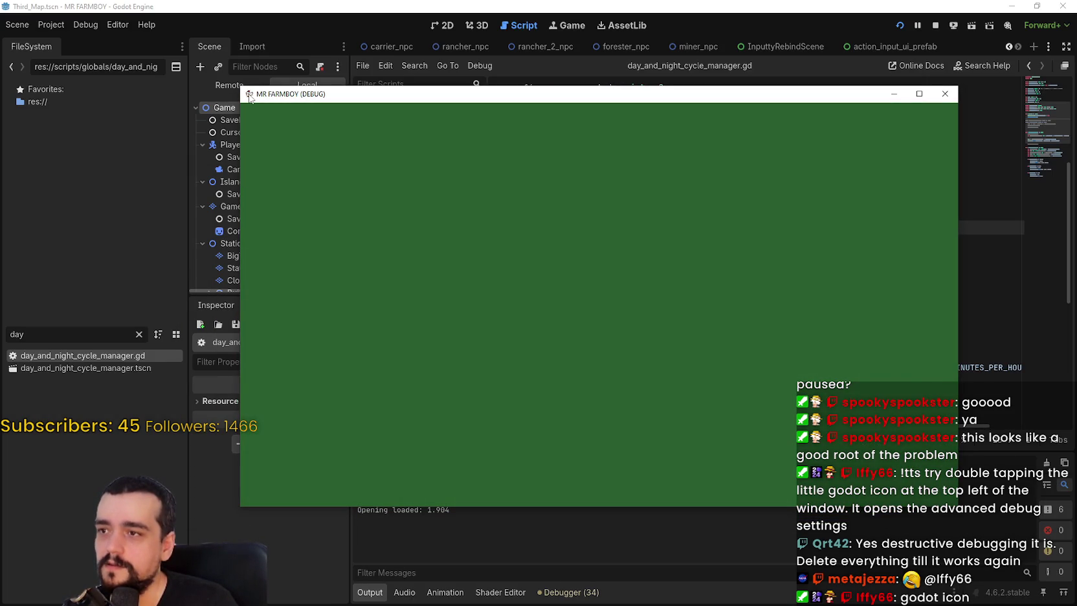
double_click(250, 95)
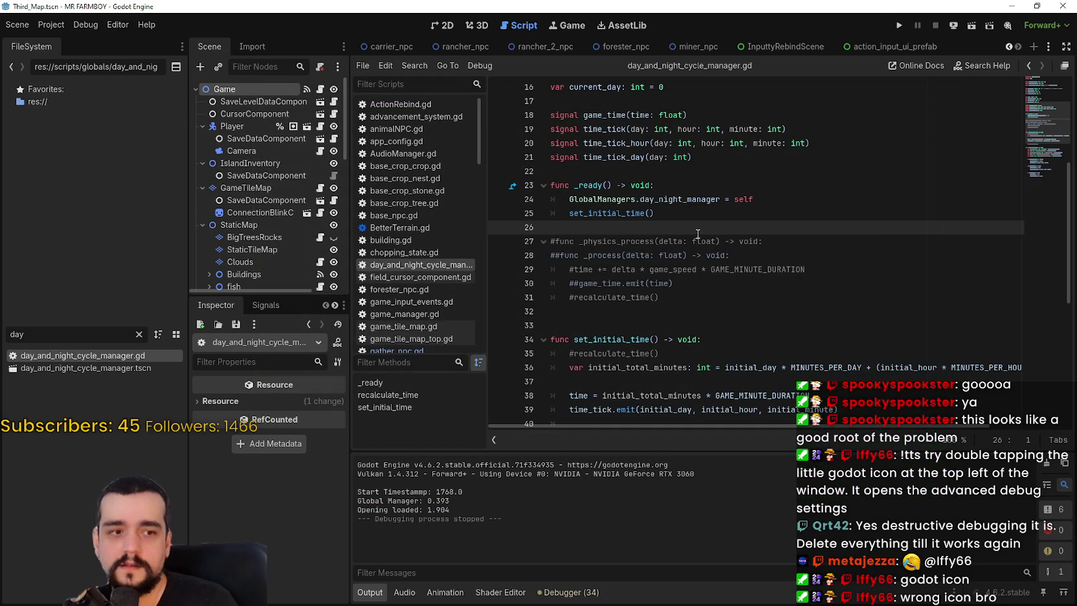
click(901, 26)
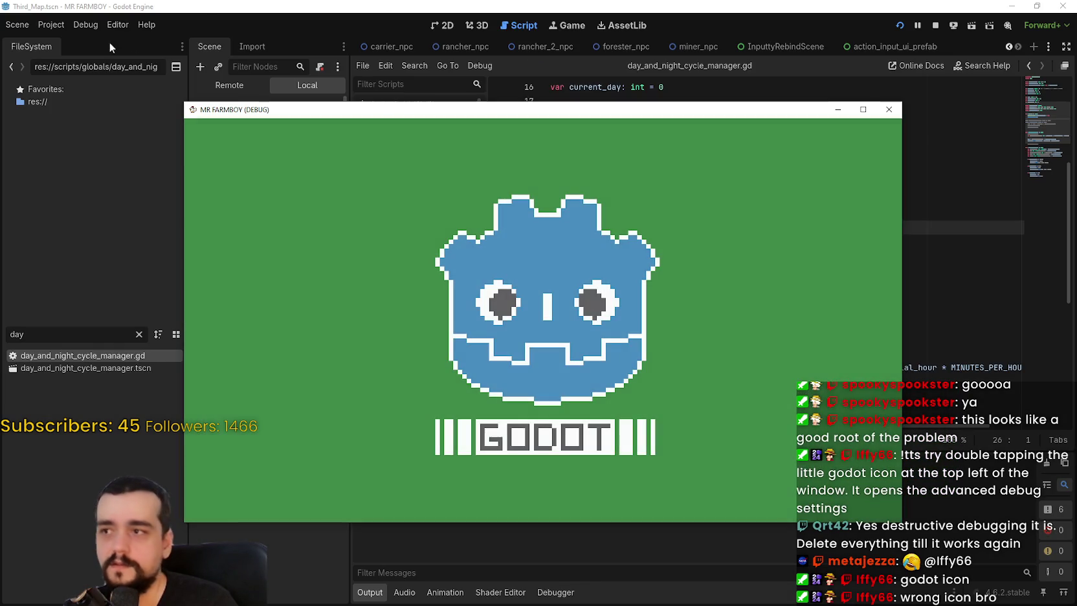
click(61, 25)
click(91, 129)
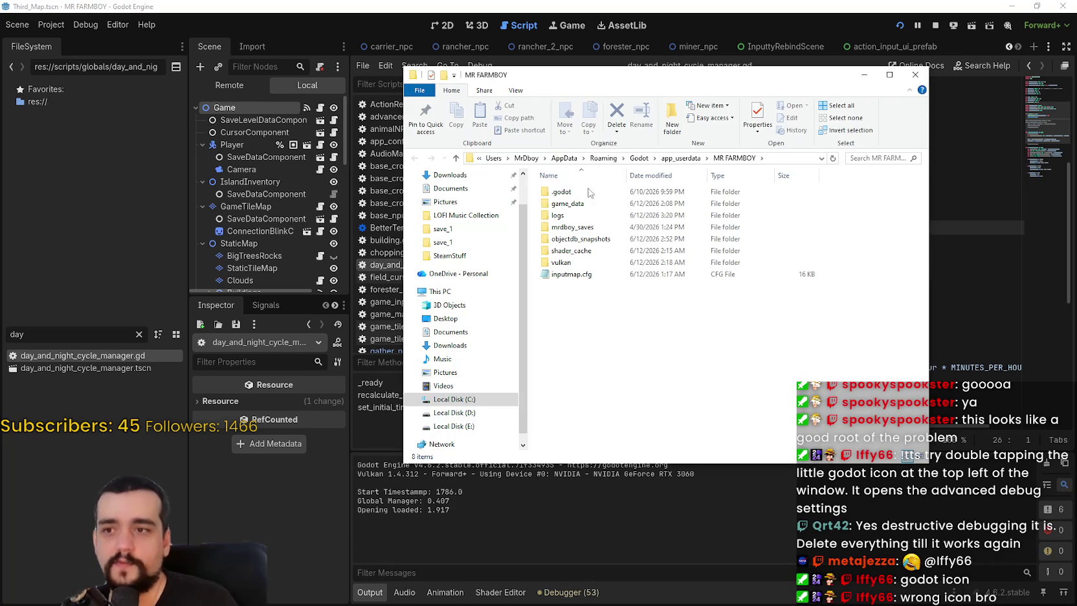
Open the logs folder, read godot.log and the newest log, then minimize Explorer
click(560, 215)
key(Return)
double_click(565, 192)
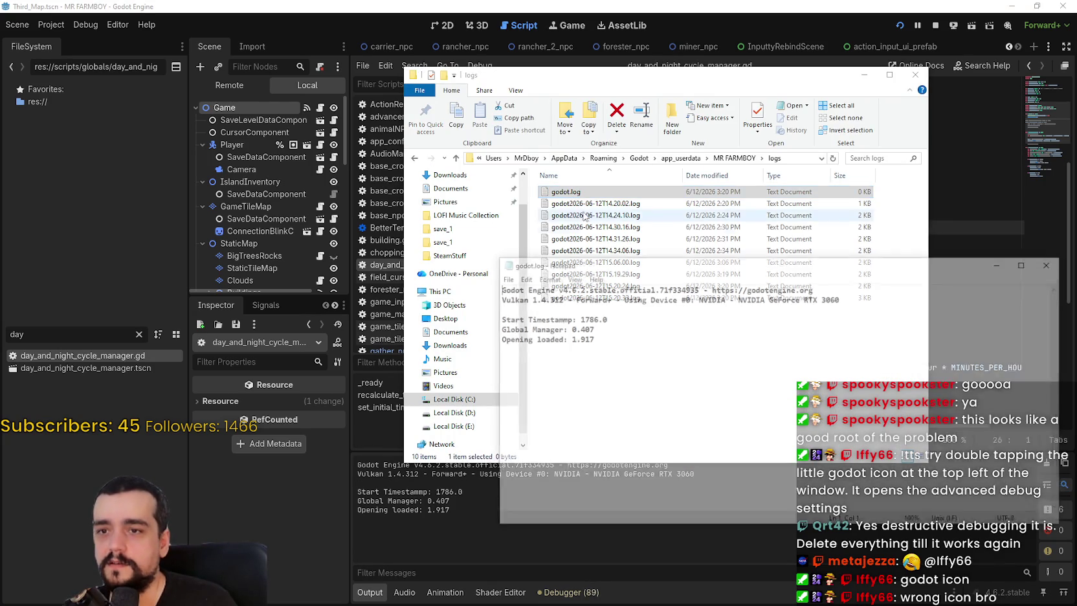
click(1052, 262)
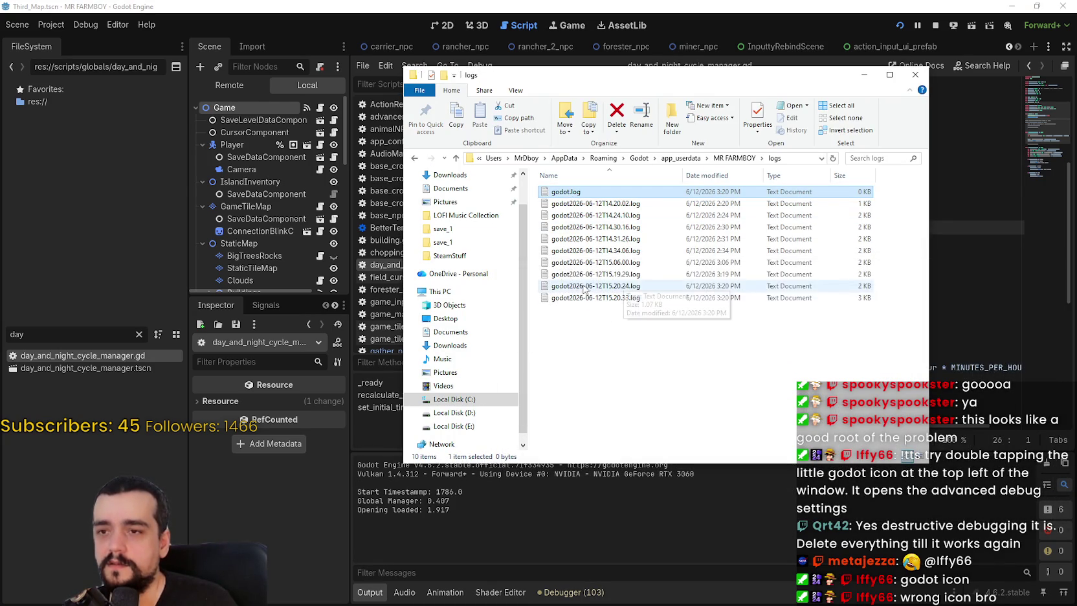
click(626, 297)
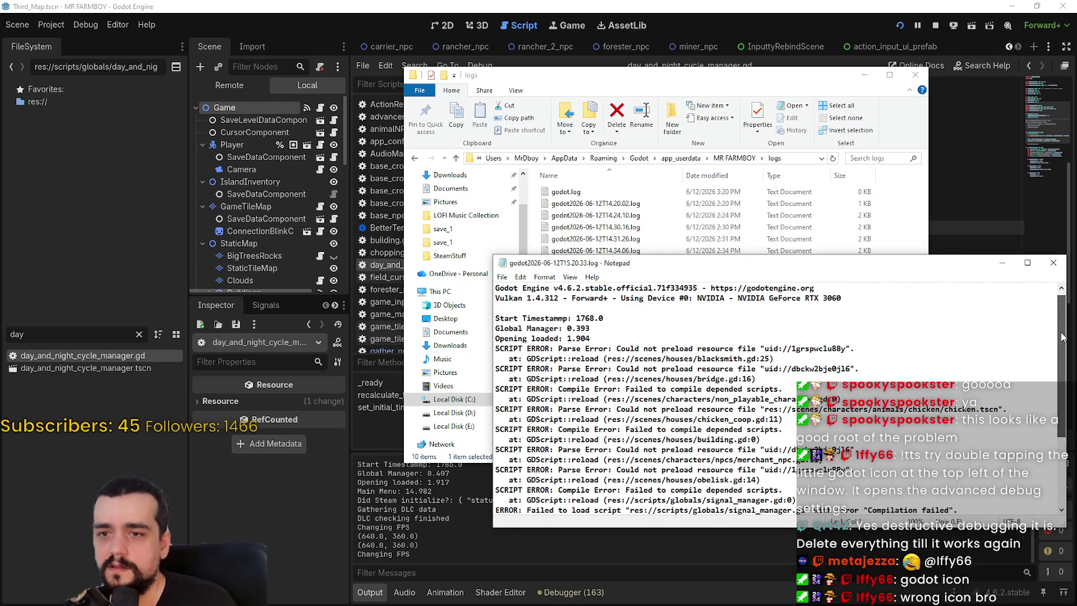
drag(1062, 336, 1055, 405)
click(1053, 262)
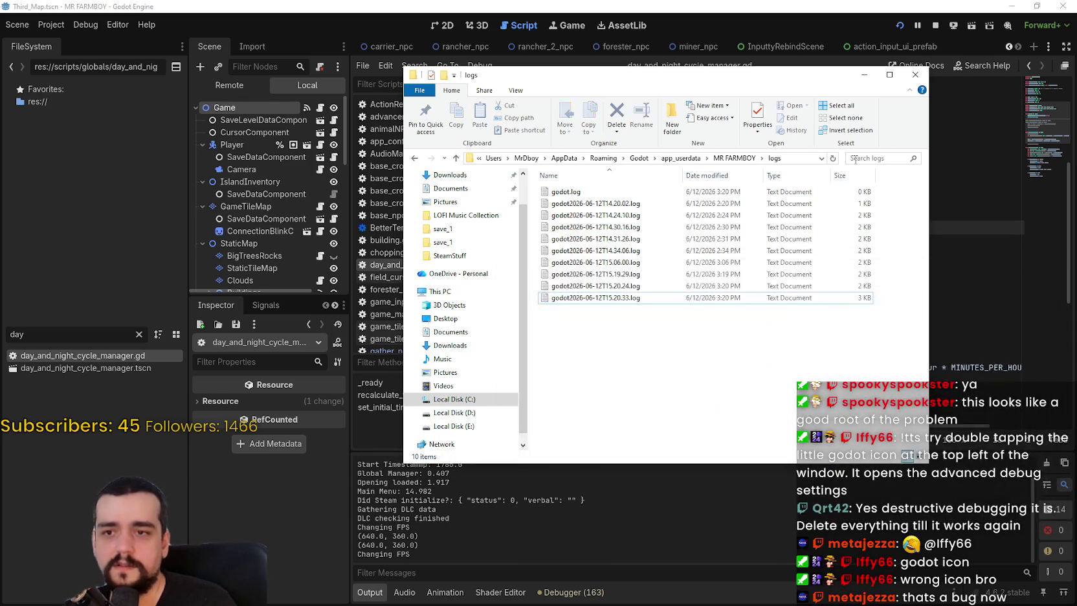
click(861, 80)
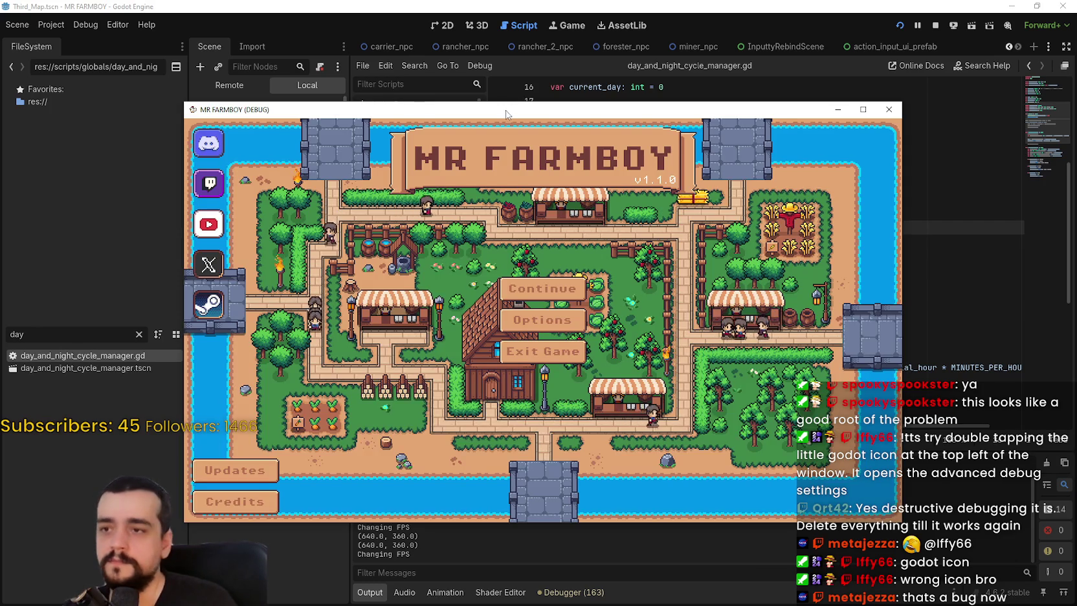
Toggle the game window between full screen and windowed, then reposition it
drag(212, 97, 306, 44)
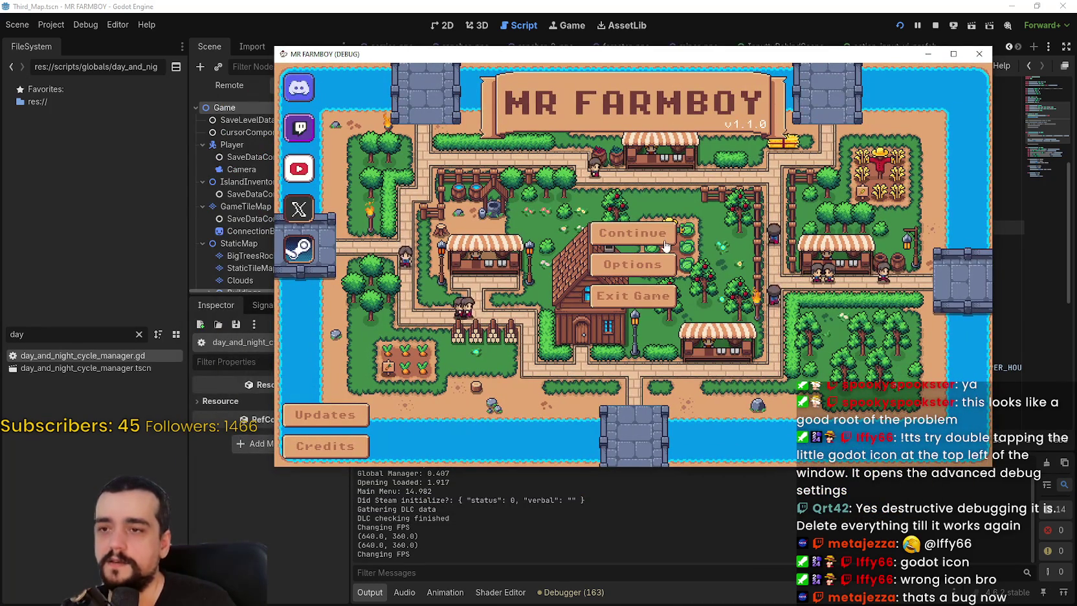
double_click(794, 57)
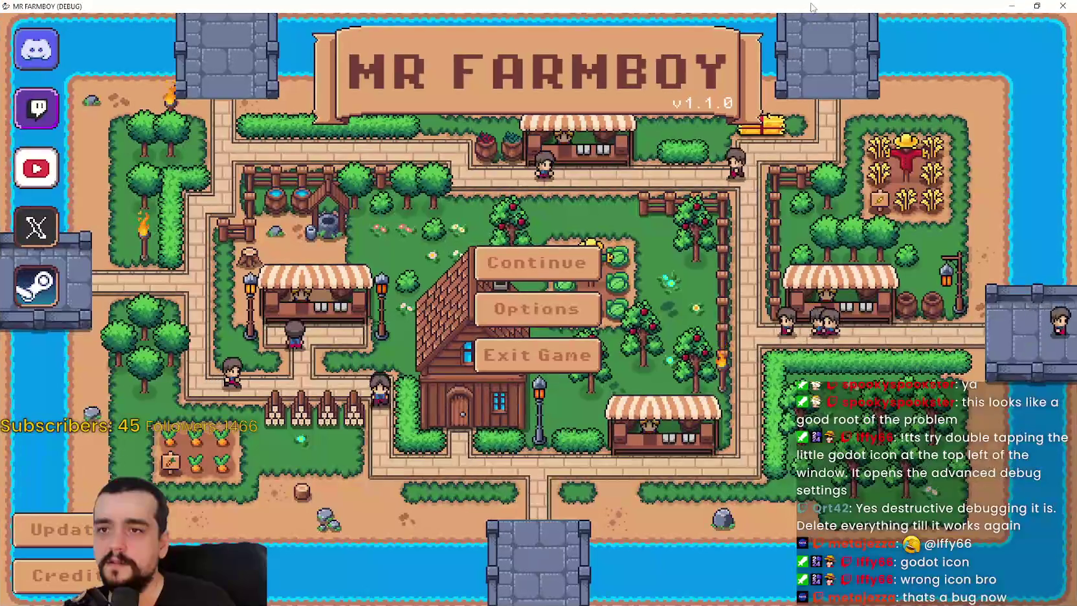
double_click(812, 5)
double_click(797, 47)
double_click(797, 5)
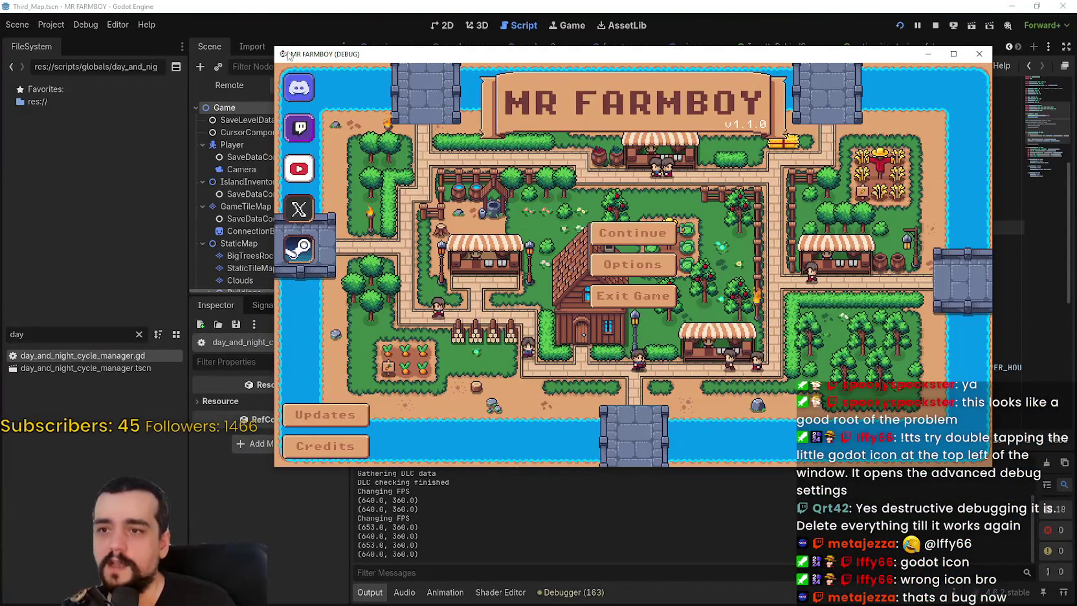
drag(285, 59, 229, 70)
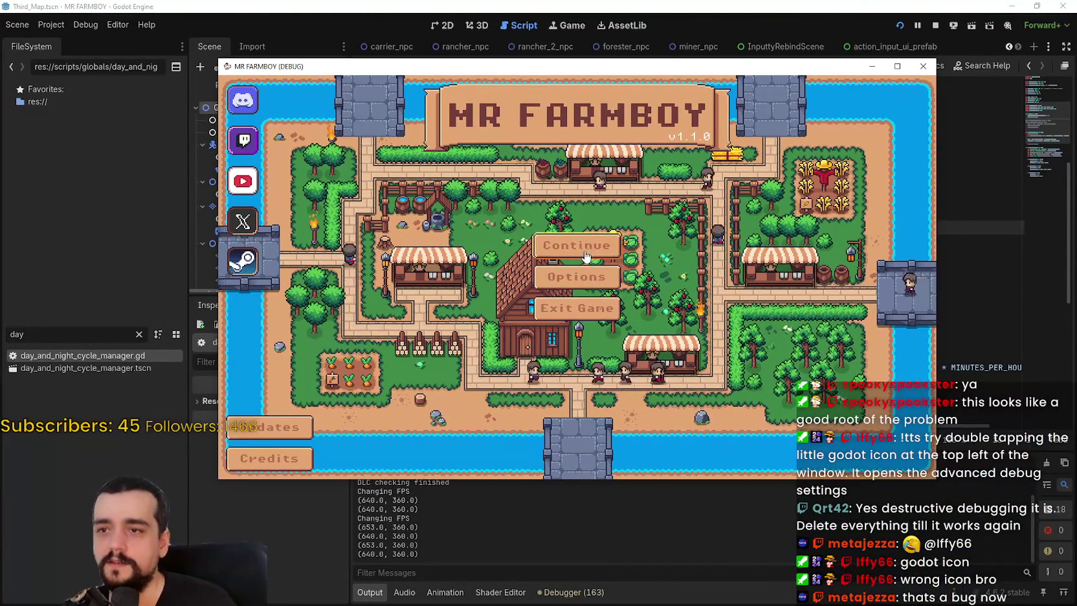
Open and back out of the save game list, then stop the running game
click(582, 244)
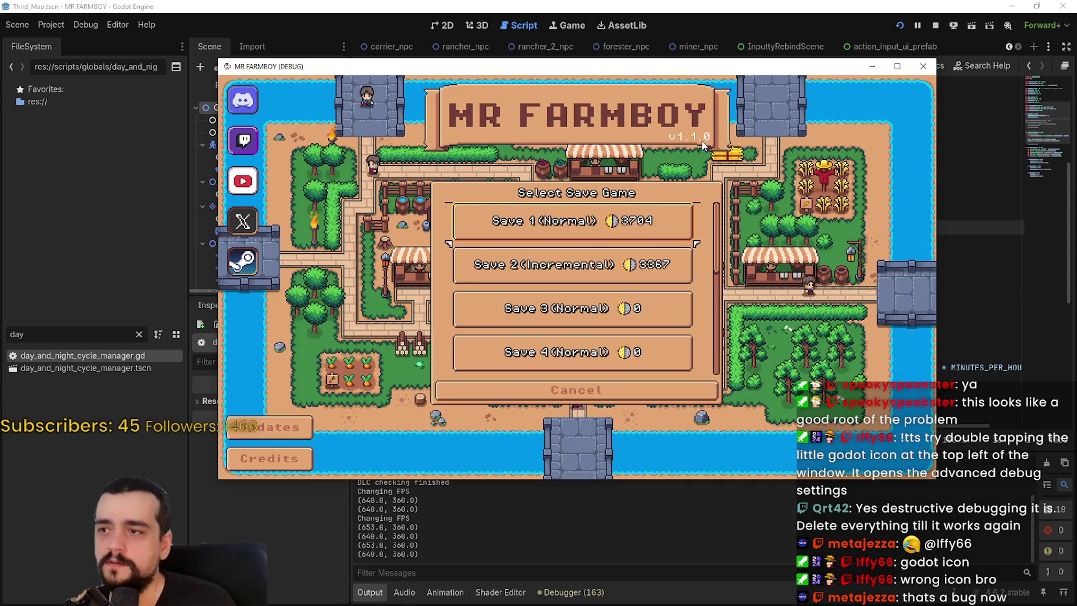
key(Return)
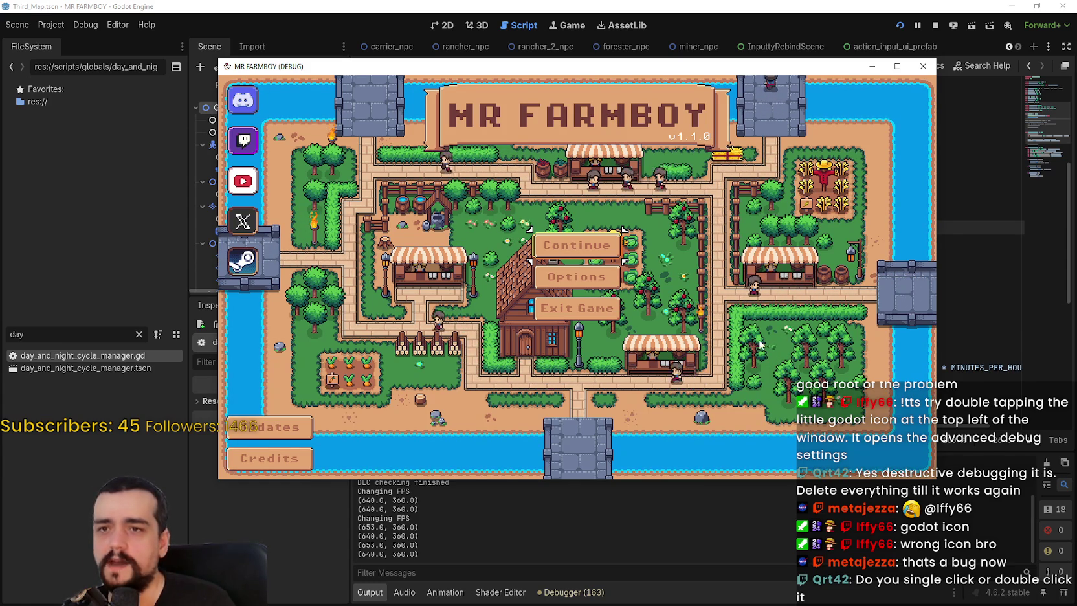
click(6, 7)
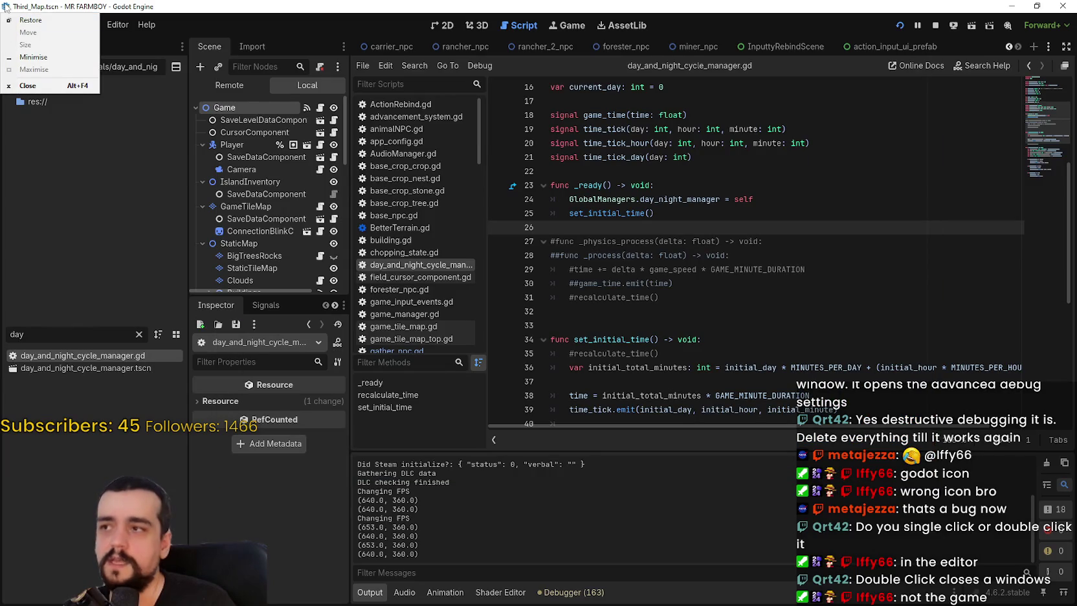
click(144, 7)
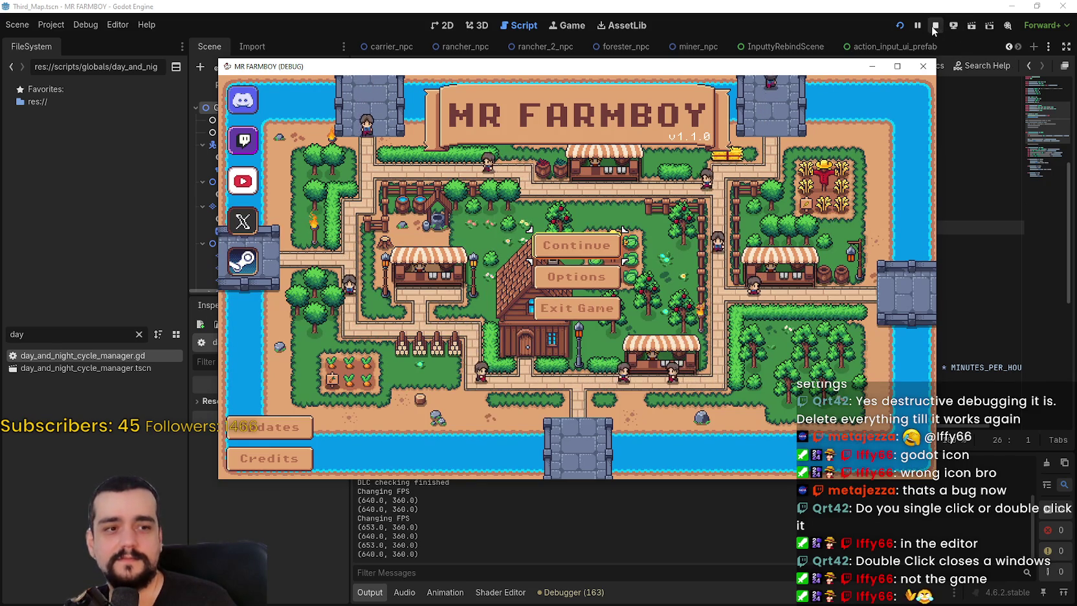
drag(674, 71, 726, 77)
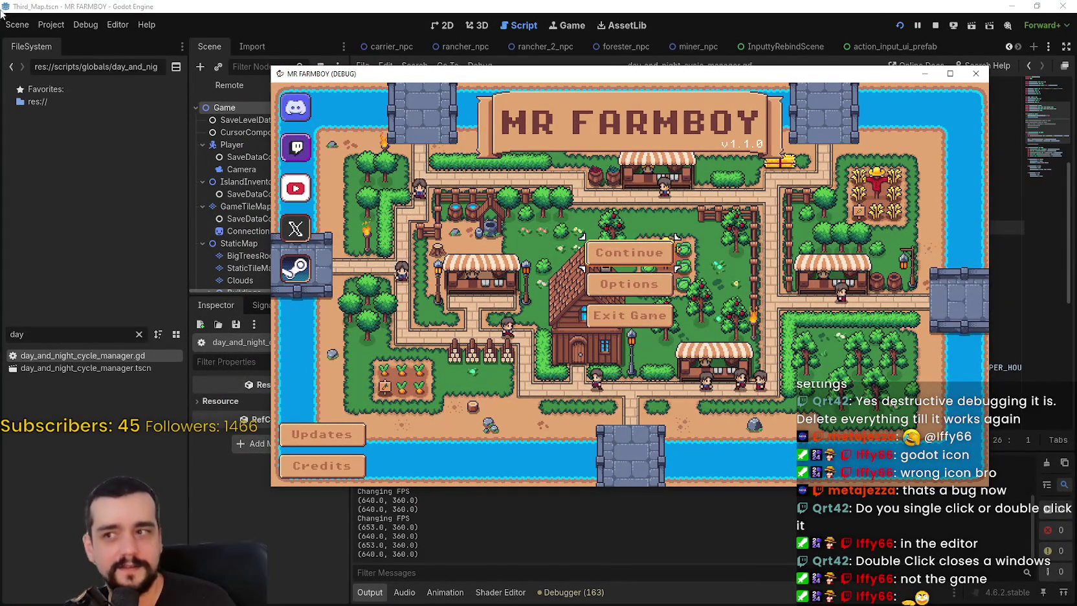
click(937, 28)
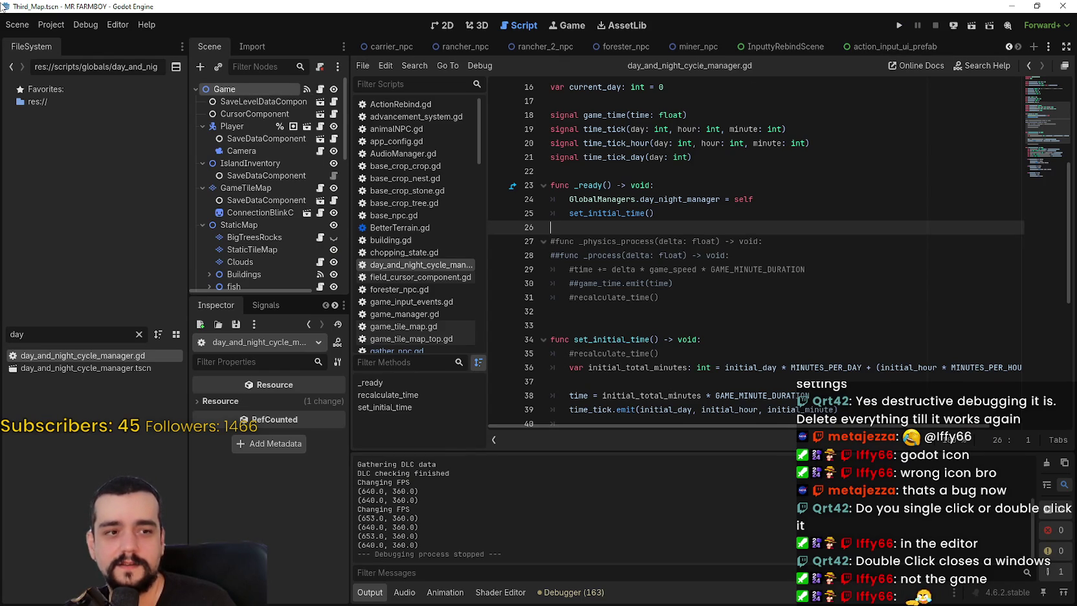
Move Task Manager aside and close it, leaving the Google Translate English translation visible
double_click(5, 8)
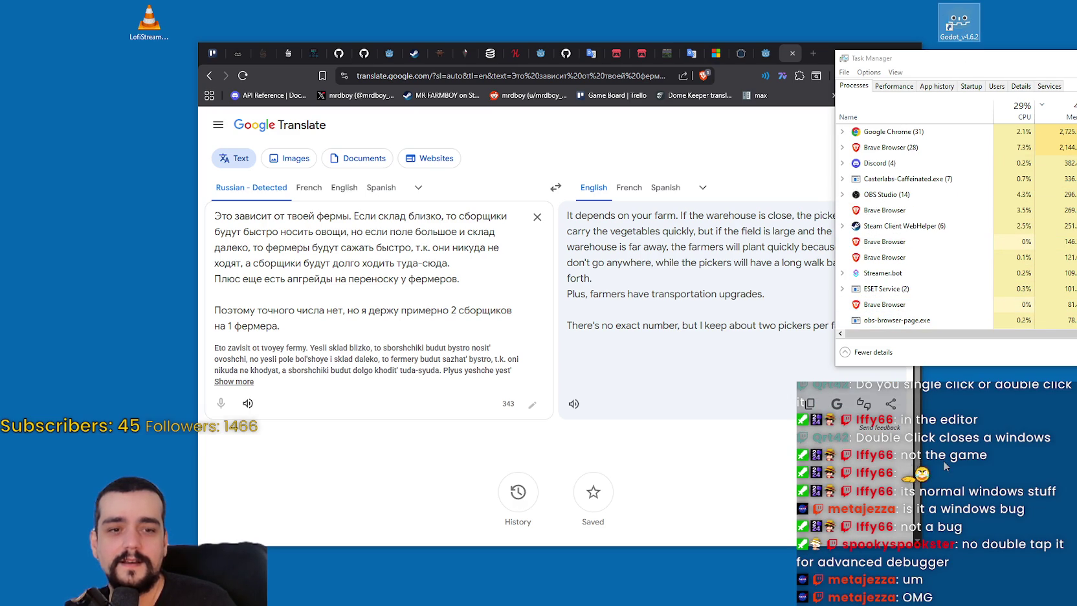
drag(897, 58, 823, 73)
double_click(775, 74)
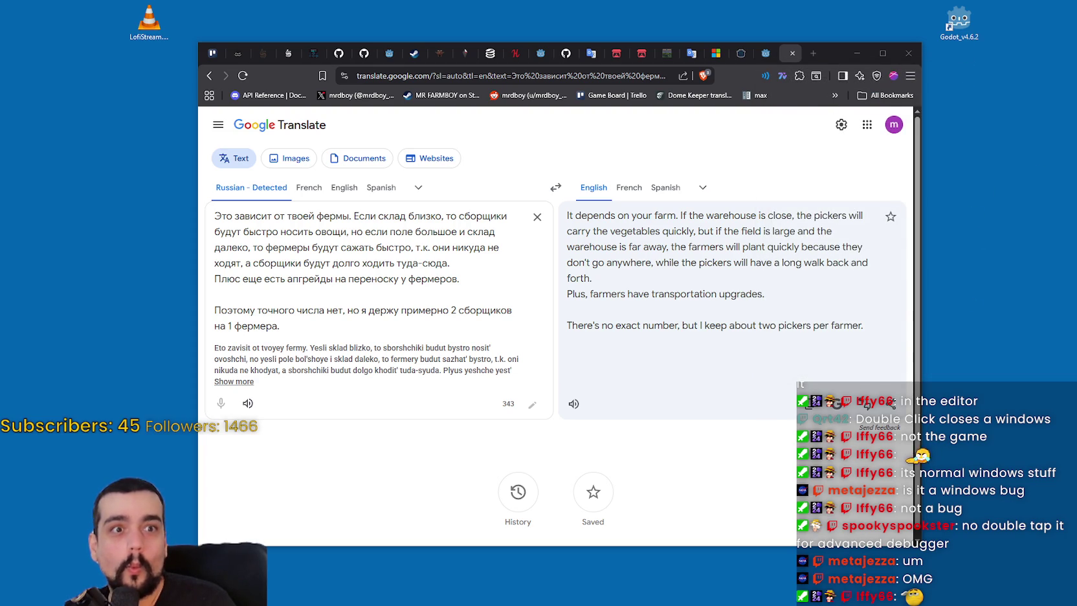
right_click(1006, 204)
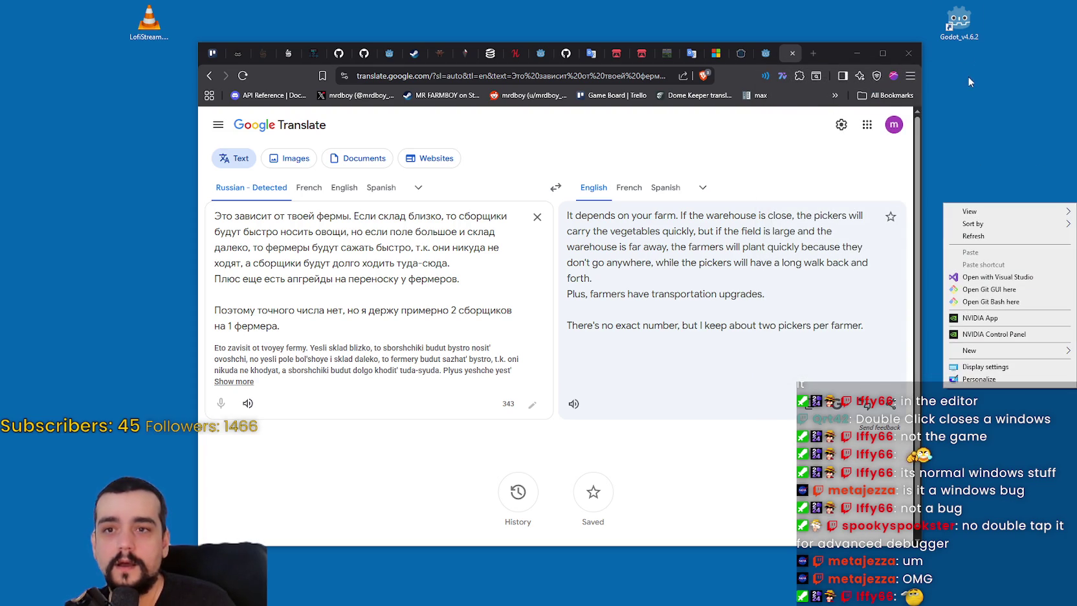
Dismiss the desktop context menu
click(951, 149)
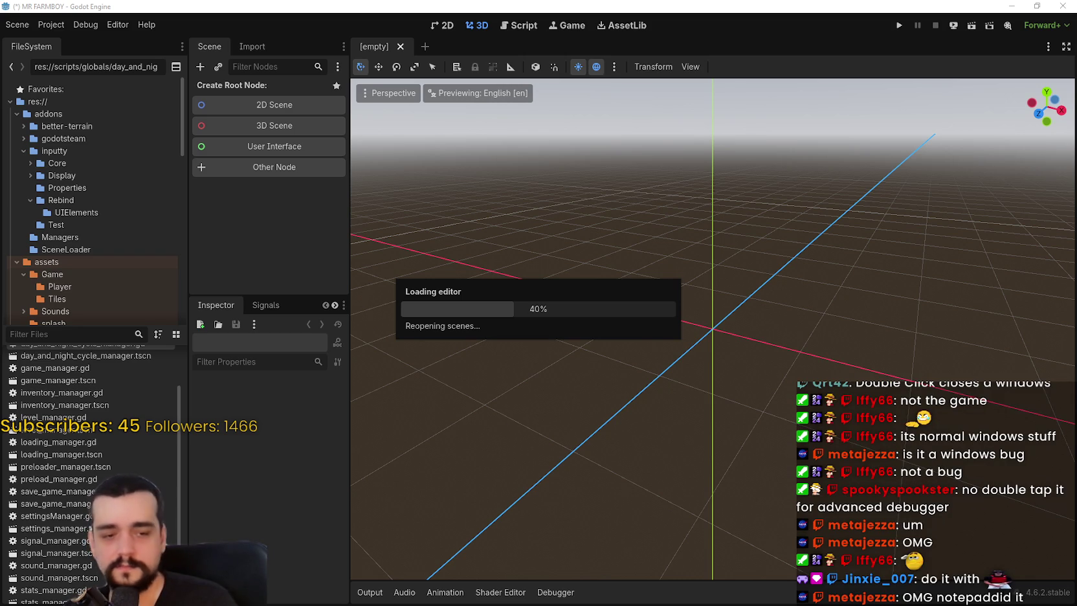
Close the Notepad windows covering Godot while the MR FARMBOY project finishes reloading
mouse_move(505, 255)
mouse_down()
mouse_move(388, 67)
mouse_move(436, 38)
mouse_up()
double_click(432, 42)
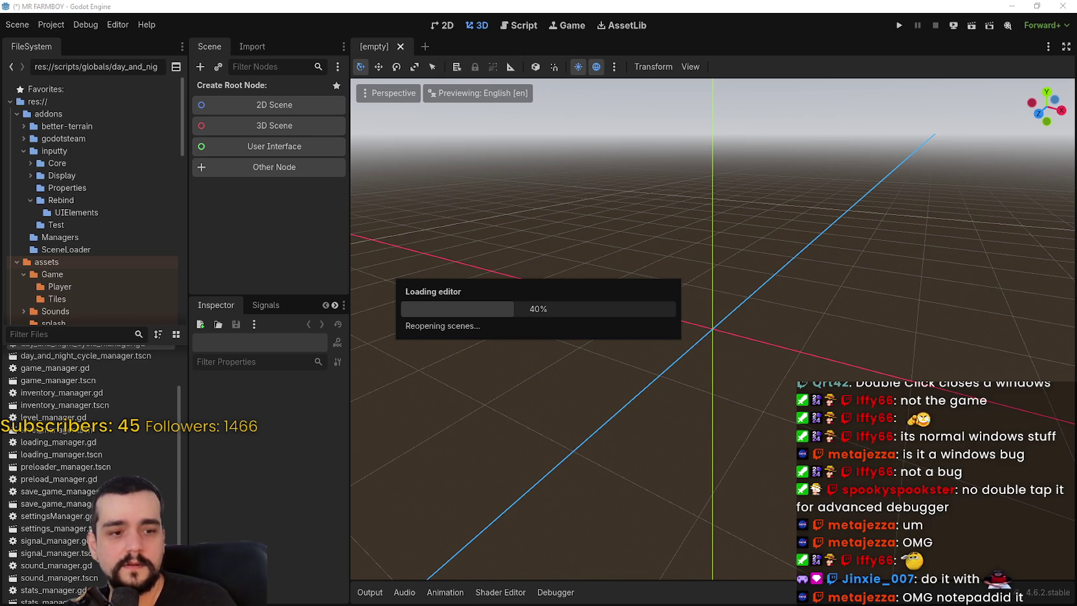
click(430, 45)
click(432, 49)
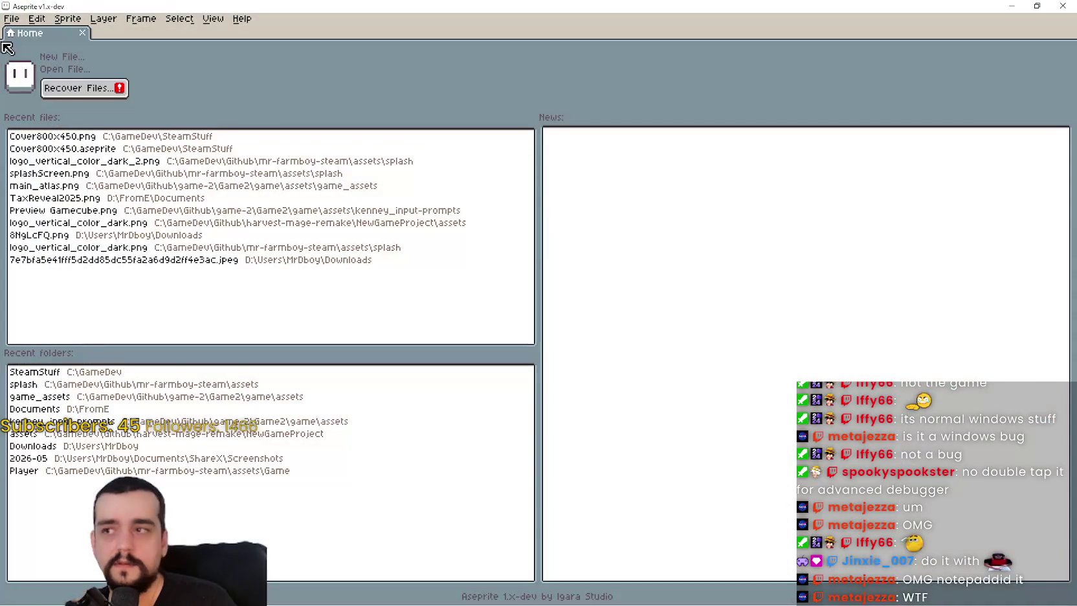
double_click(5, 6)
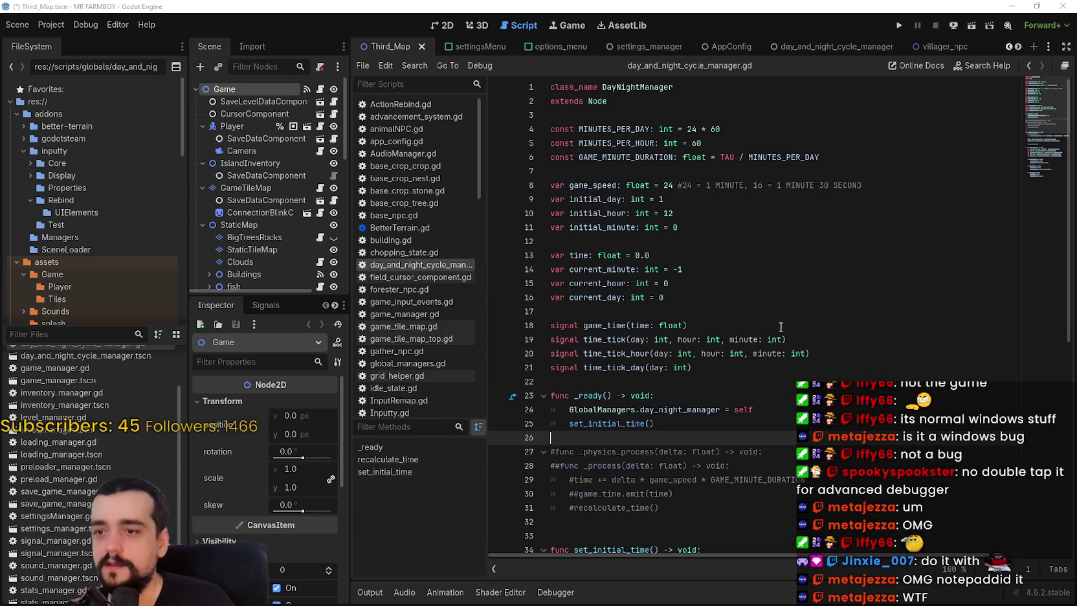
Put the caret on empty line 32 of day_and_night_cycle_manager.gd and run the project
click(782, 327)
scroll(782, 326, down, 3)
click(711, 396)
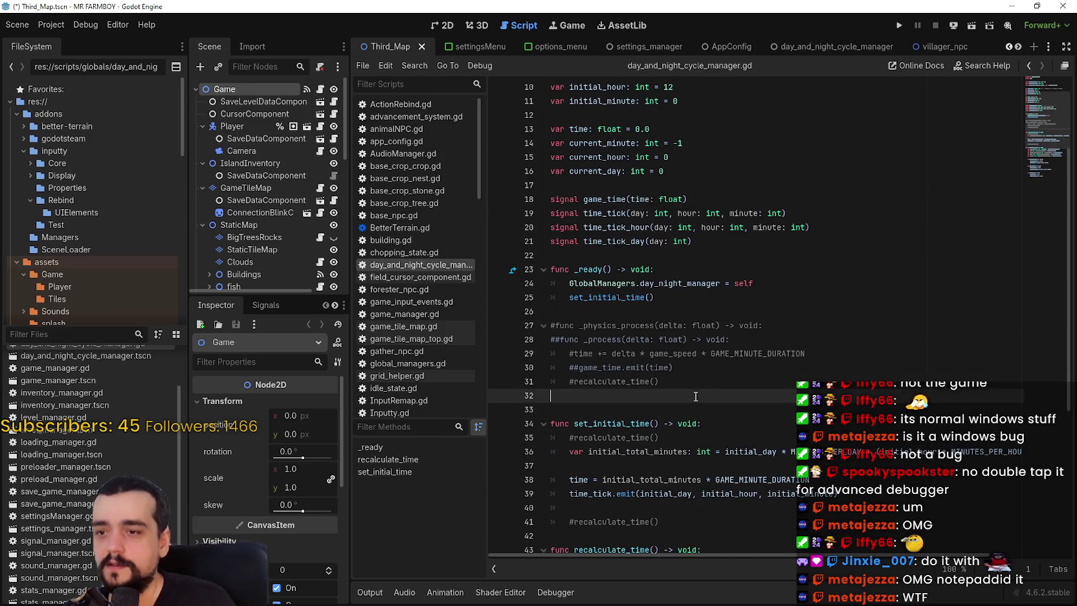
click(898, 26)
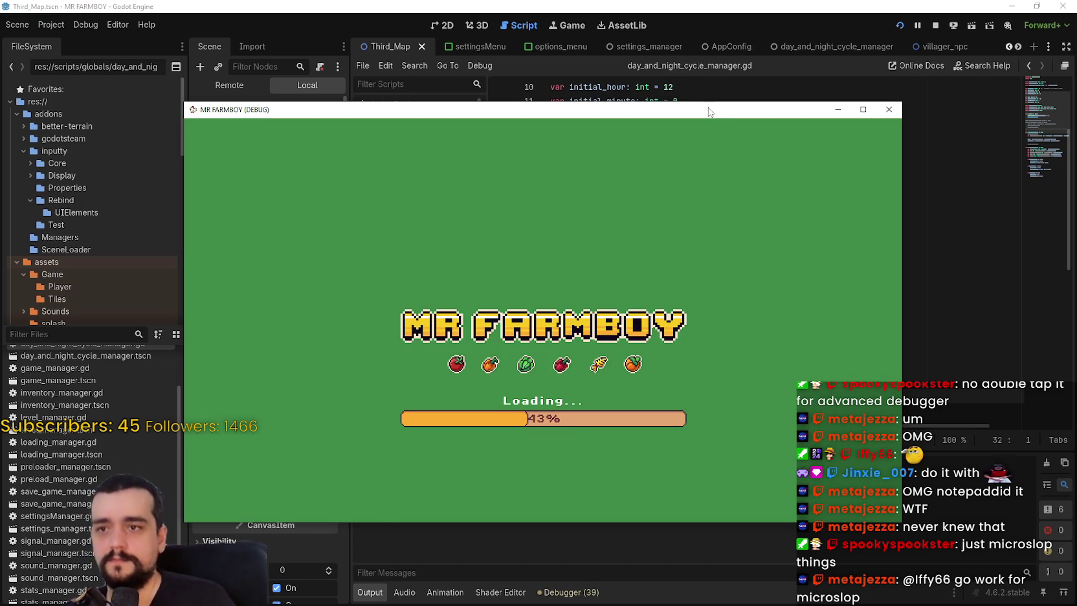
Move the game window to the top, choose Continue, and load Save 8
drag(707, 117, 667, 20)
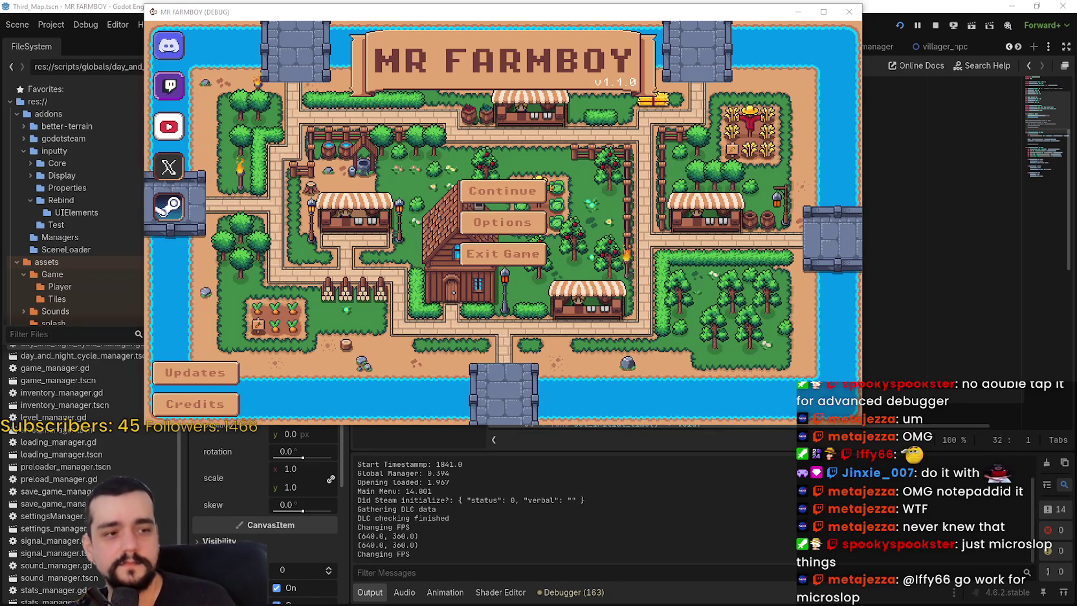
click(503, 190)
scroll(582, 207, down, 5)
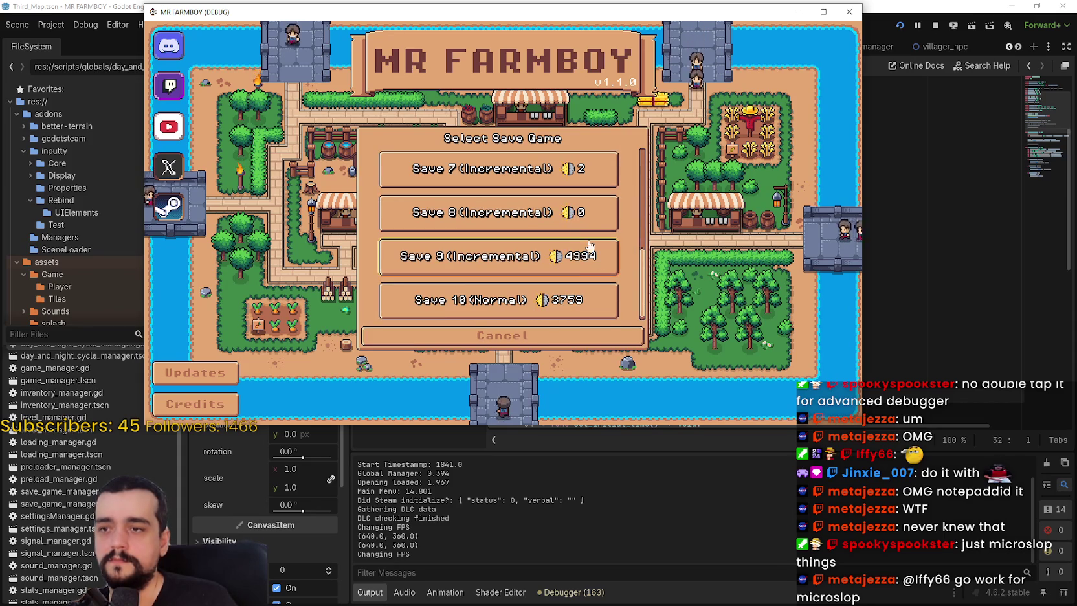
click(462, 252)
click(464, 223)
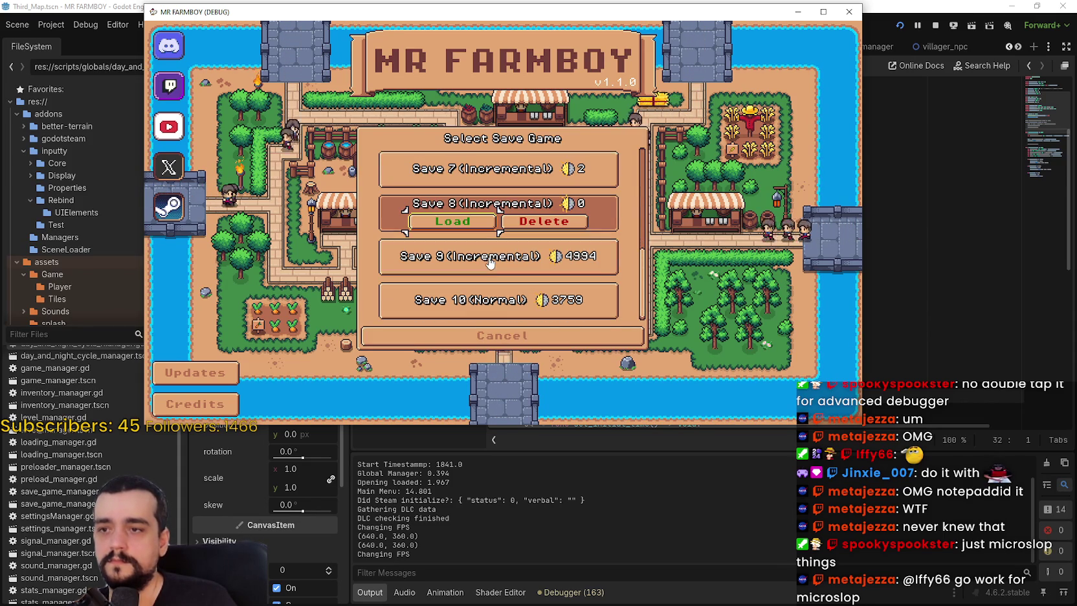
click(467, 227)
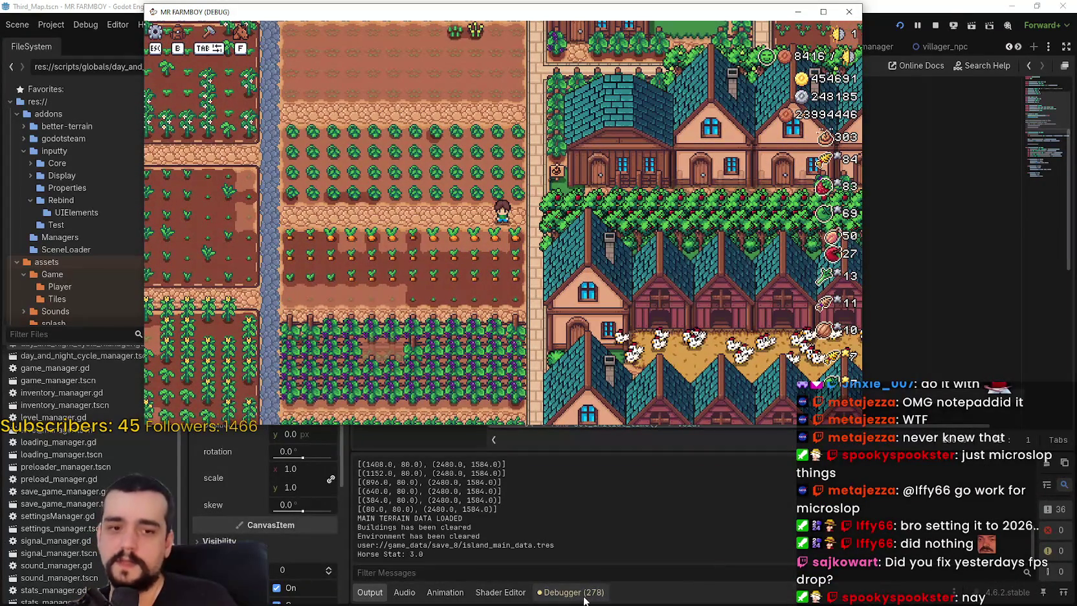
Open Task Manager beside the game window with Godot Engine's processes expanded
key(ctrl+shift+Escape)
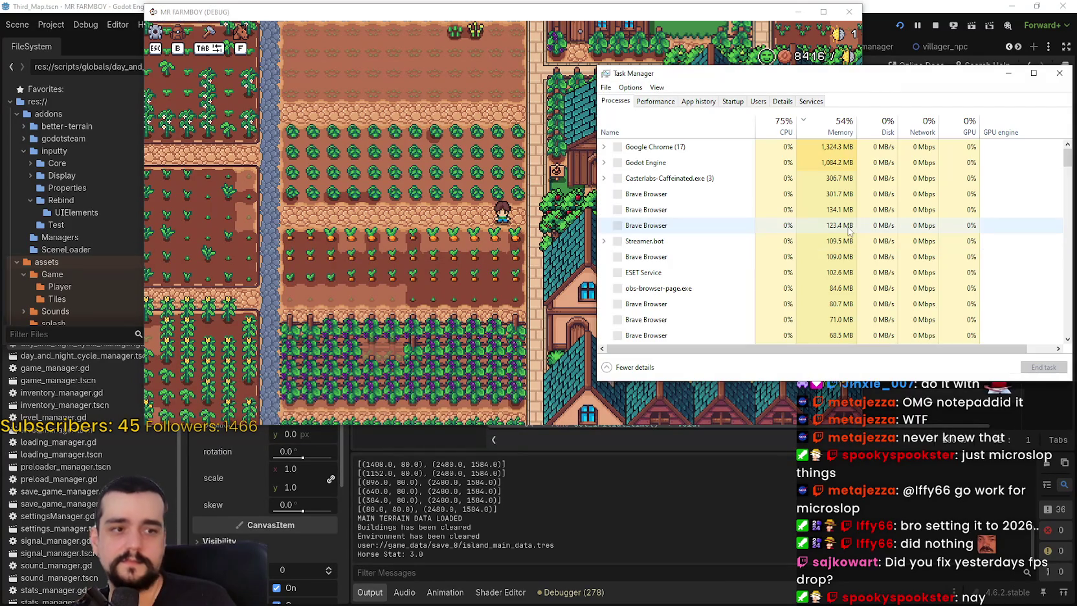
mouse_move(709, 67)
mouse_down()
mouse_move(965, 69)
mouse_move(789, 81)
mouse_move(802, 83)
mouse_up()
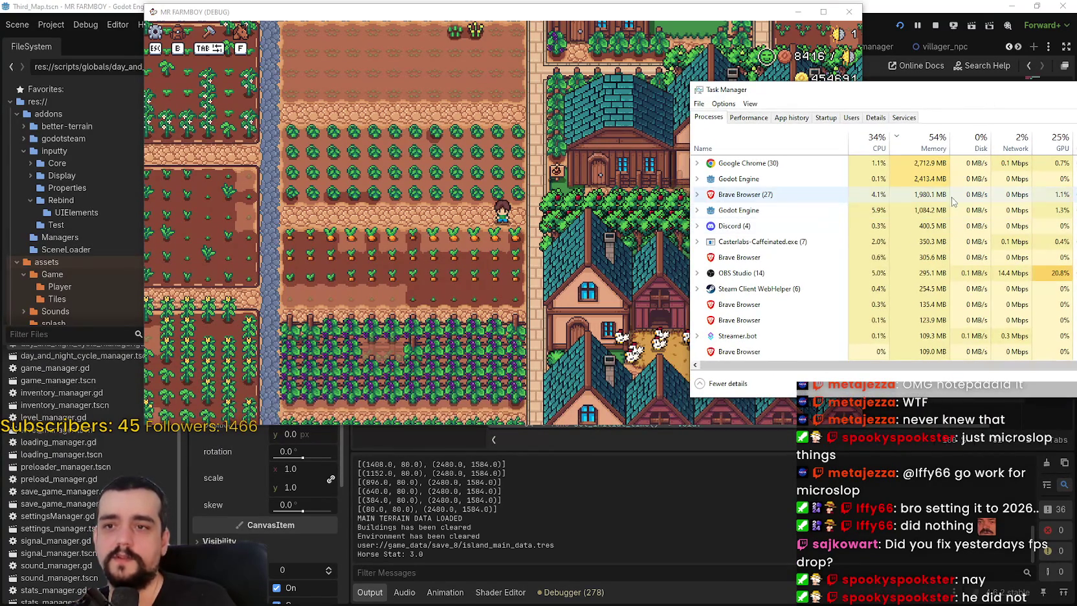
click(696, 211)
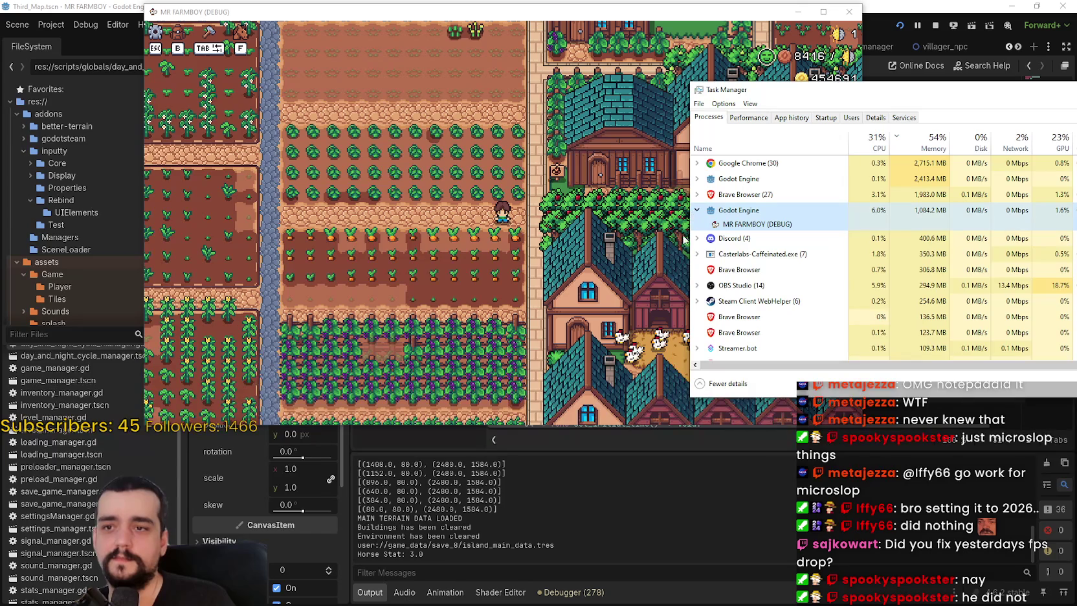
drag(770, 5, 644, 7)
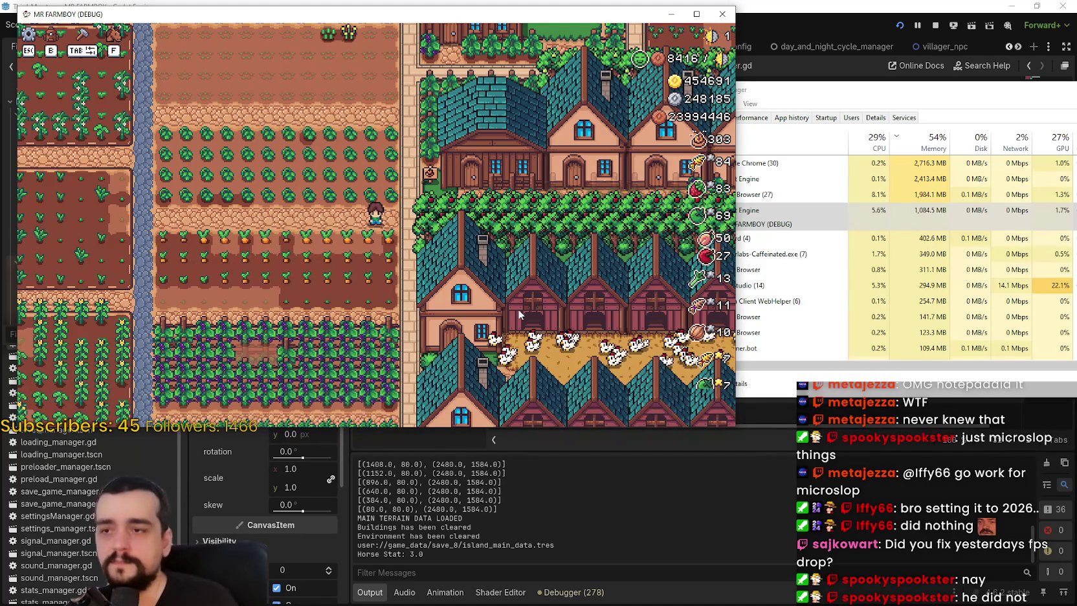
Pause and resume the game twice with Esc
key(Escape)
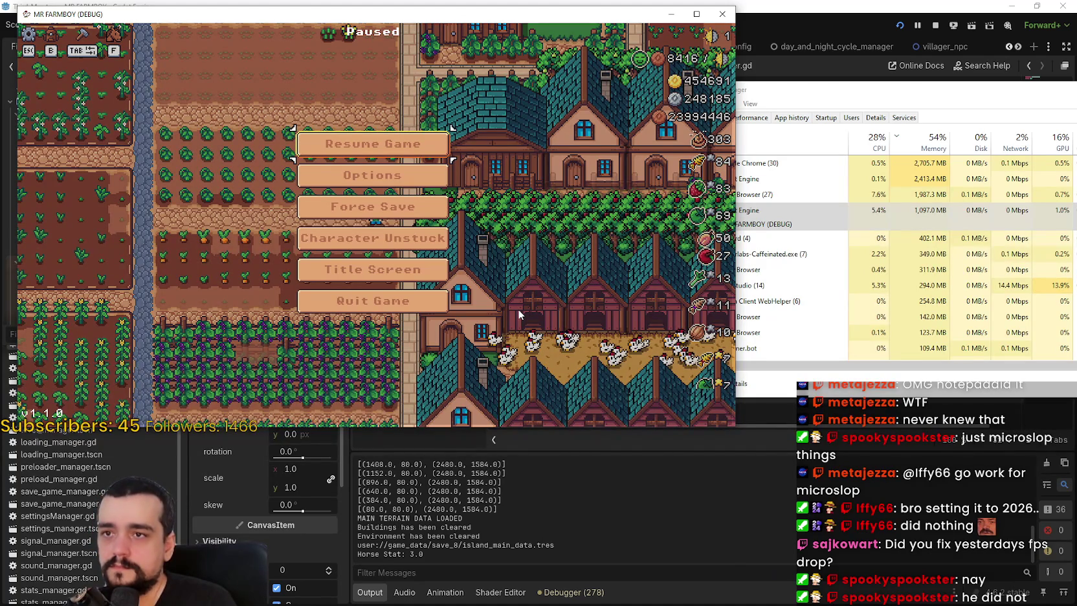
key(Escape)
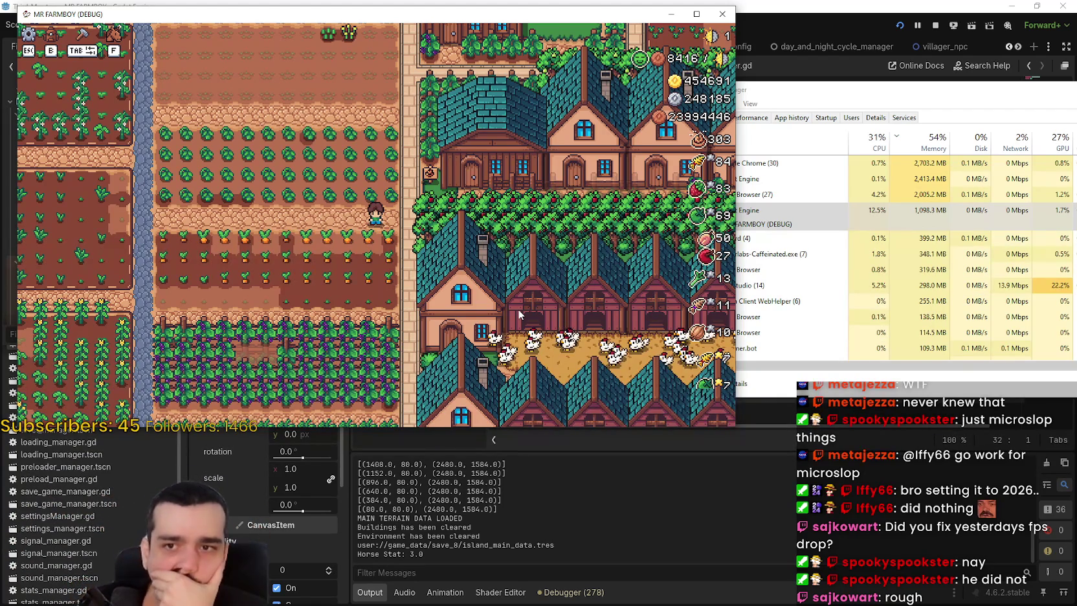
key(Escape)
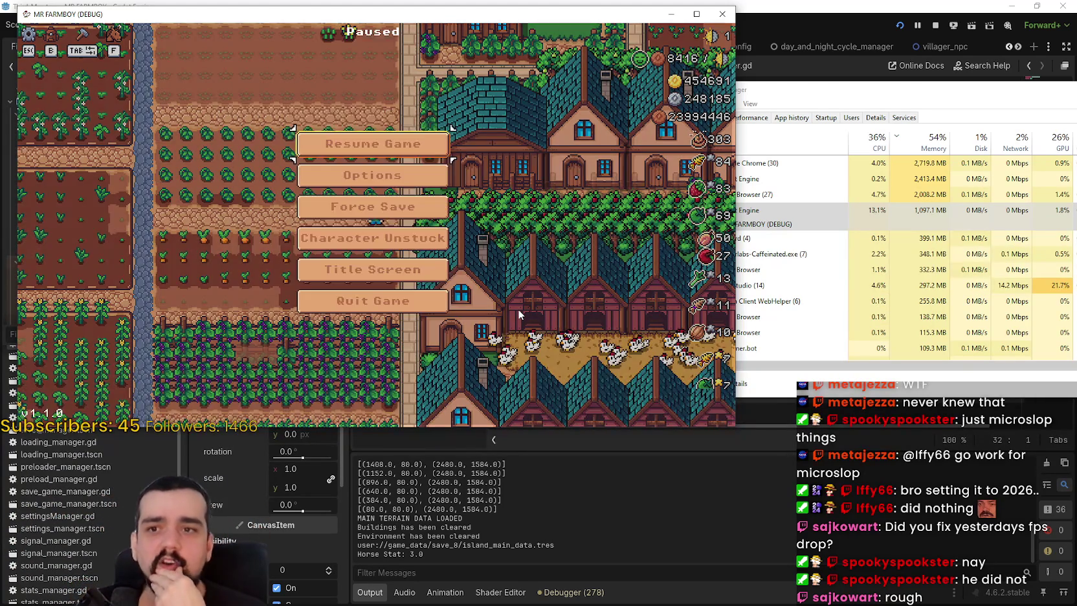
key(Escape)
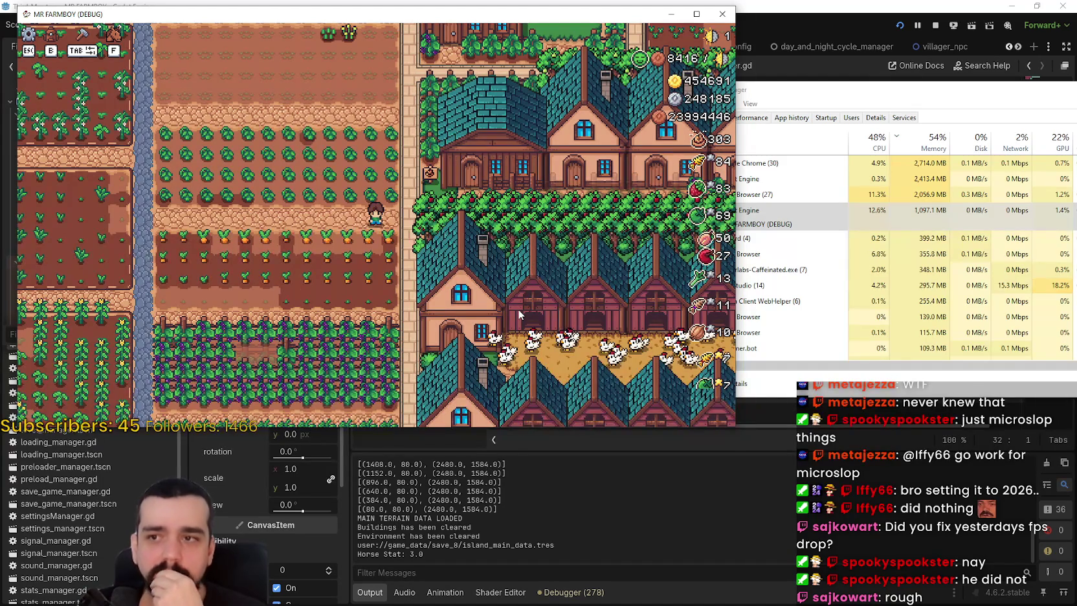
Walk the farmer south, north past the cabbages, then west and north along the road
key(s)
key(w)
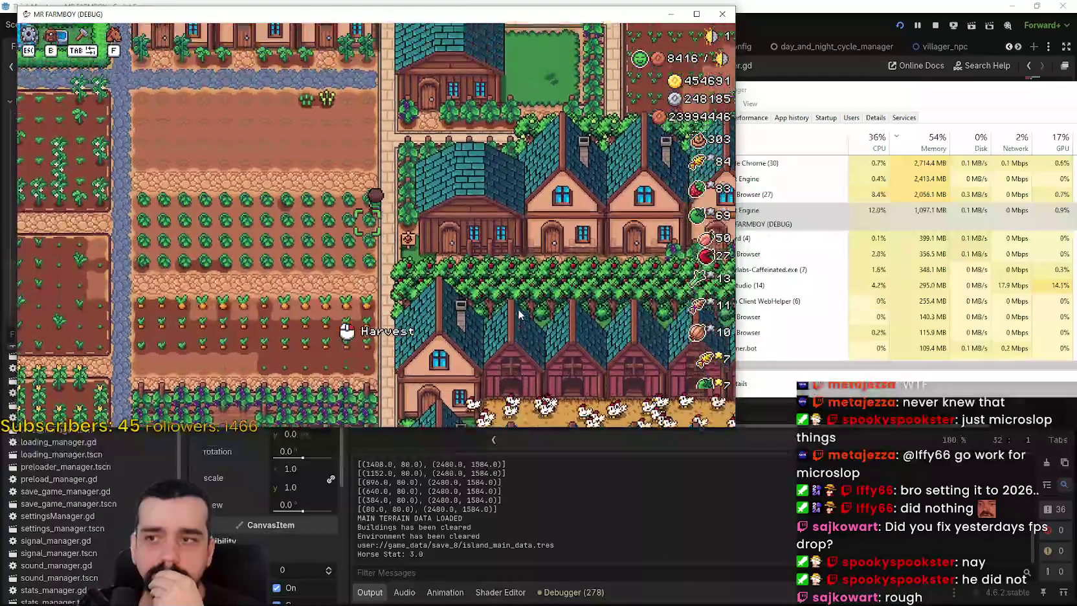
key(w)
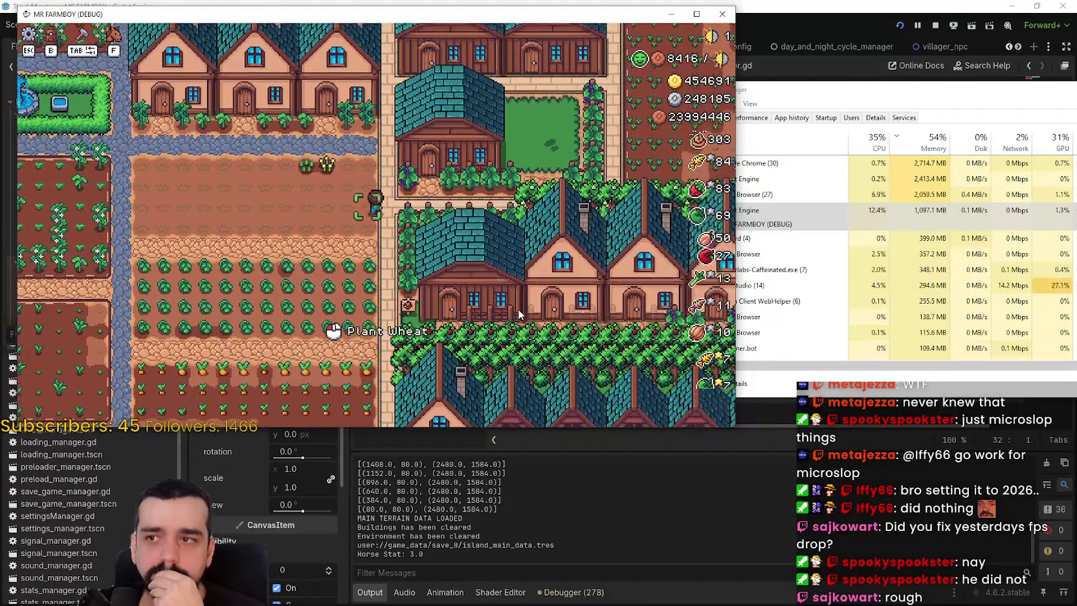
key(a)
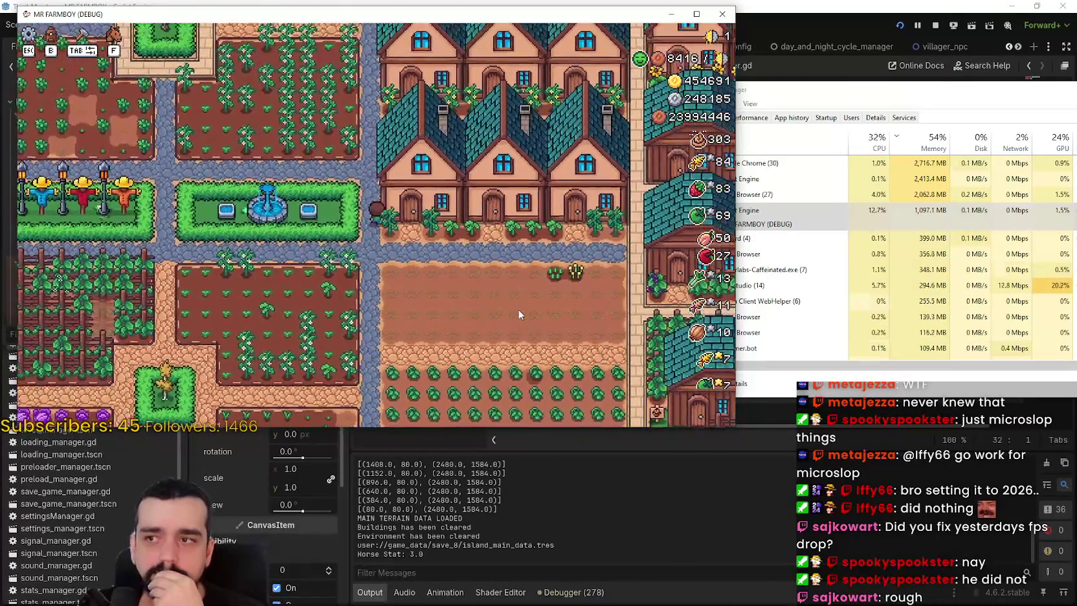
key(w)
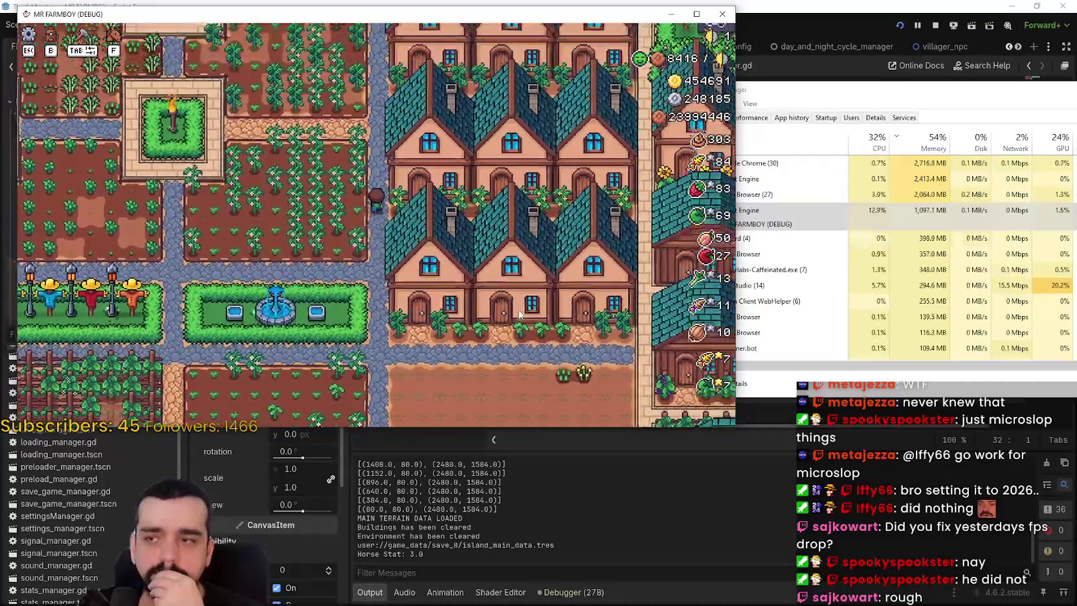
key(w)
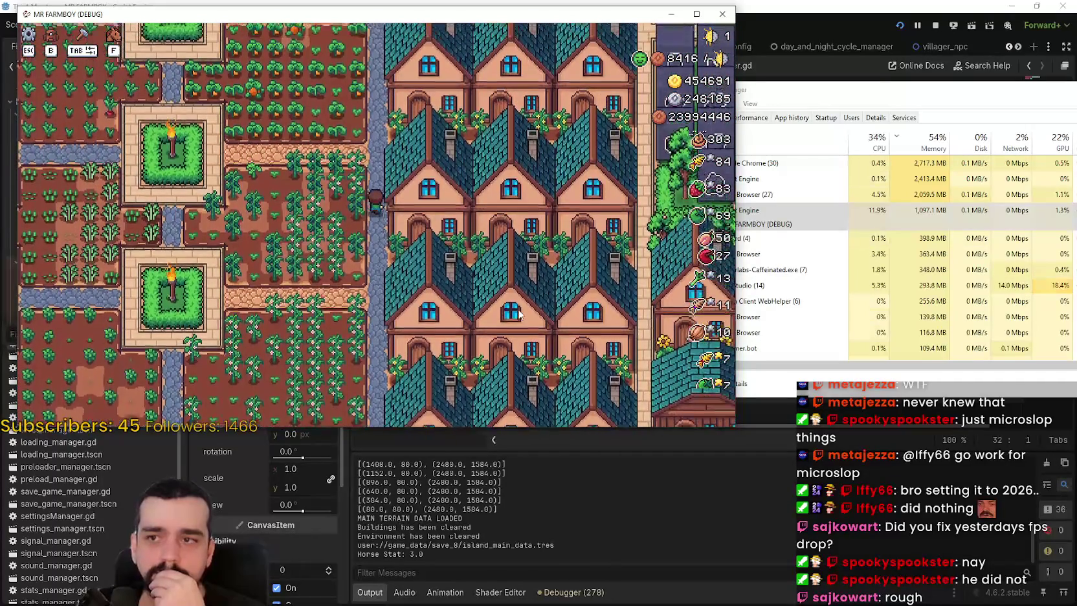
key(w)
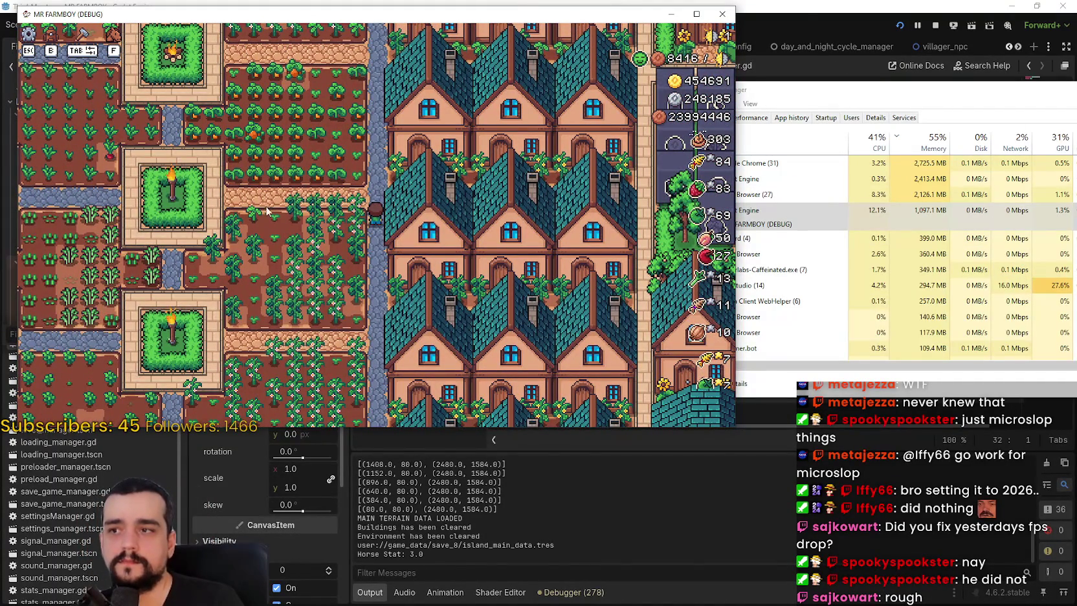
key(a)
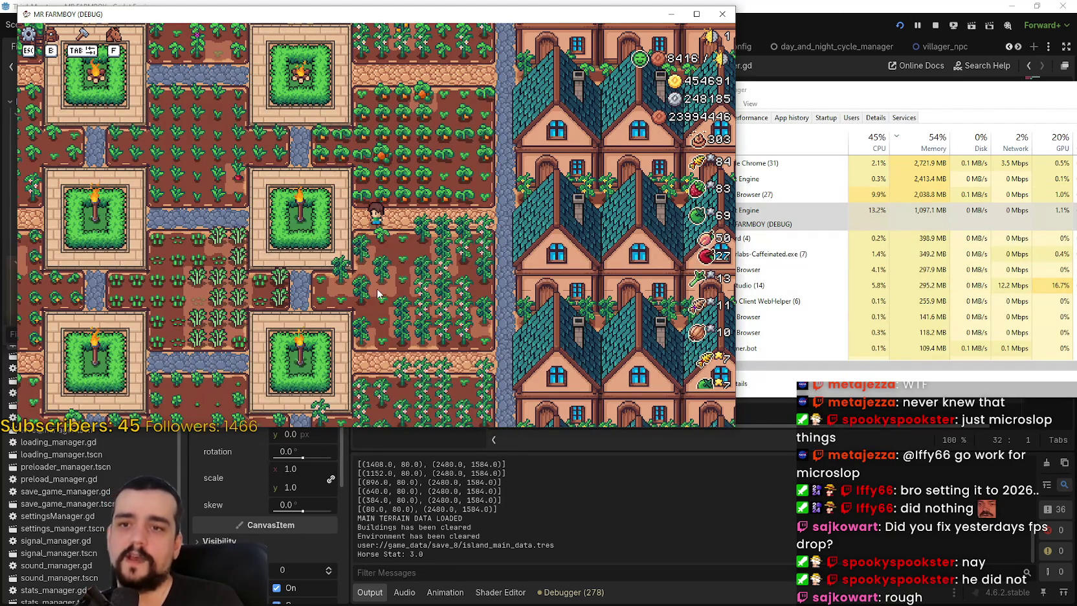
Walk the farmer left and down toward the grape field
key(a)
key(w)
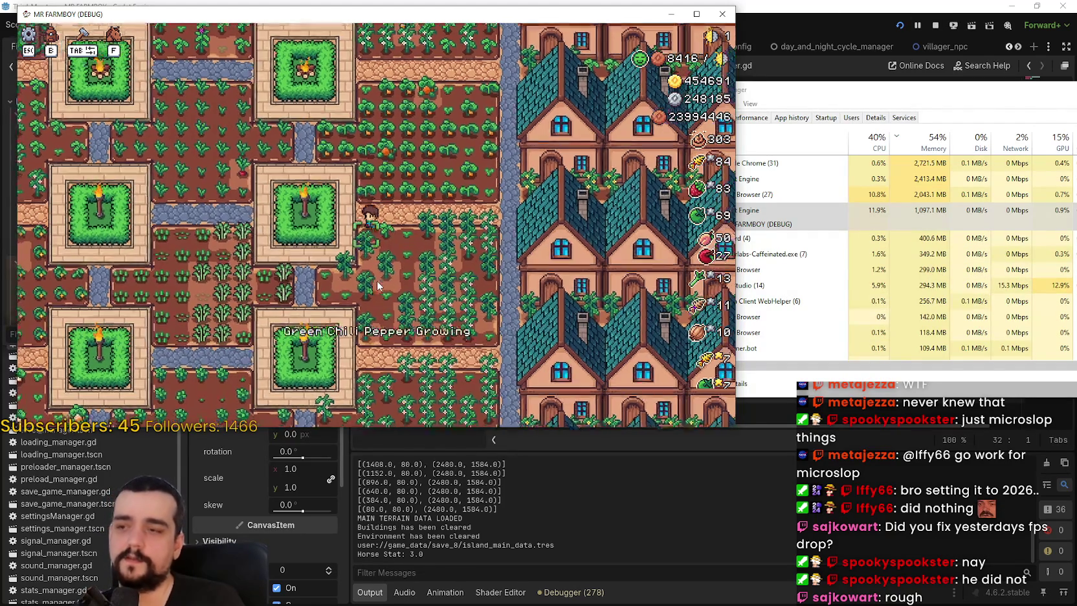
key(s)
key(a)
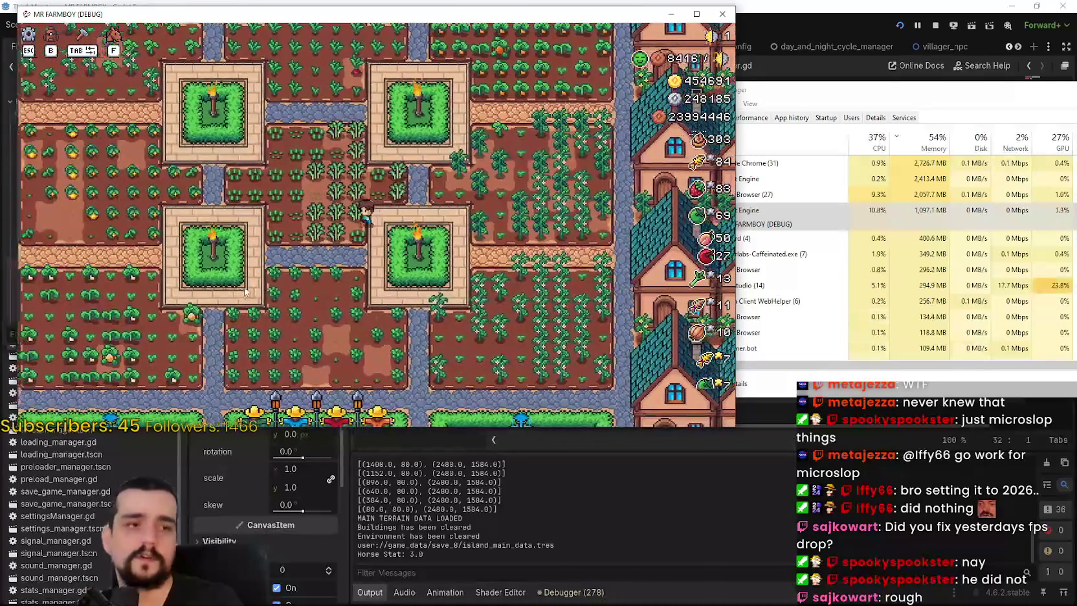
key(s)
scroll(248, 285, down, 3)
scroll(248, 285, up, 3)
key(s)
key(d)
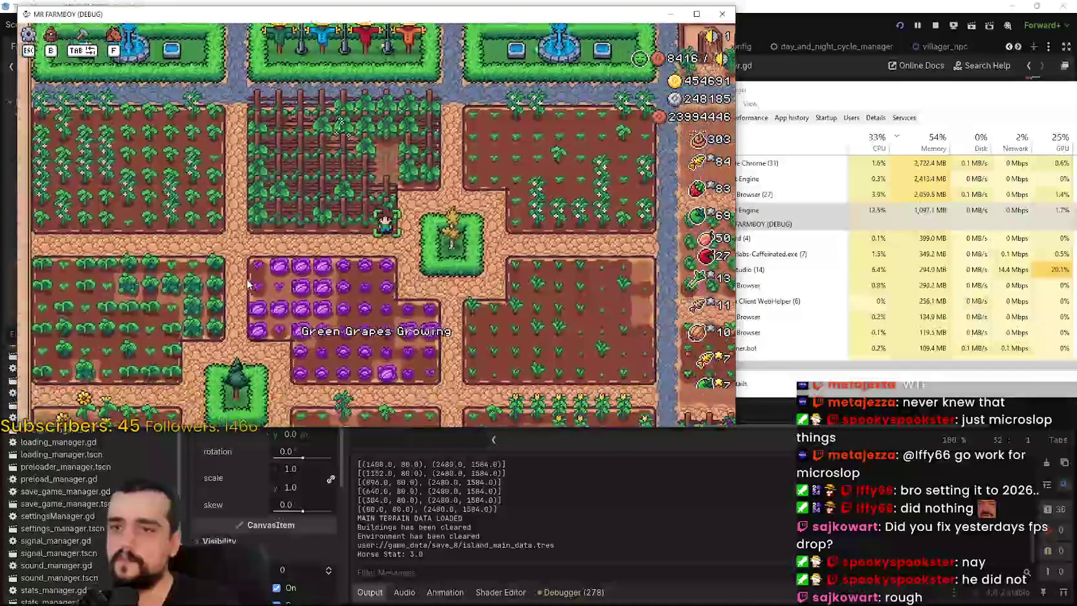
Walk the farmer right past the fields and up between the houses to the warehouse
key(d)
key(w)
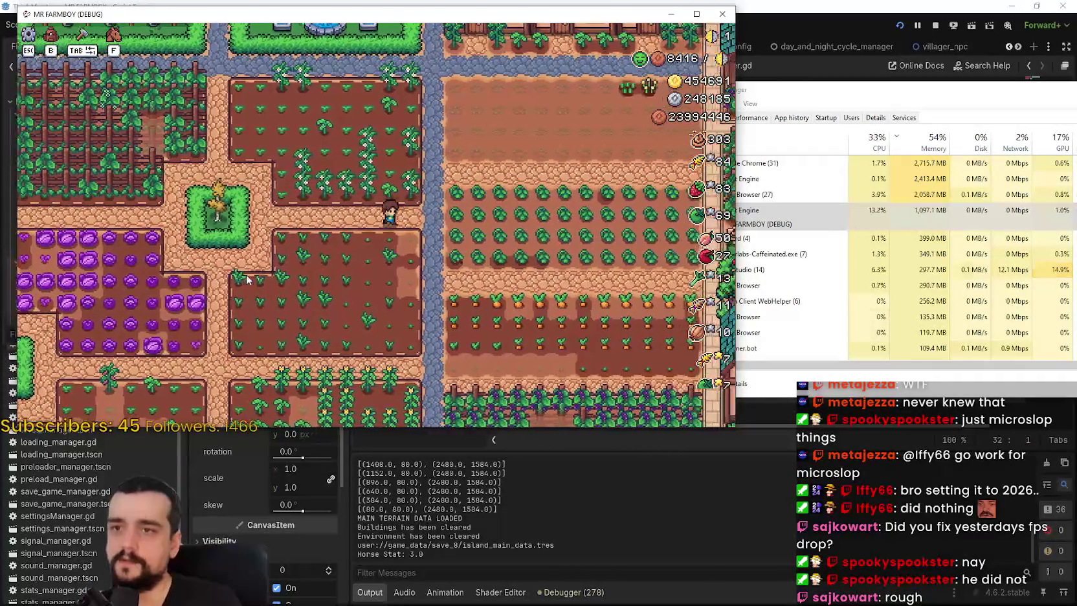
key(d)
key(w)
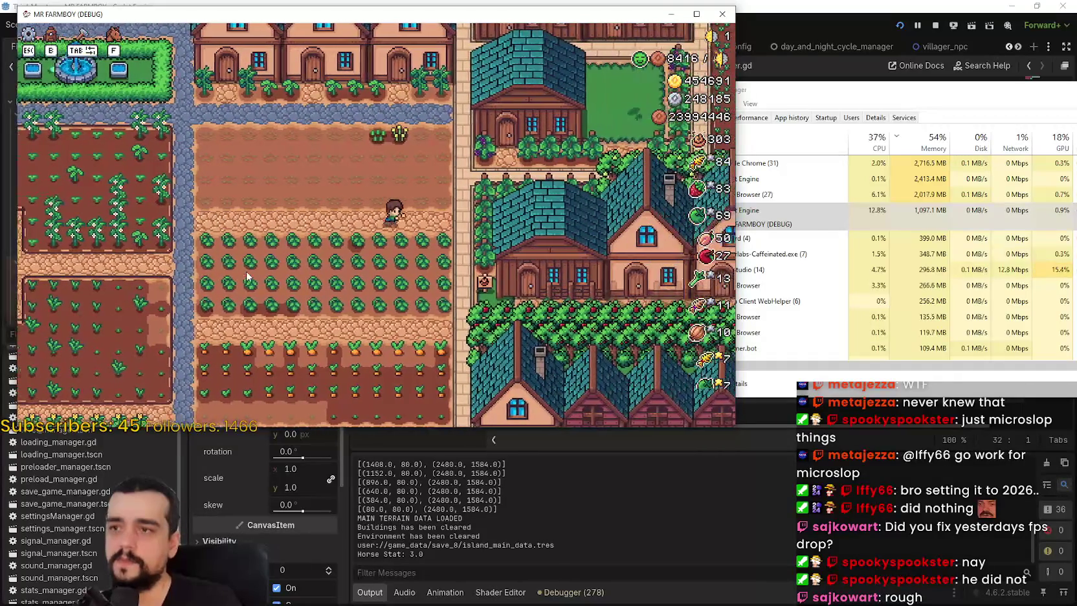
key(w)
key(a)
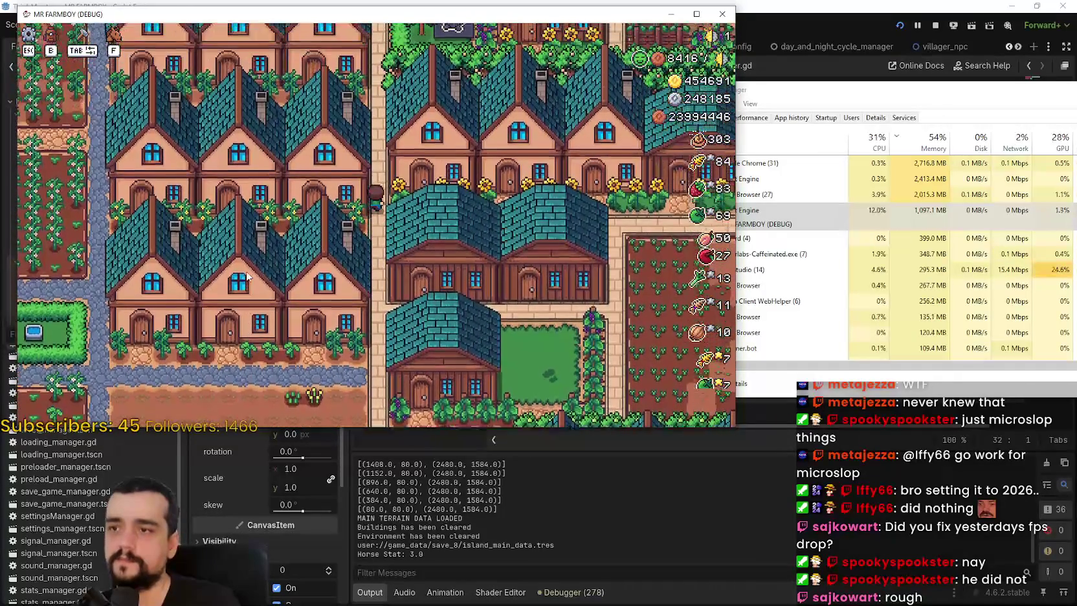
key(w)
key(d)
key(w)
key(d)
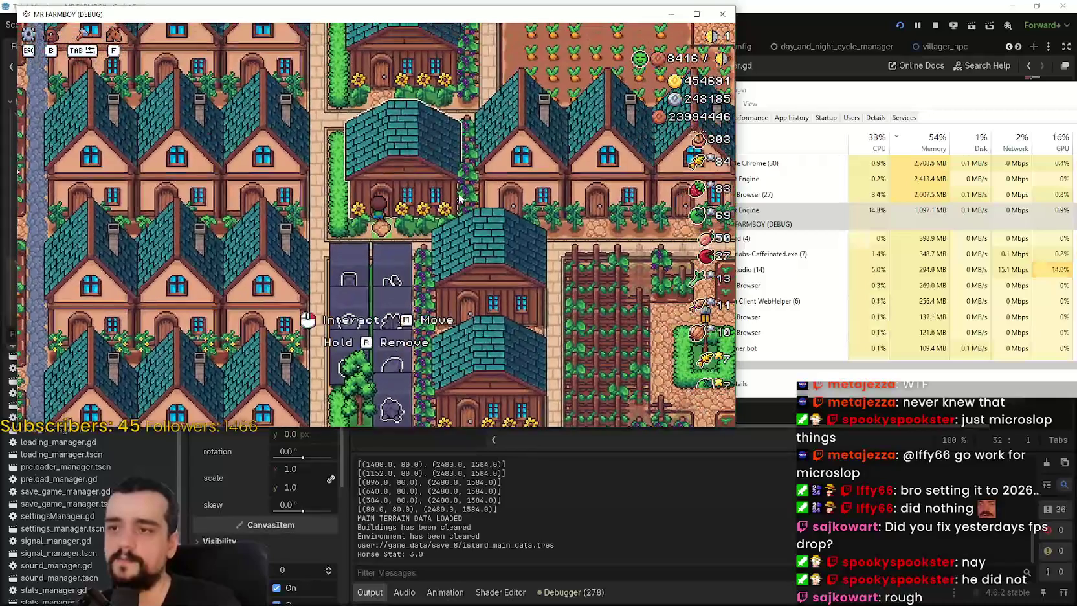
Check the warehouse inventory, walk left, then pause and return to the title screen
click(458, 198)
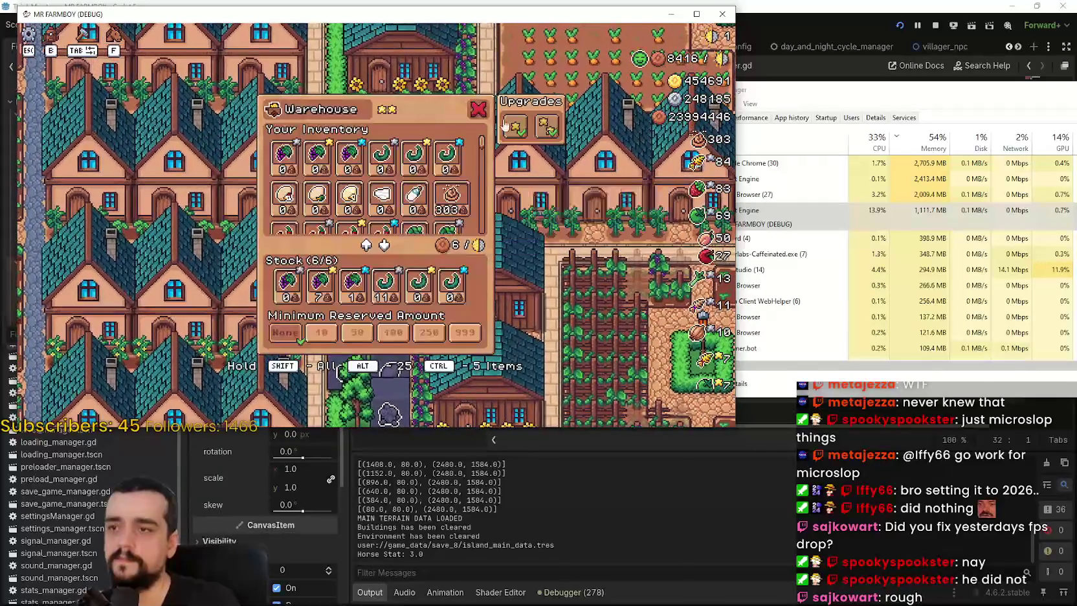
key(Escape)
key(w)
key(a)
key(w)
key(a)
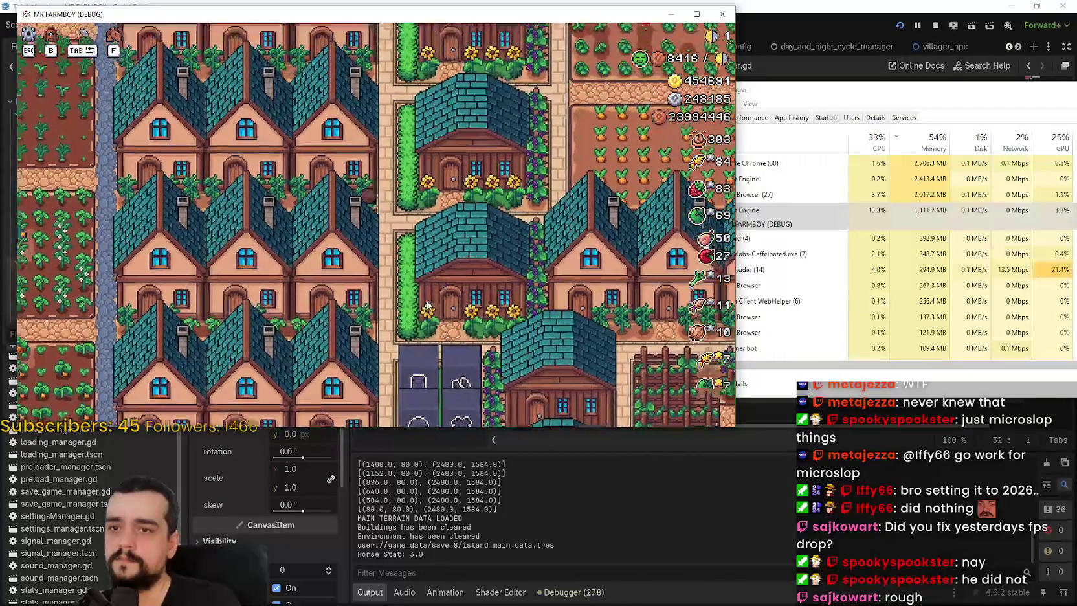
key(a)
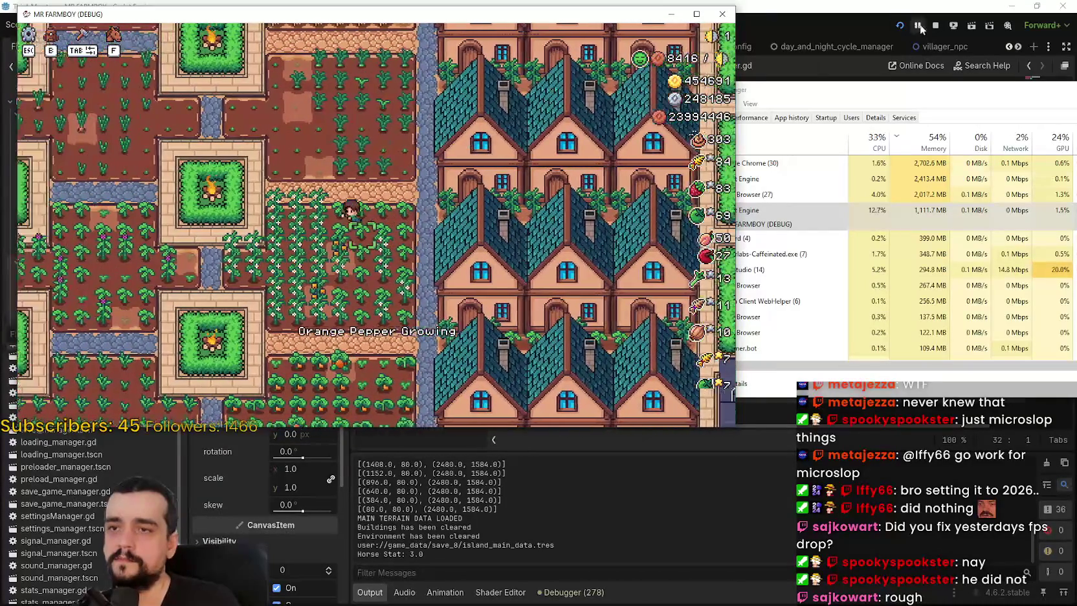
key(Escape)
click(391, 279)
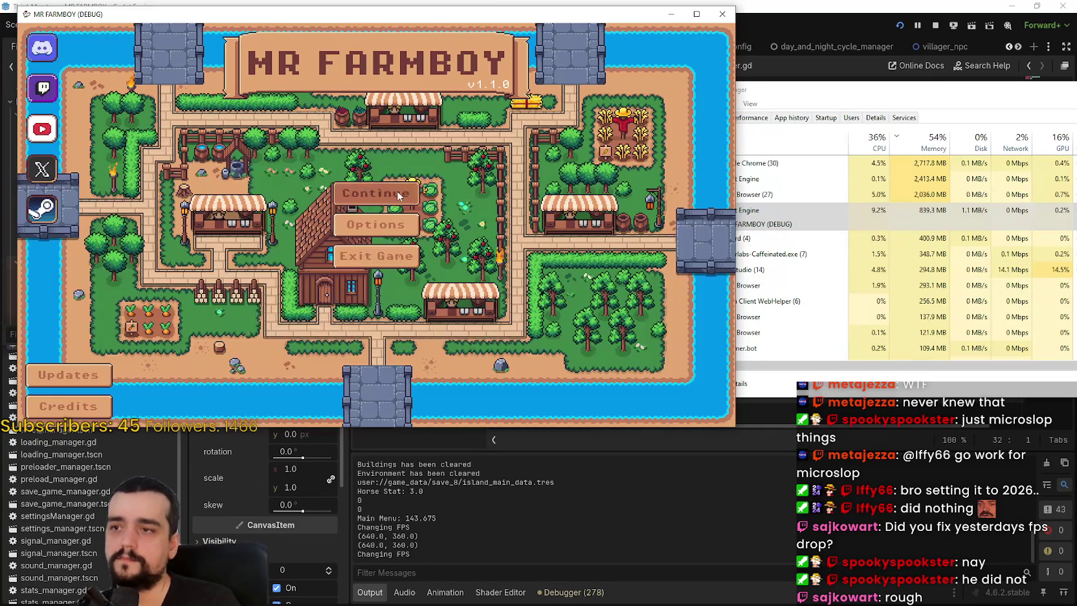
Continue to the save list and pick Save 8
click(375, 192)
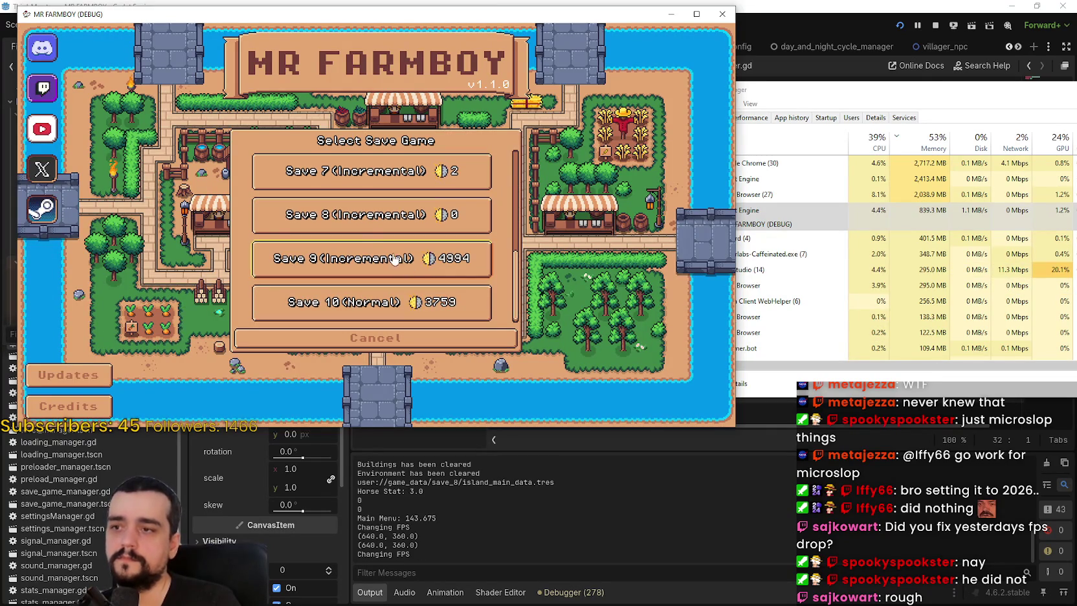
click(278, 213)
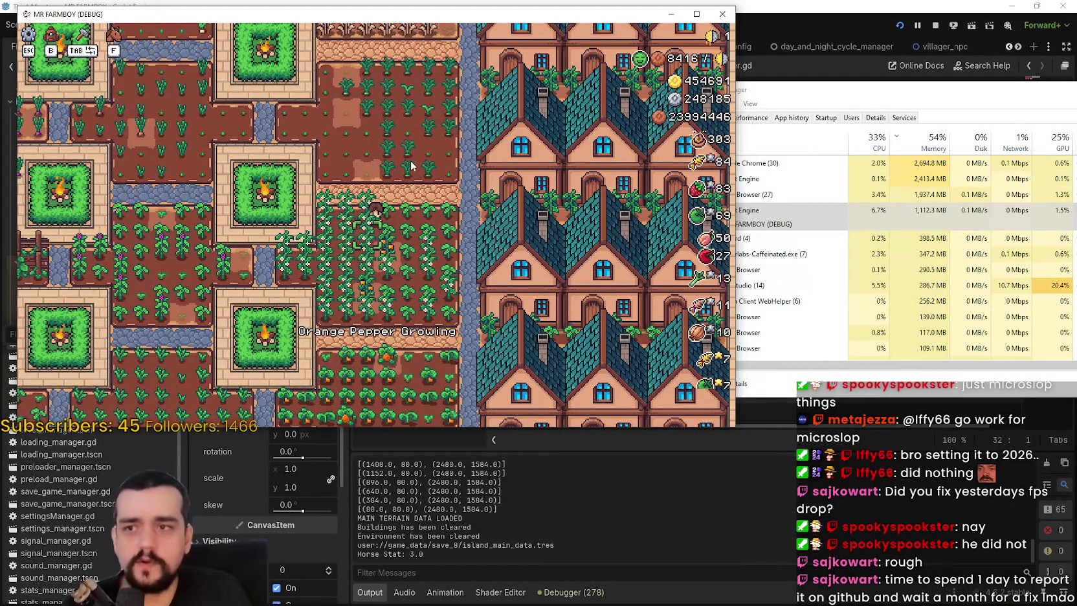
Walk the farmer right onto the house path, then down between the campfire plots
key(w+d)
key(d)
scroll(396, 181, down, 3)
scroll(392, 180, up, 4)
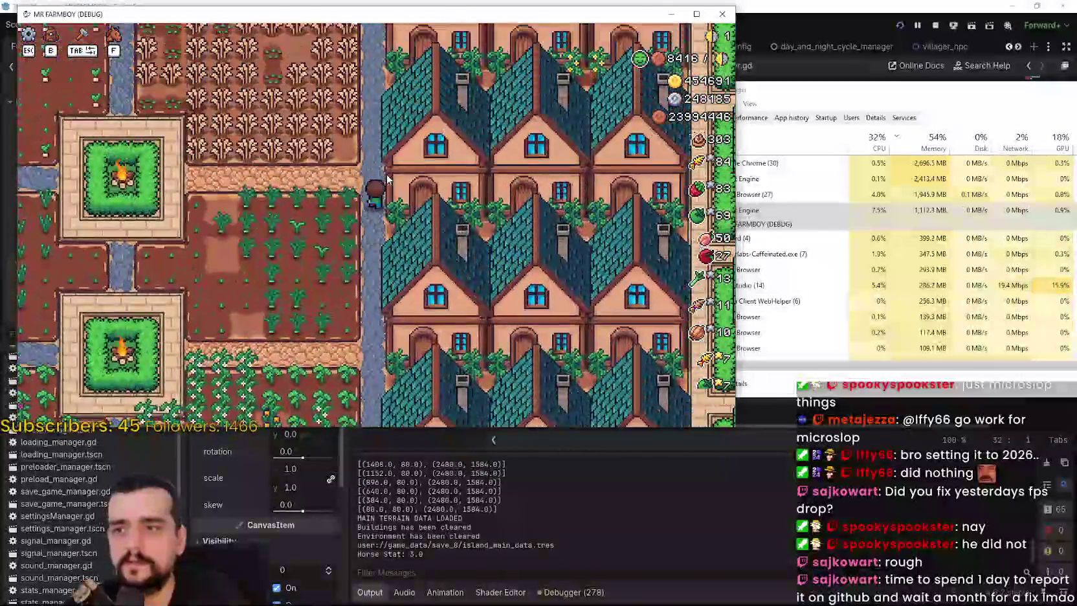
key(a)
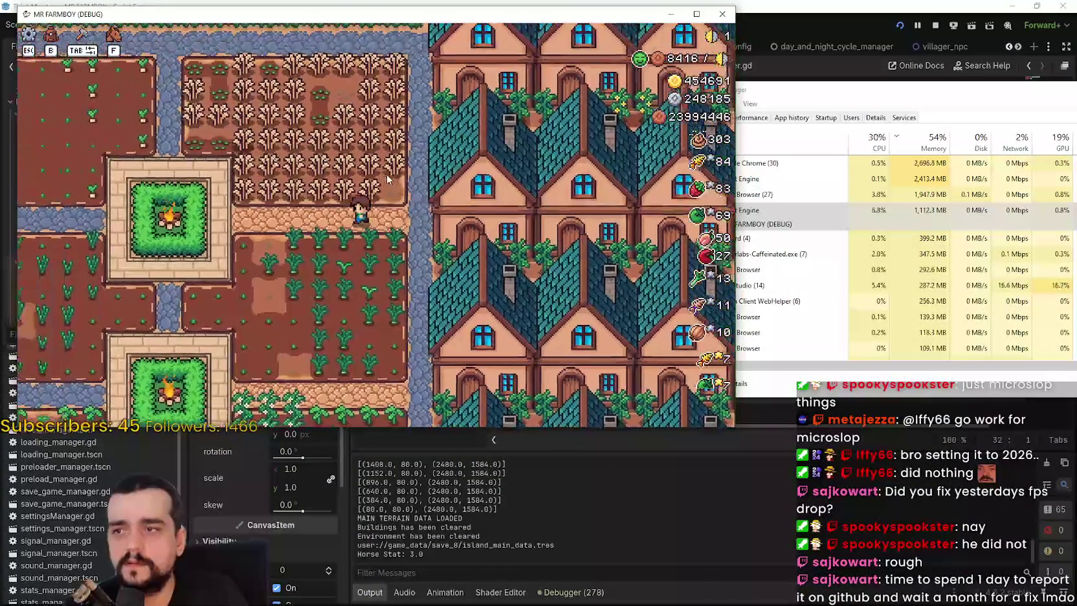
key(s)
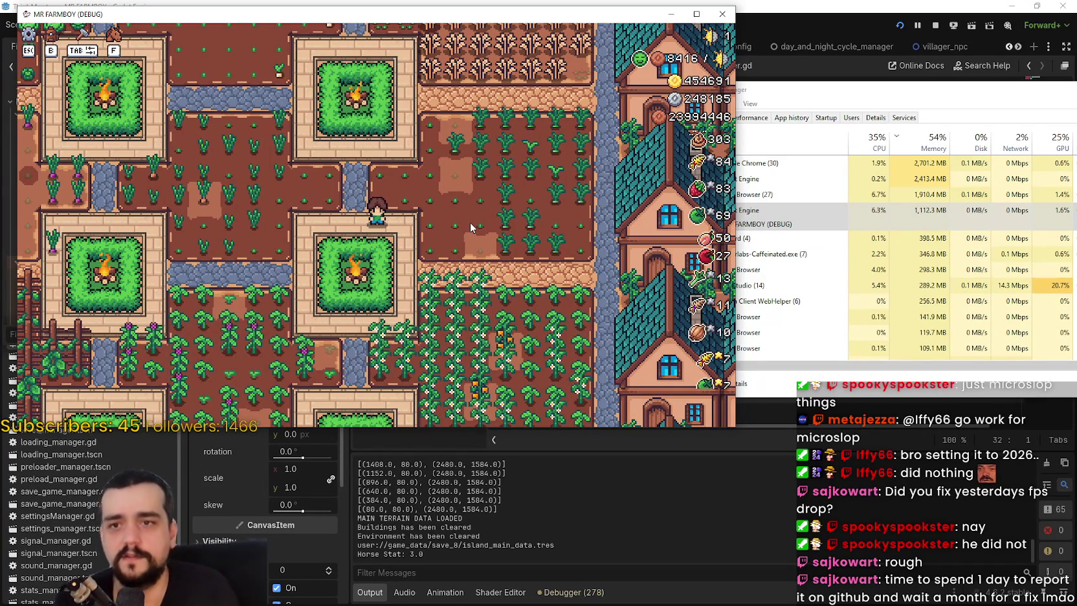
Pause and resume the game once, then stop the running game
key(Escape)
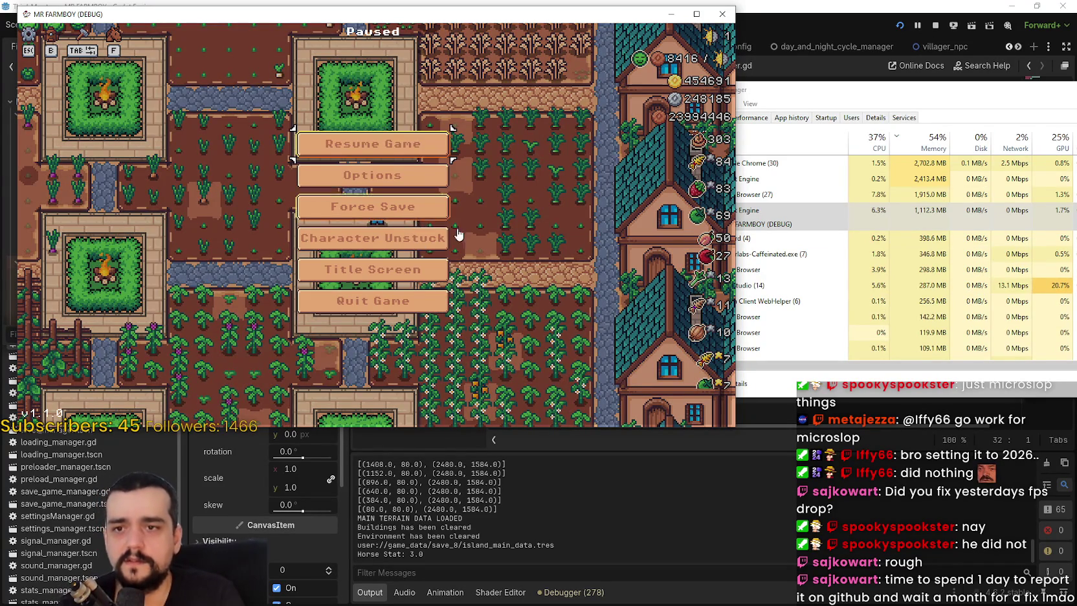
key(Escape)
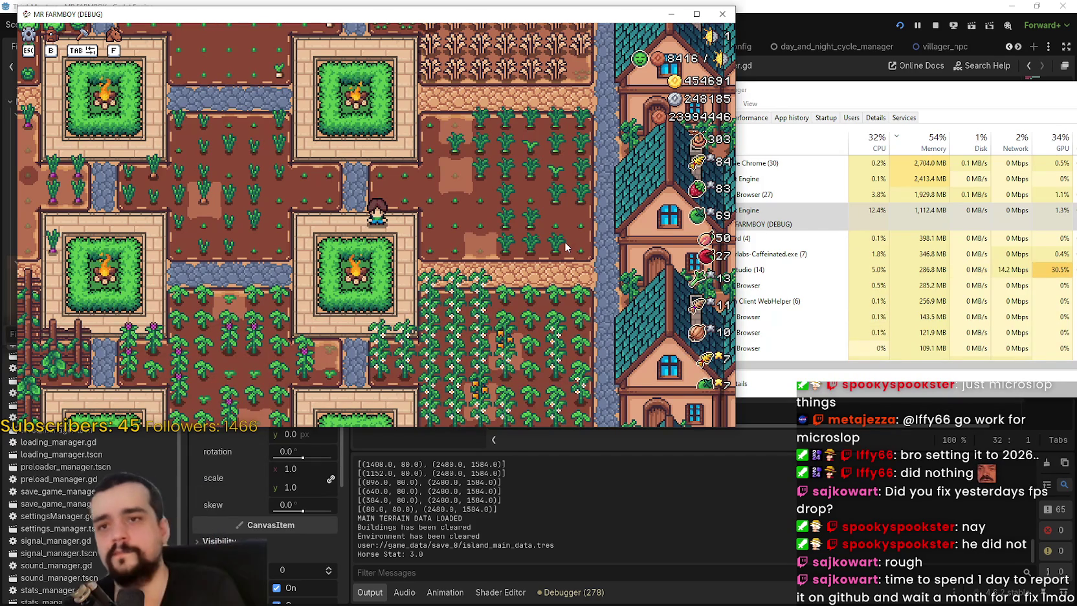
click(935, 25)
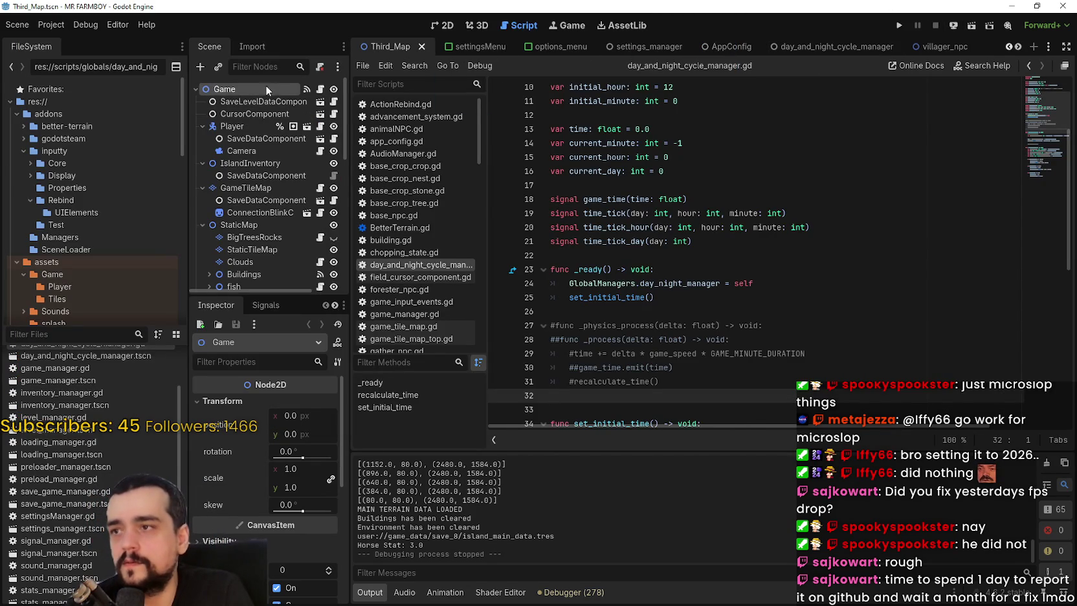
Revert Physics Interpolation mode to Inherit on the Game and Player nodes and save
drag(350, 500, 457, 500)
scroll(401, 559, down, 5)
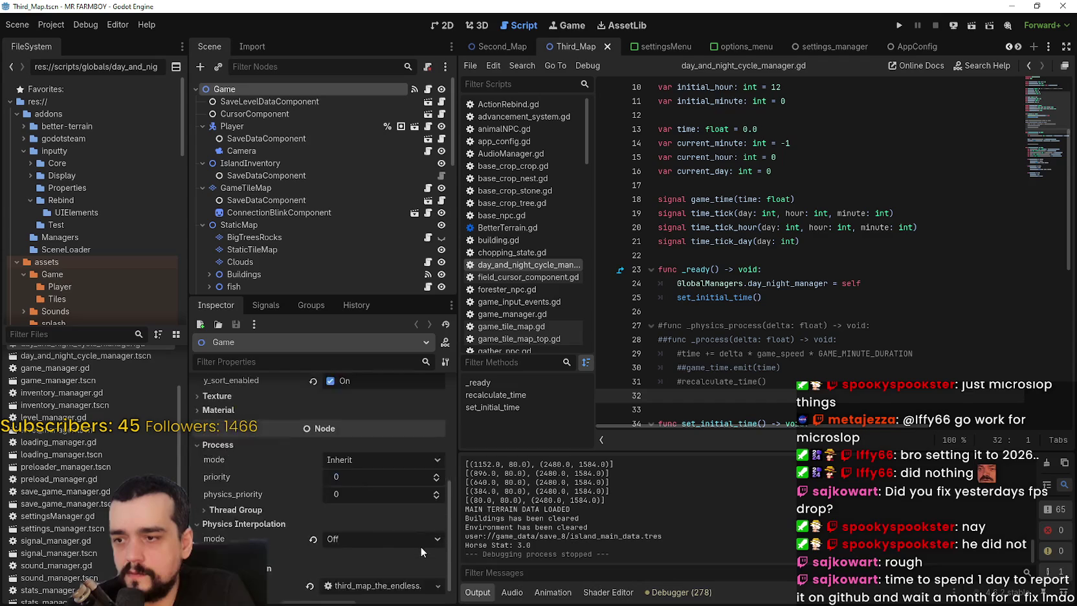
click(314, 520)
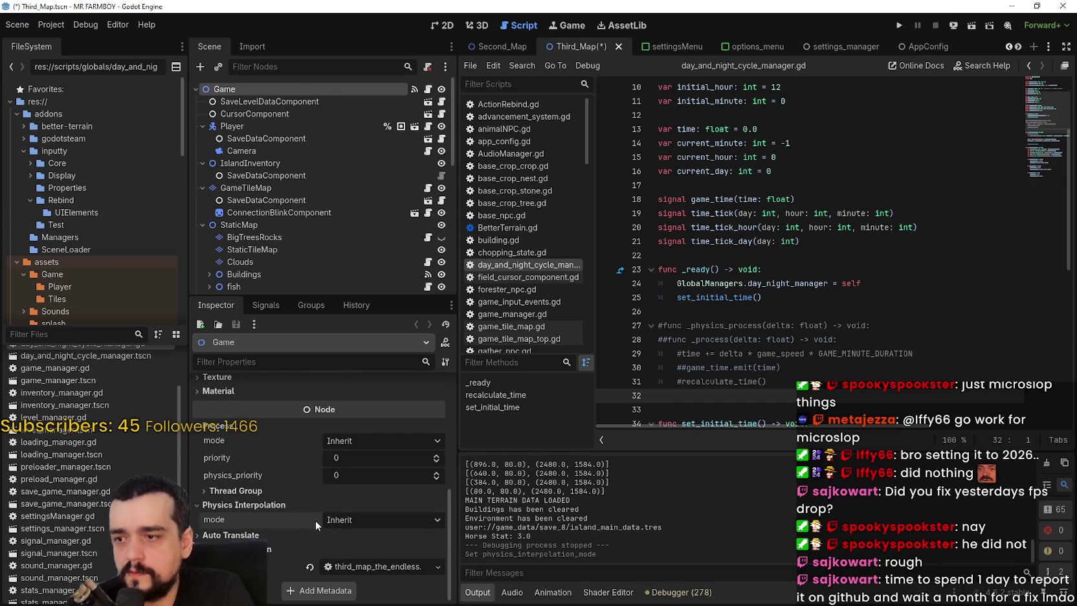
click(282, 126)
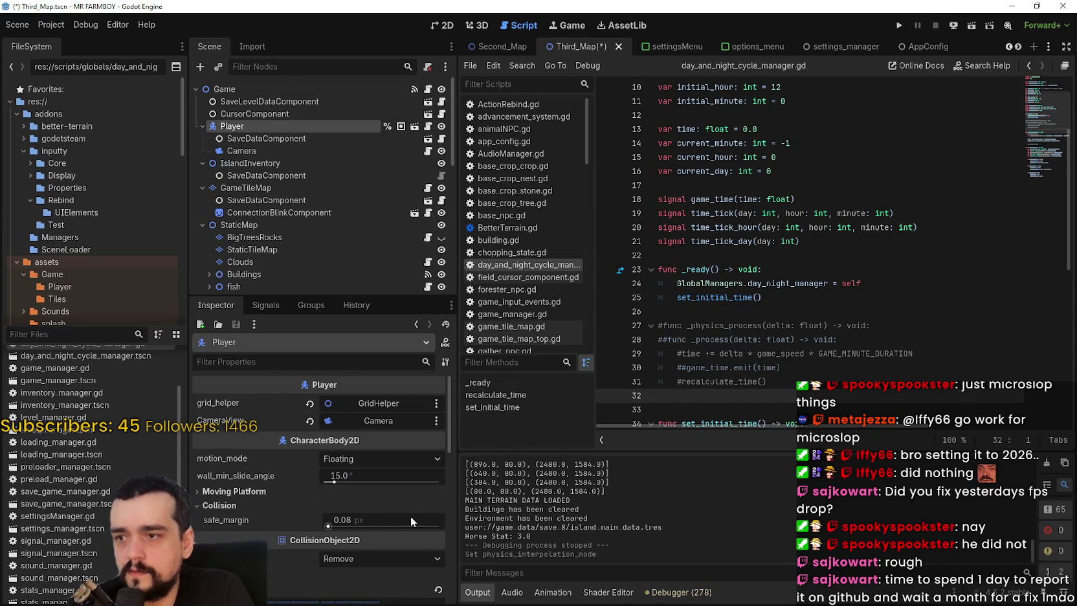
scroll(322, 492, down, 10)
click(316, 522)
key(ctrl+s)
Revert the Camera's process callback to Idle and save the scene
click(291, 150)
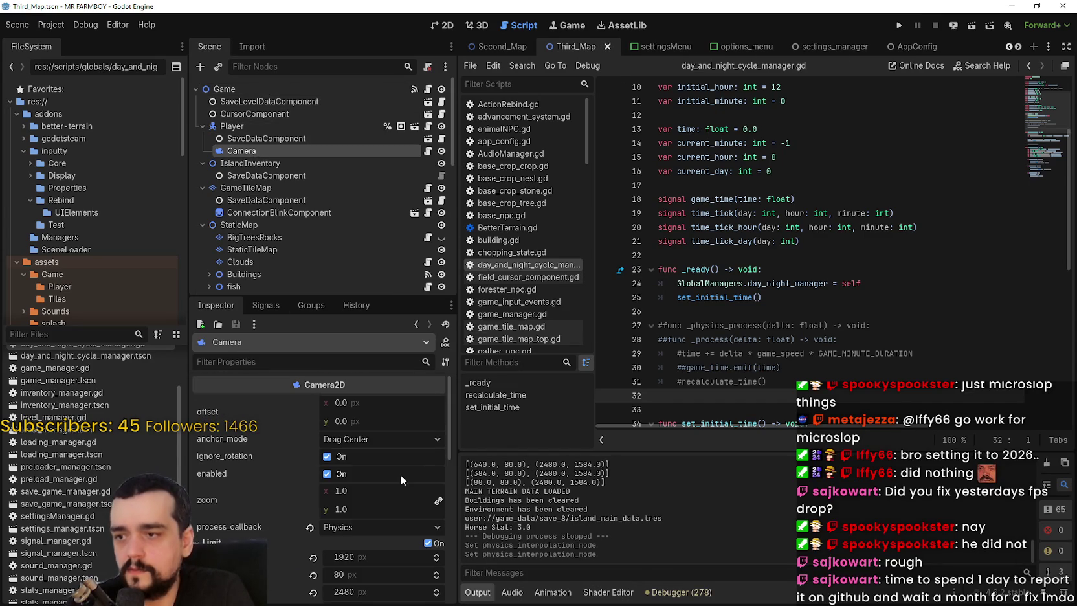
scroll(400, 474, down, 3)
click(313, 447)
key(ctrl+s)
Open Project Settings from the Project menu
scroll(361, 449, down, 2)
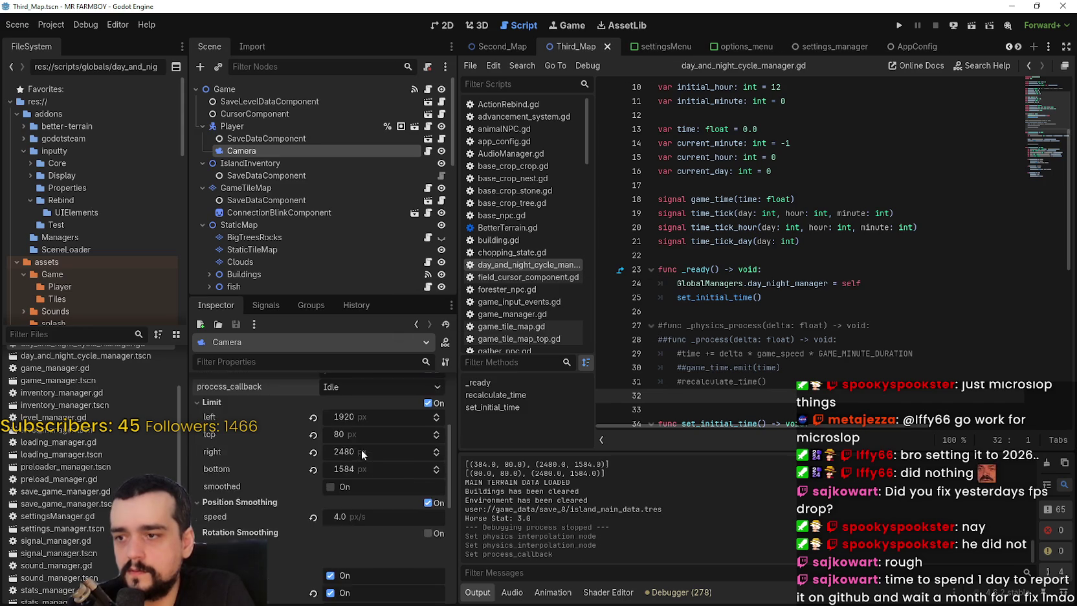
scroll(361, 449, down, 5)
click(51, 24)
click(78, 43)
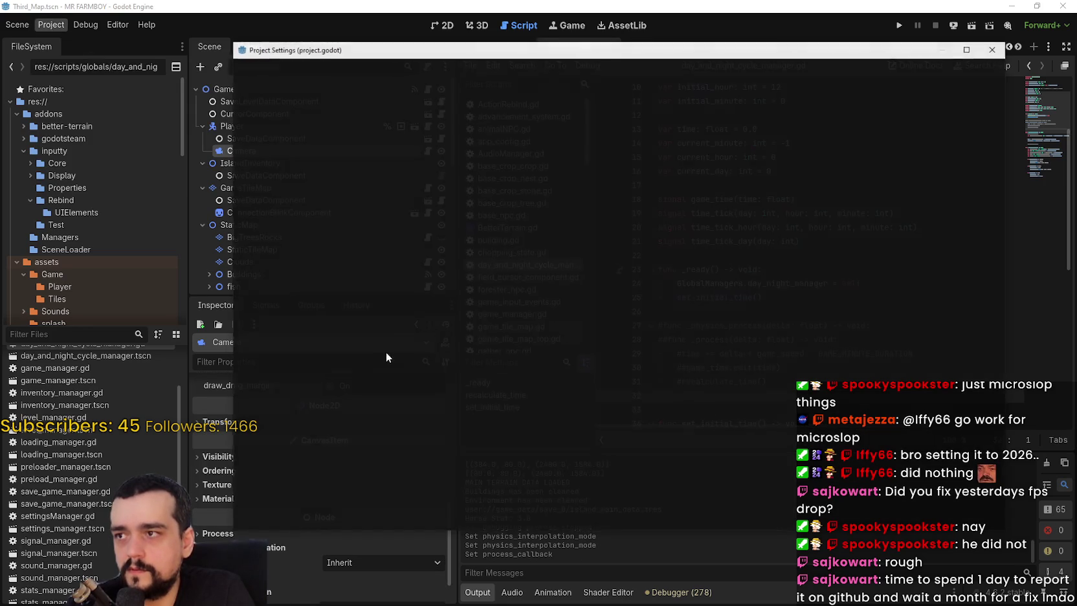
Revert physics Ticks per Second, Max Steps and Interpolation to defaults, close settings, and run the game
scroll(296, 451, down, 3)
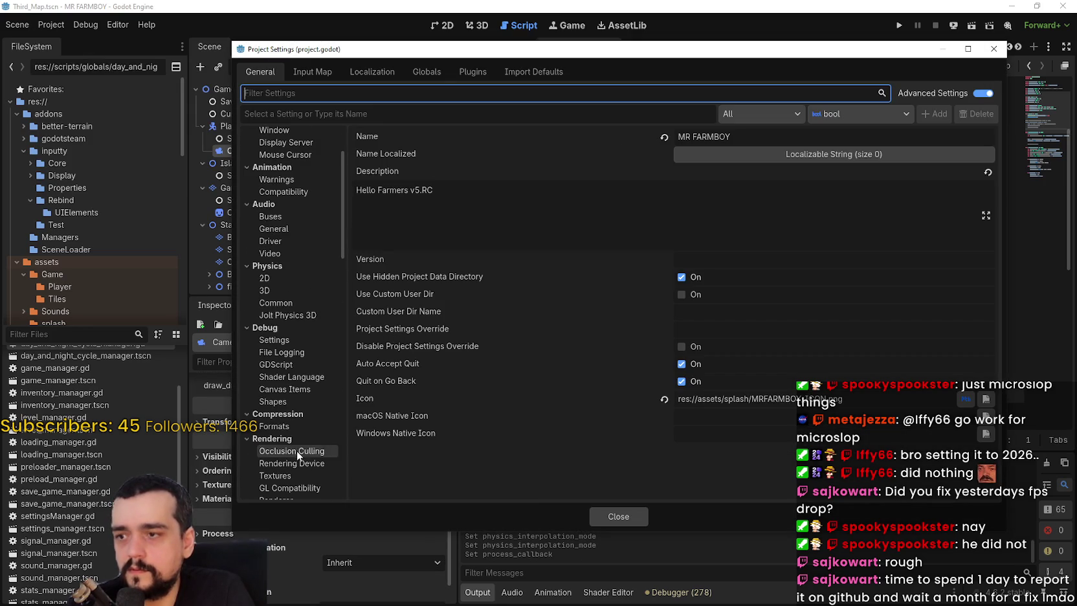
click(276, 291)
click(282, 303)
click(664, 137)
click(664, 155)
click(664, 189)
click(638, 516)
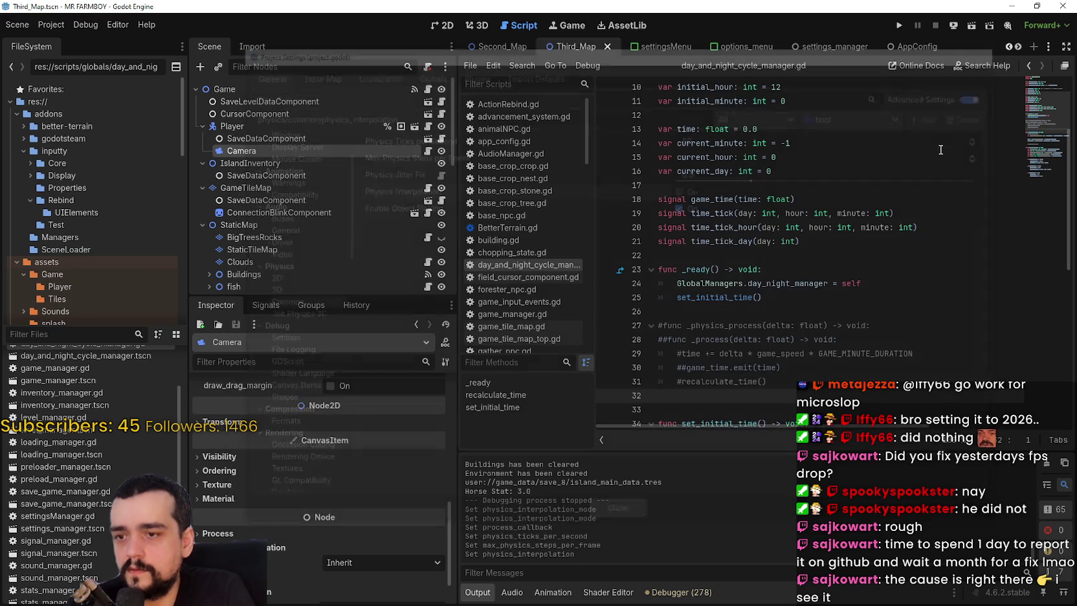
click(899, 26)
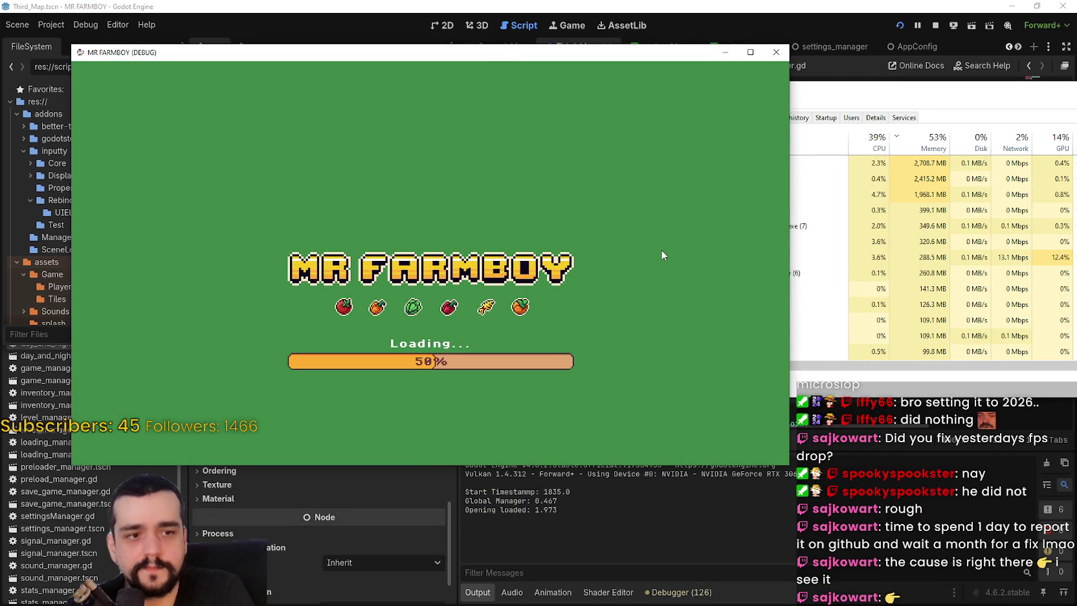
Place Task Manager to the right of the game window
click(940, 100)
drag(940, 100, 1054, 107)
key(alt+F4)
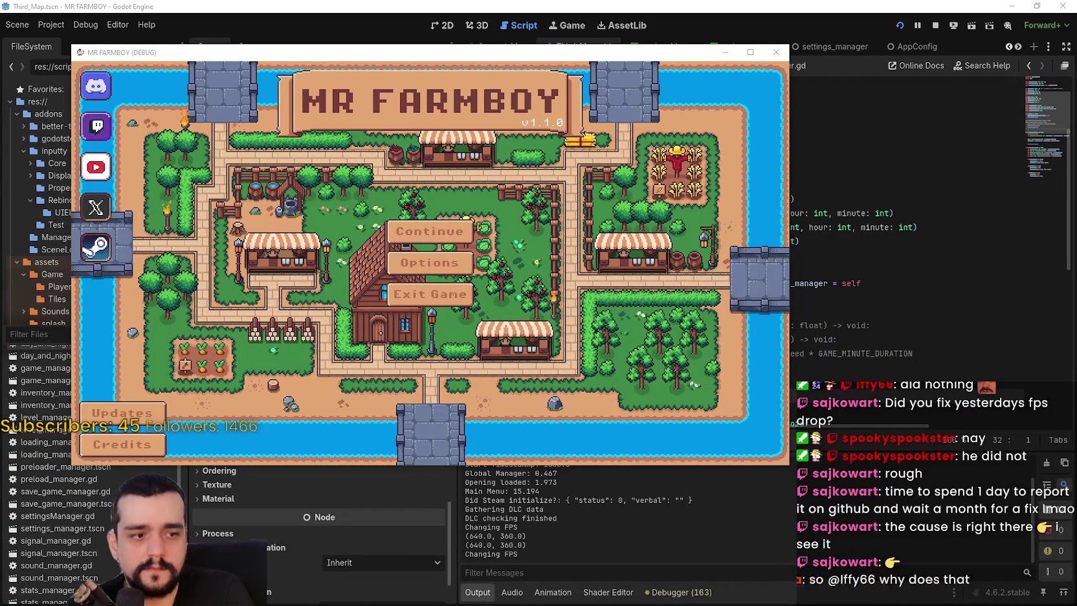
key(ctrl+shift+Escape)
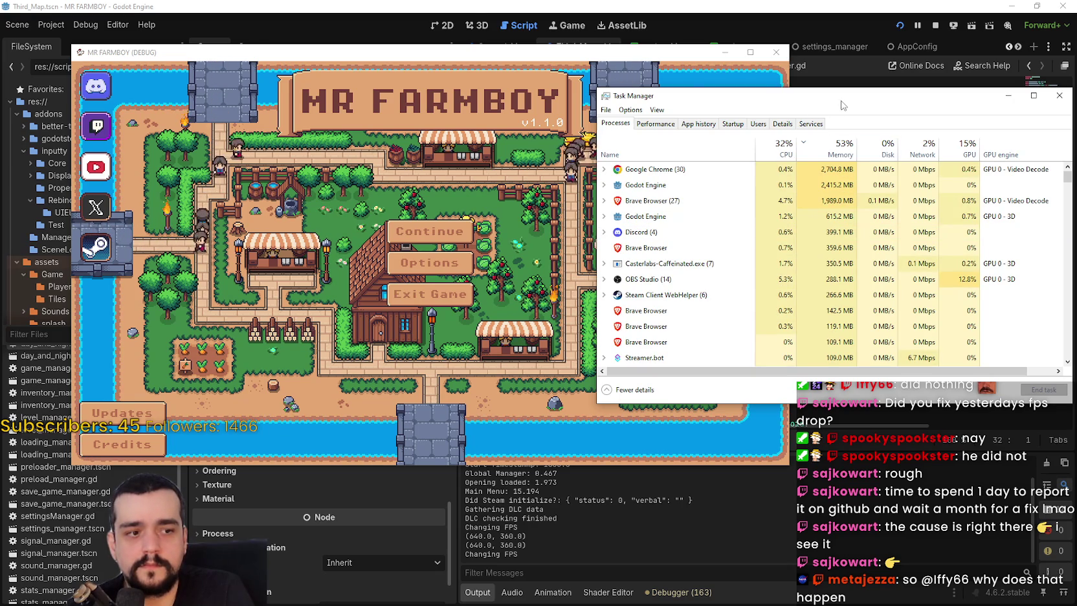
drag(782, 99, 986, 106)
drag(567, 56, 547, 47)
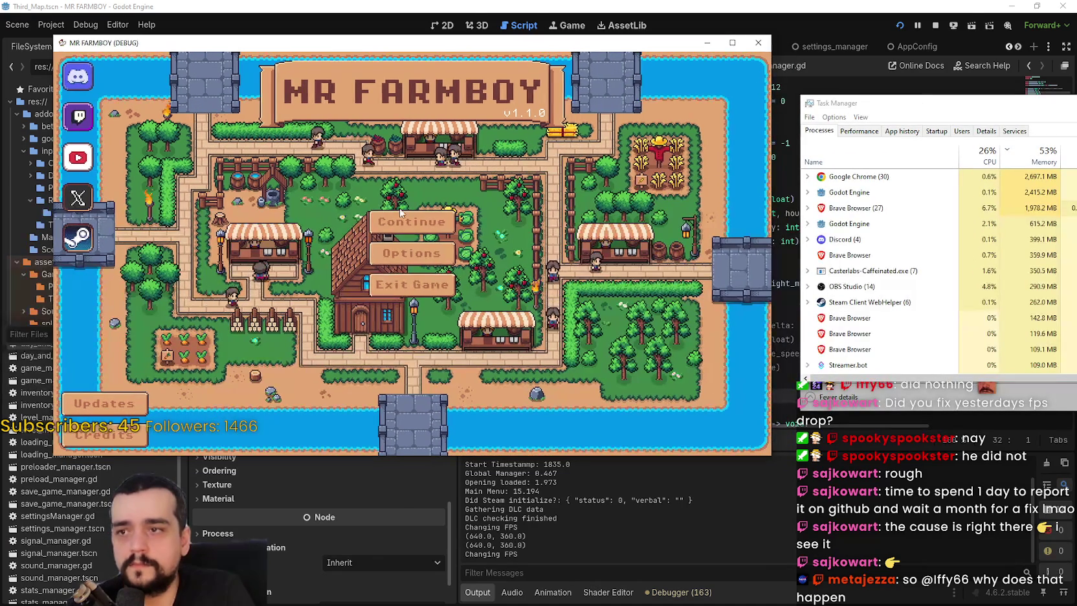
Continue from the title screen and load Save 8
click(411, 222)
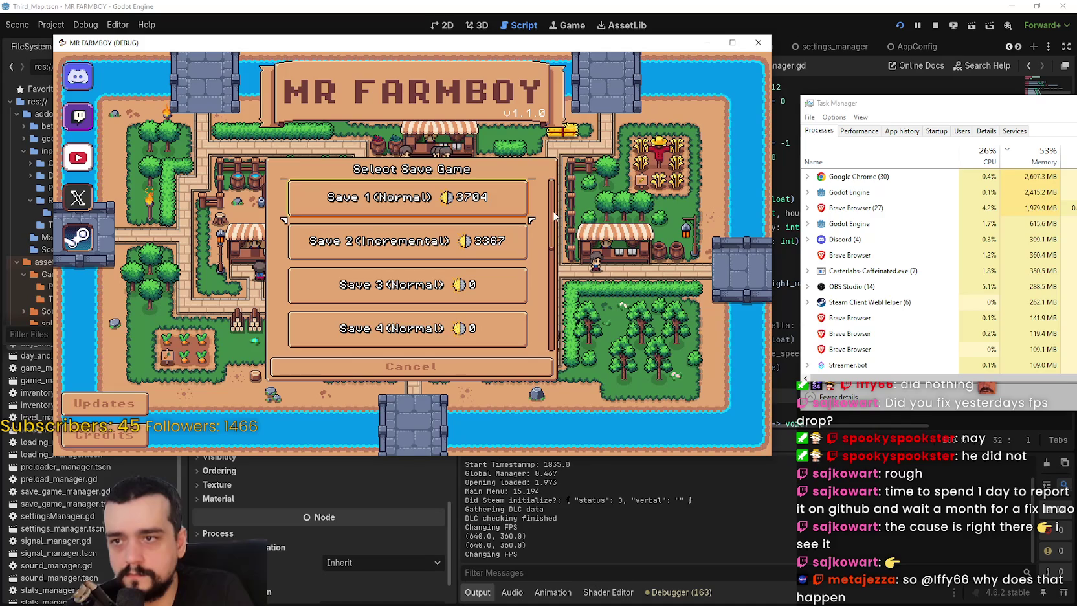
scroll(500, 302, down, 5)
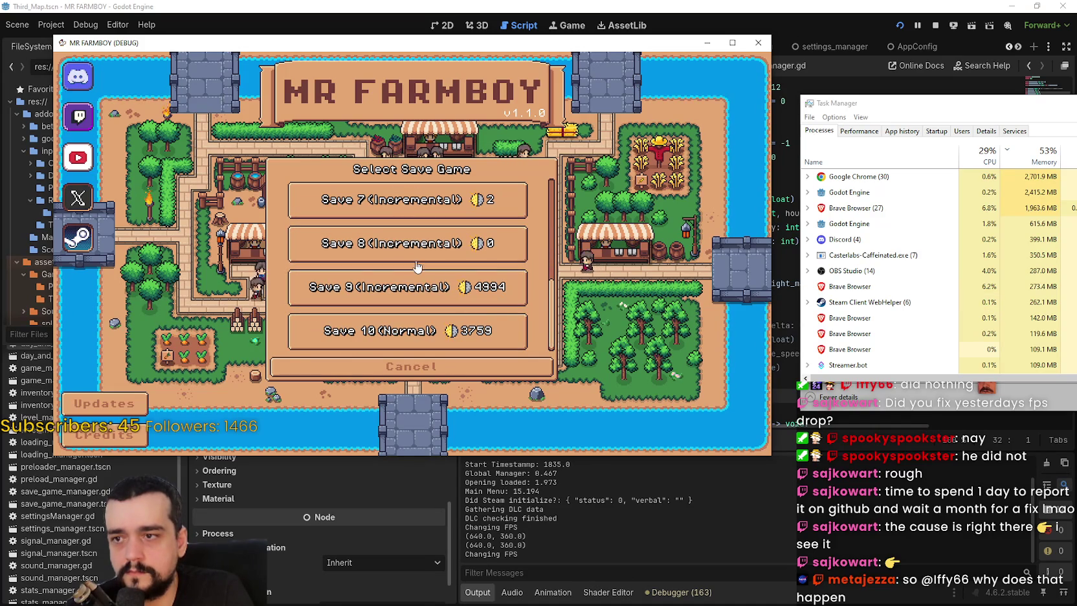
click(373, 251)
click(374, 252)
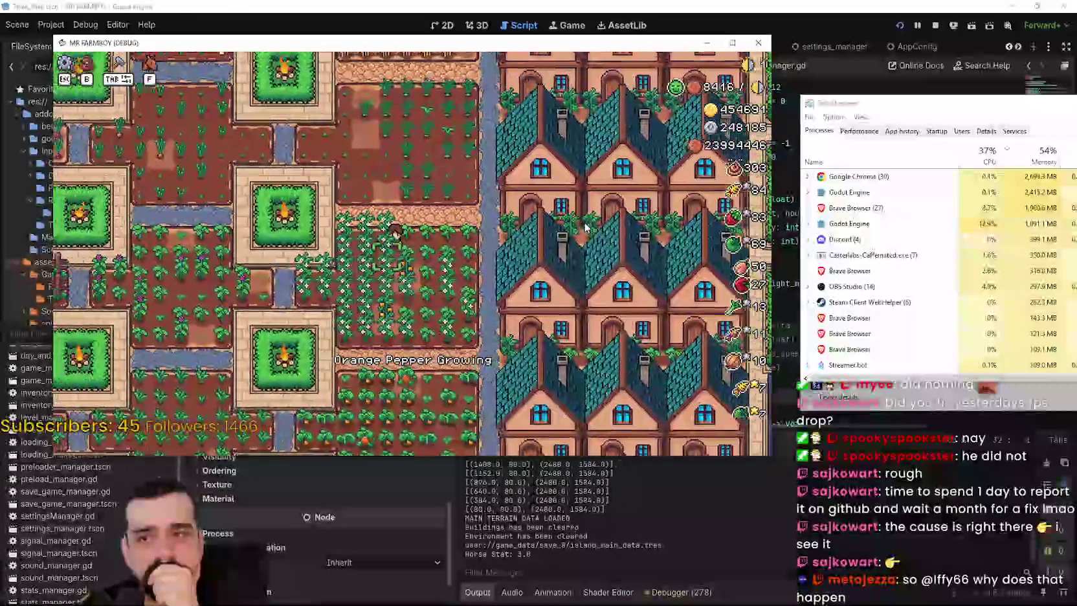
Walk the farmer left and north past the fountain, pausing and resuming once
key(a)
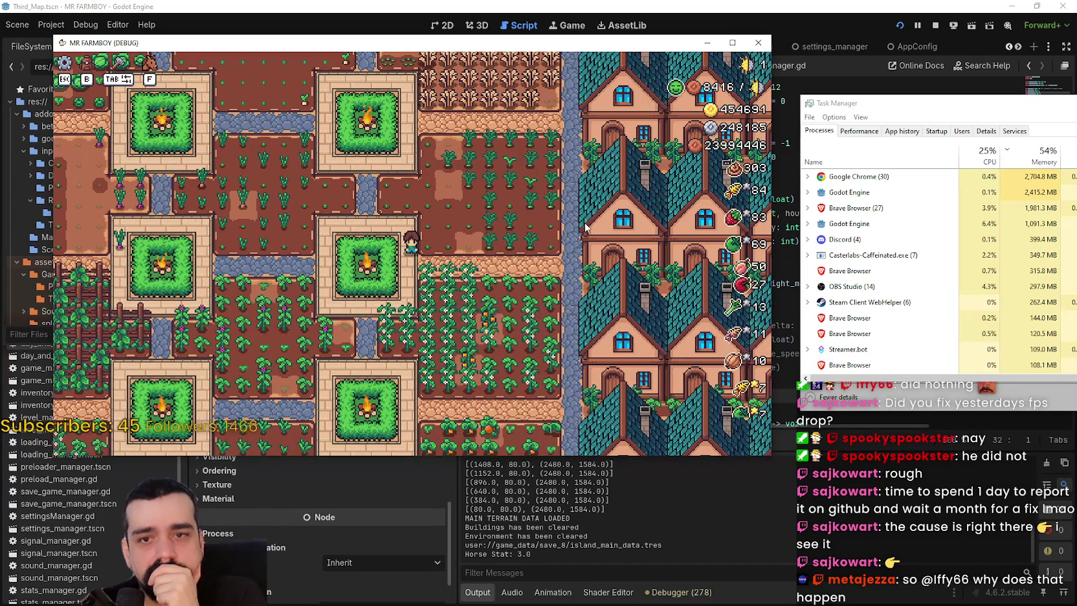
key(w)
key(a)
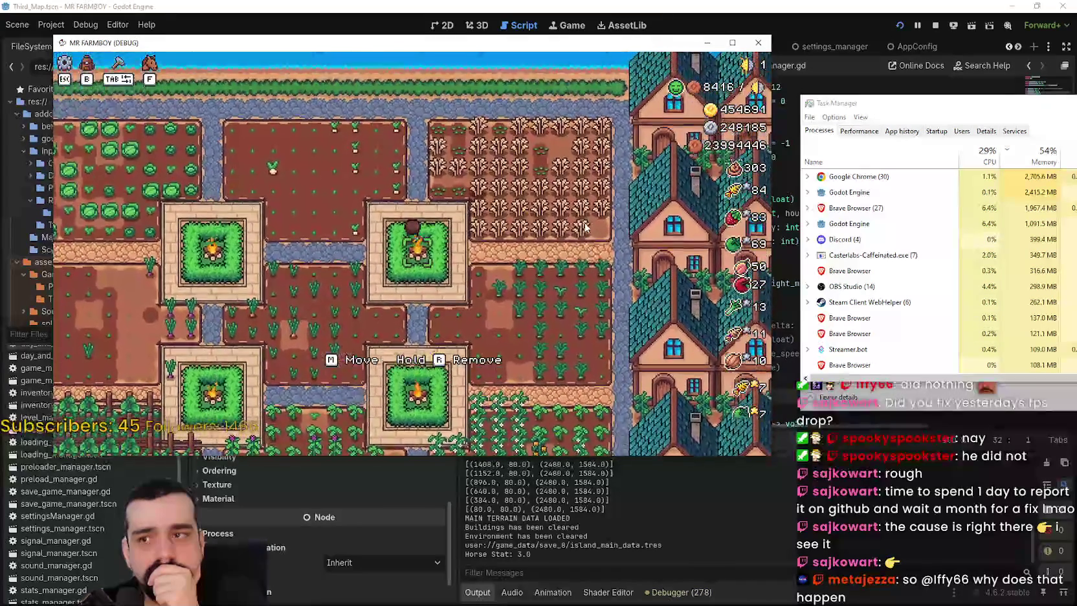
key(w)
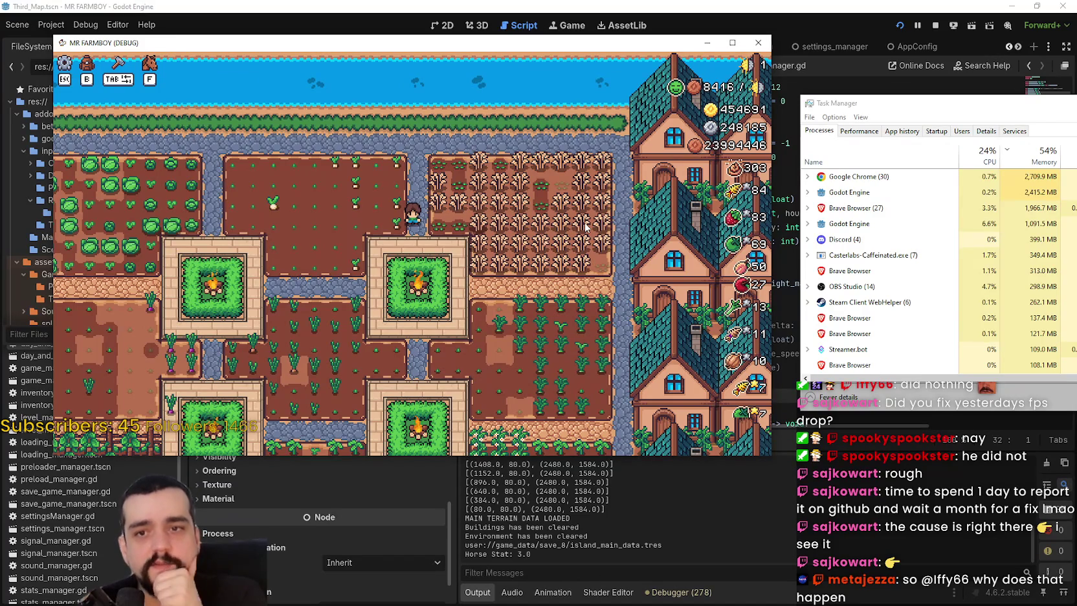
key(Escape)
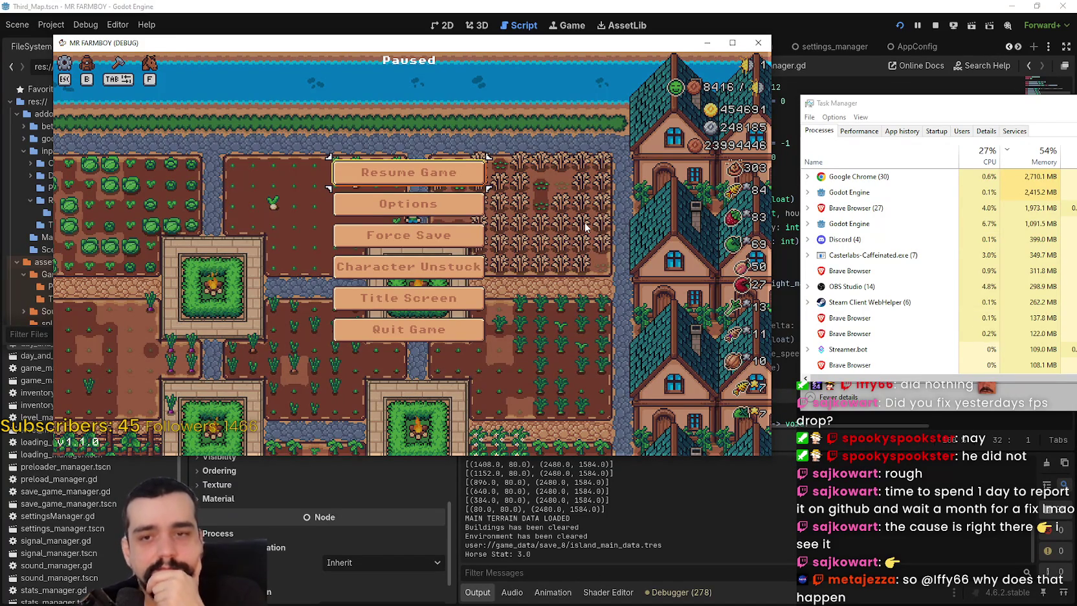
key(Escape)
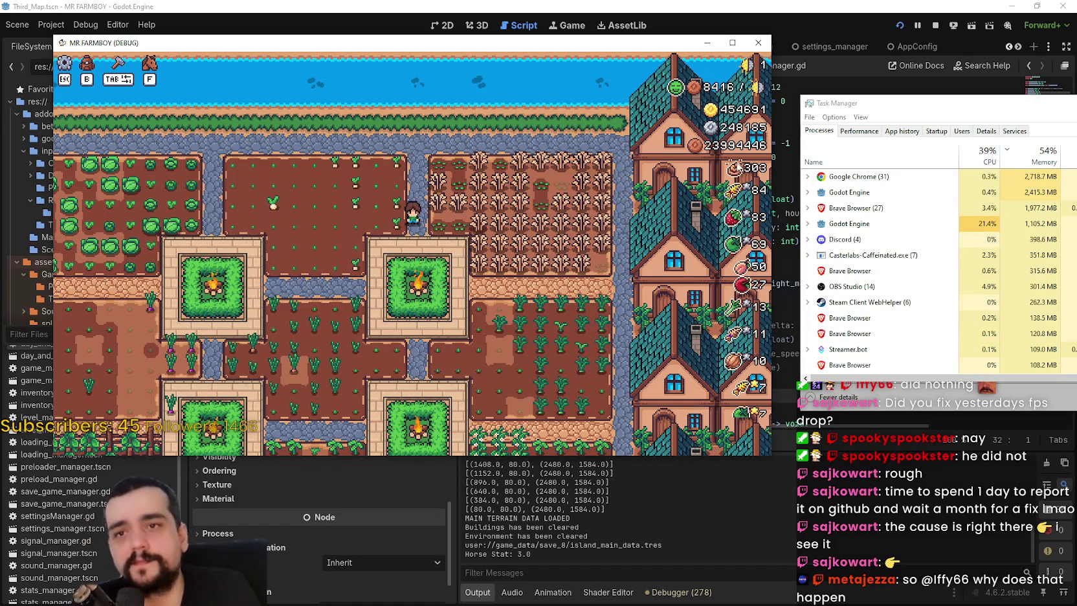
Stop the test run and switch away from the editor toward Steam
click(934, 25)
click(830, 185)
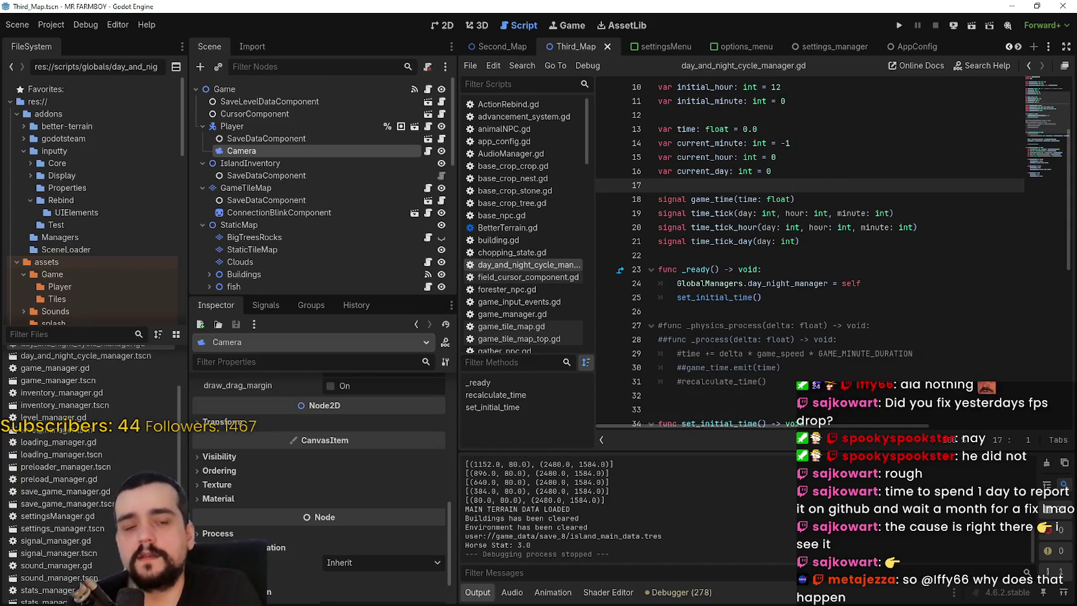
key(alt+Tab)
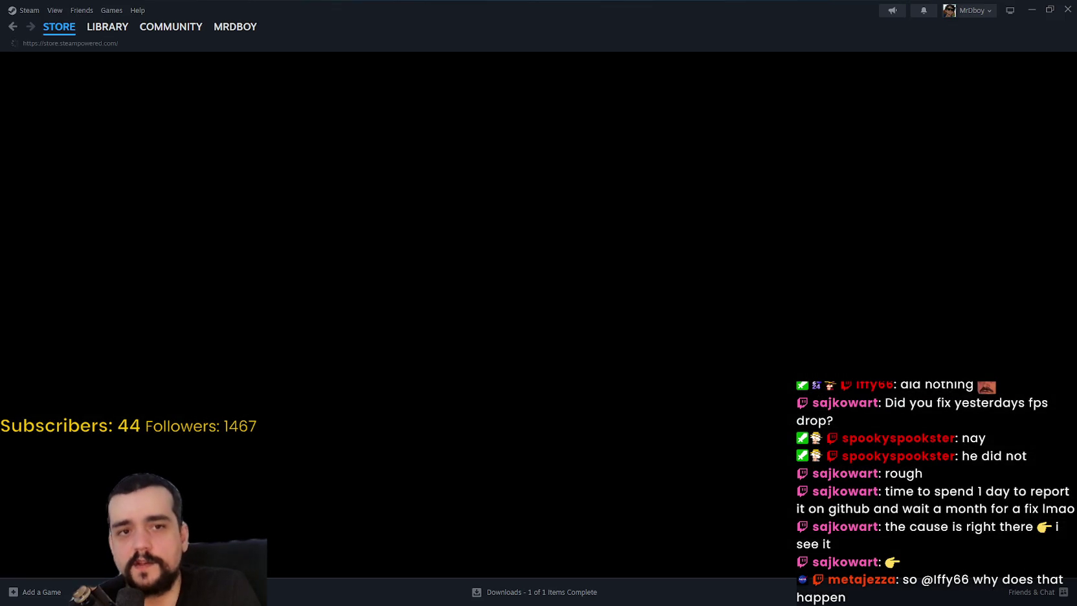
Launch Shape Survivors Demo from the Steam library, with Task Manager brought up alongside
click(107, 27)
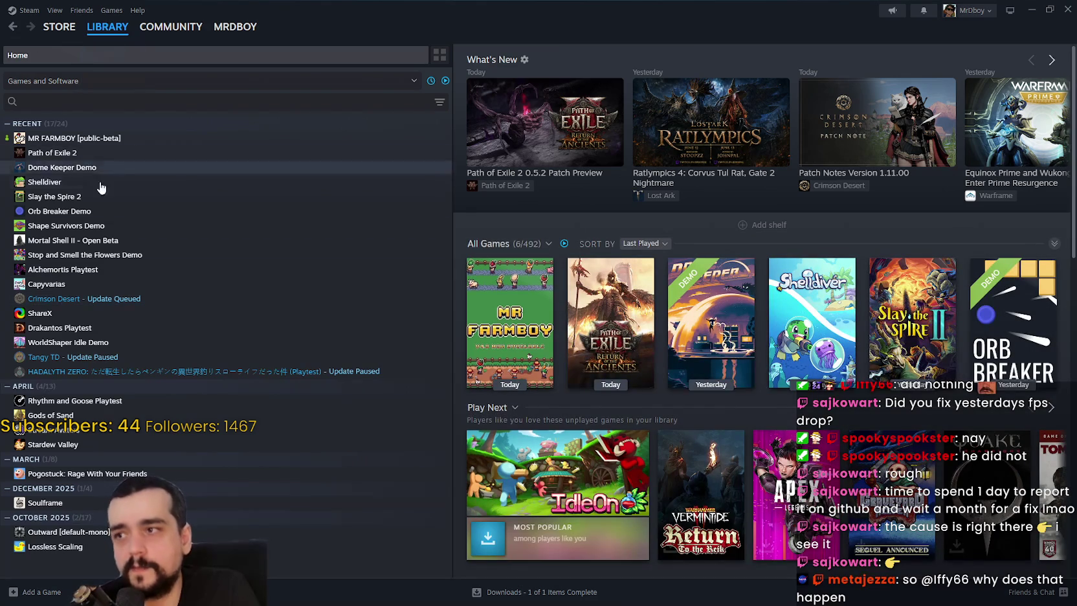
click(87, 196)
click(65, 153)
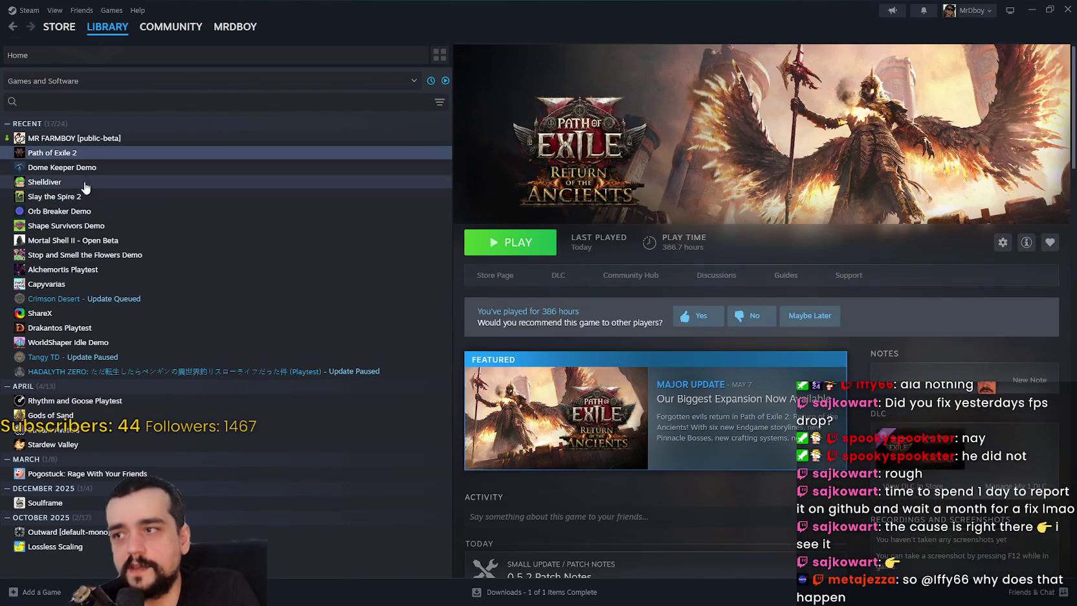
click(139, 225)
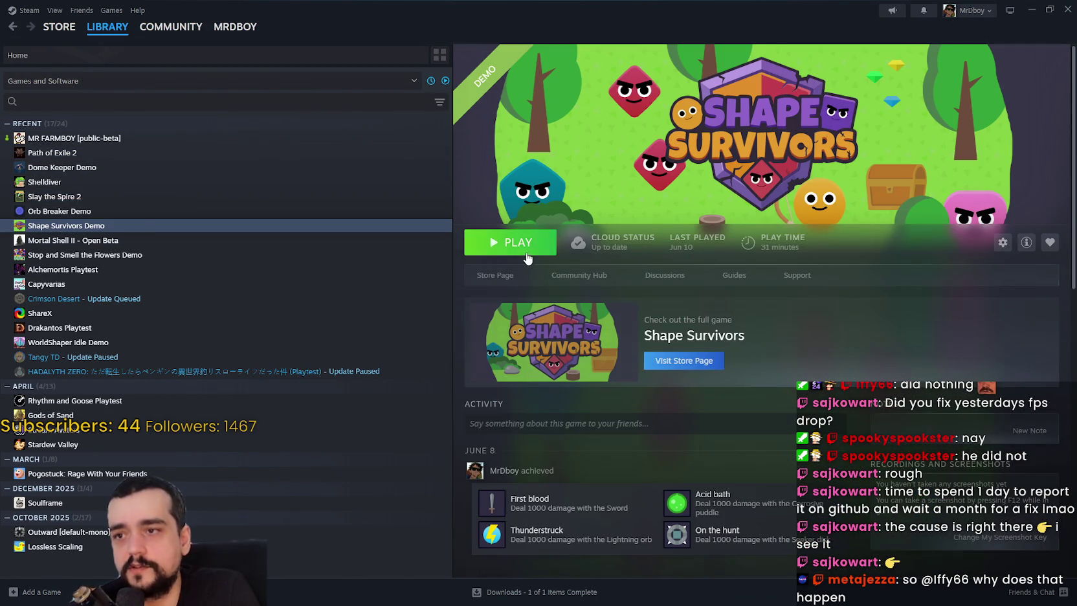
click(517, 243)
key(ctrl+shift+Escape)
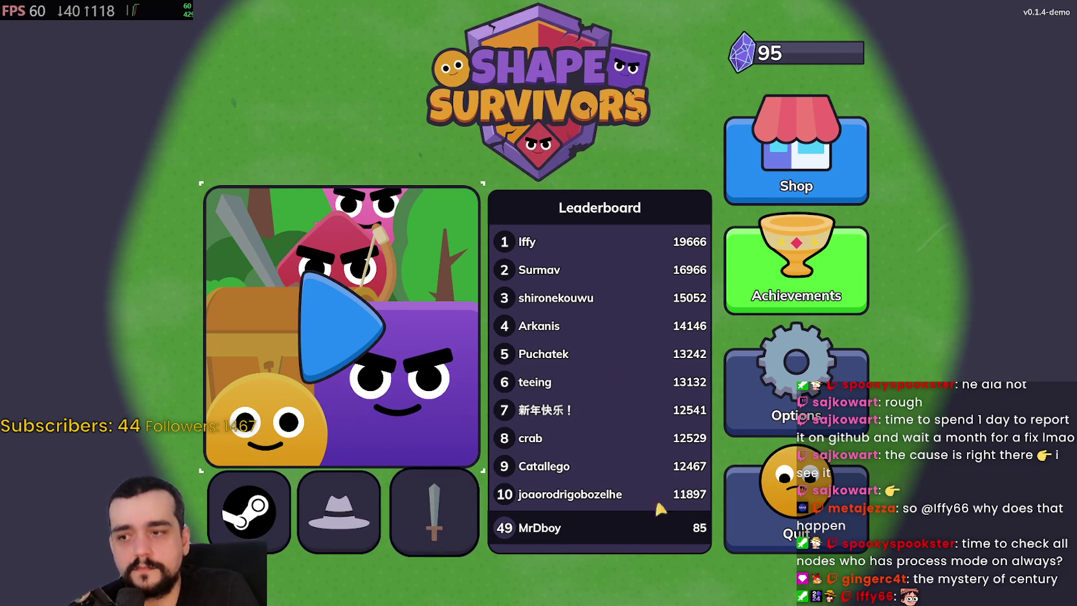
Open the game's Options and toggle Window mode between Windowed and Borderless on Display 1
click(776, 394)
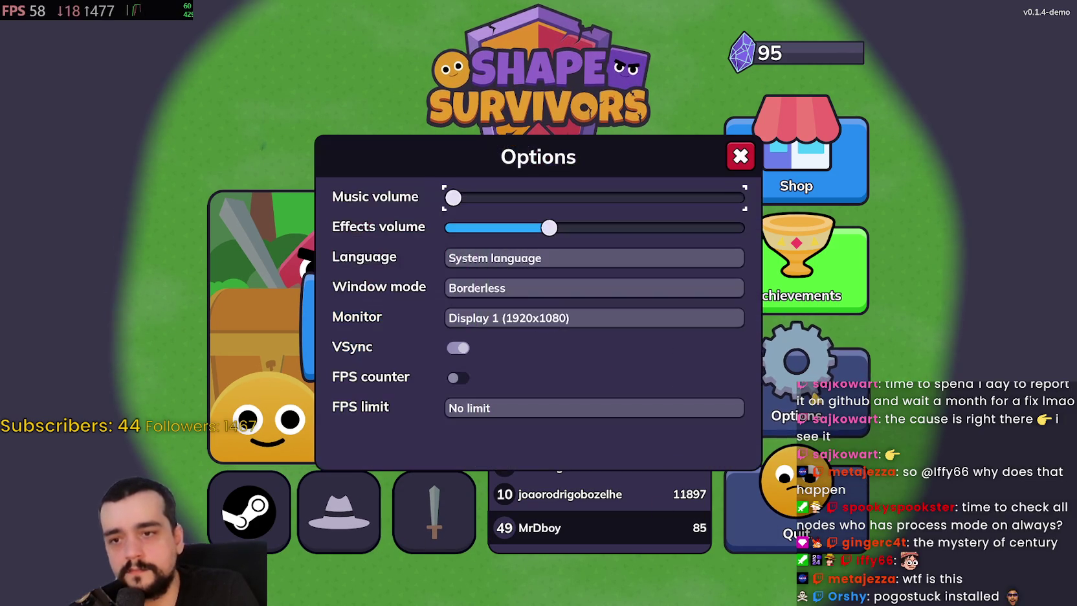
click(496, 286)
click(492, 305)
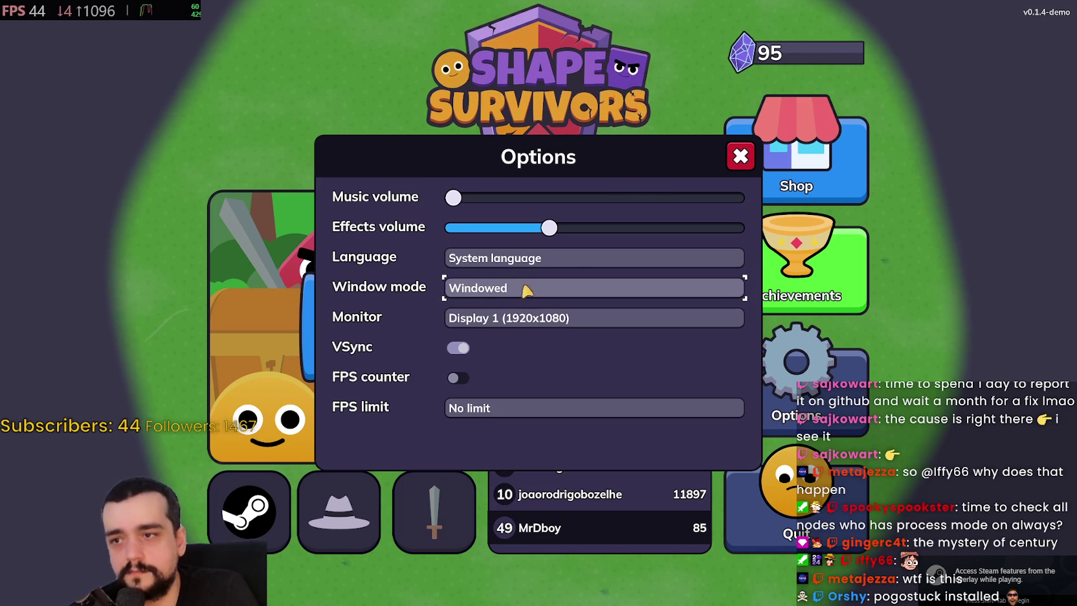
click(517, 317)
click(512, 339)
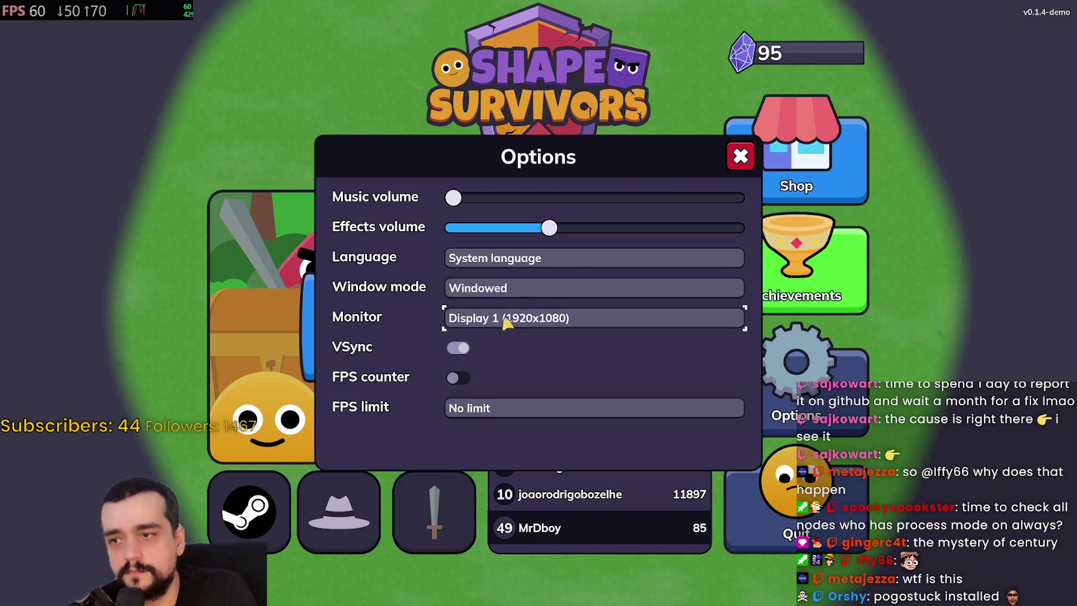
click(518, 289)
click(498, 324)
click(504, 296)
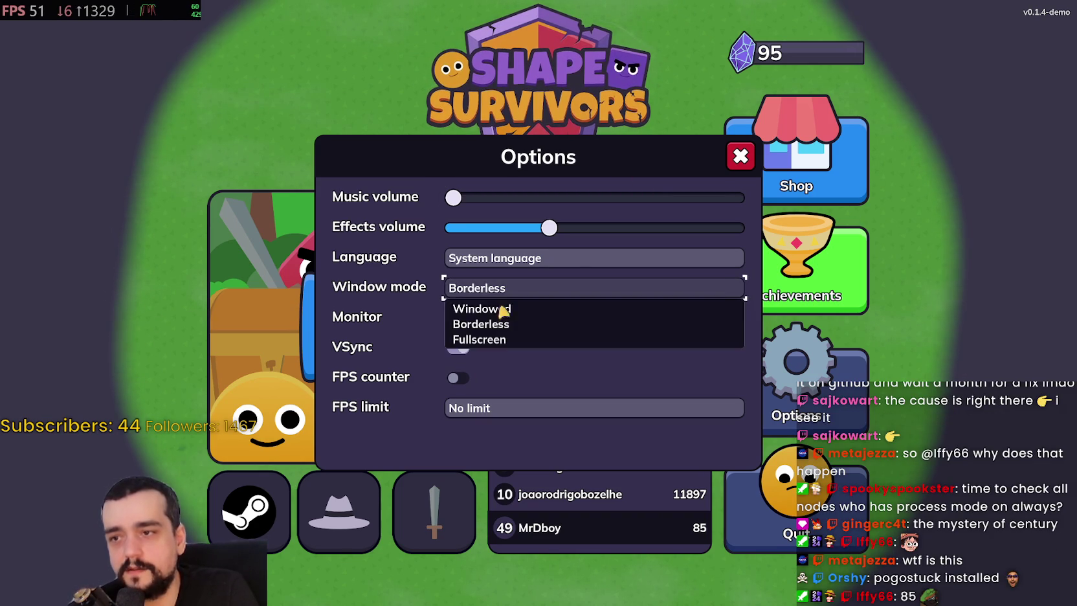
click(495, 309)
Recheck that the Monitor stays on Display 1, then set Window mode to Borderless
click(509, 317)
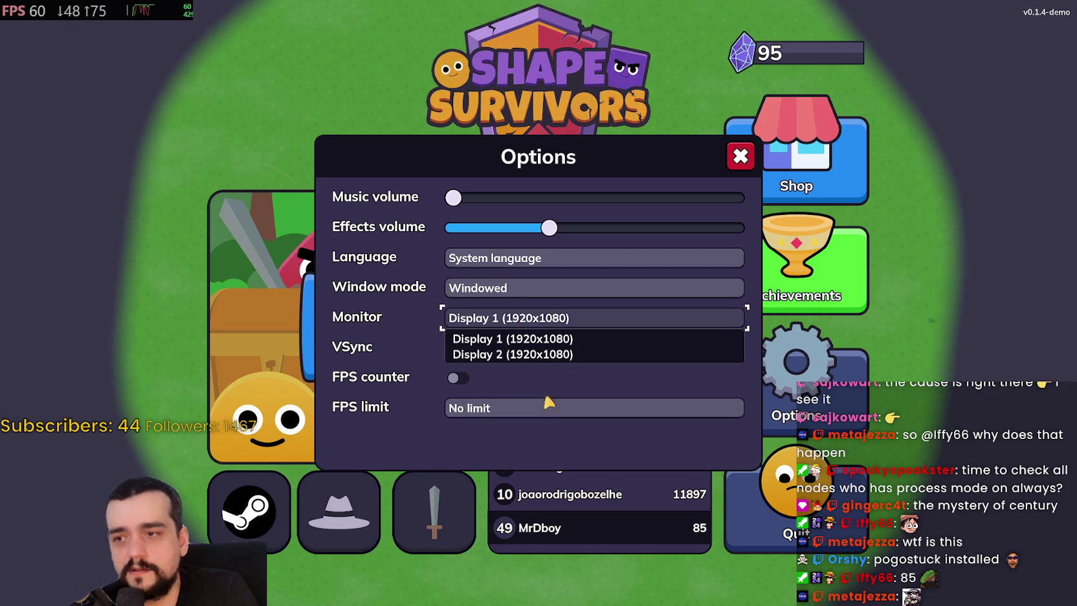
click(530, 291)
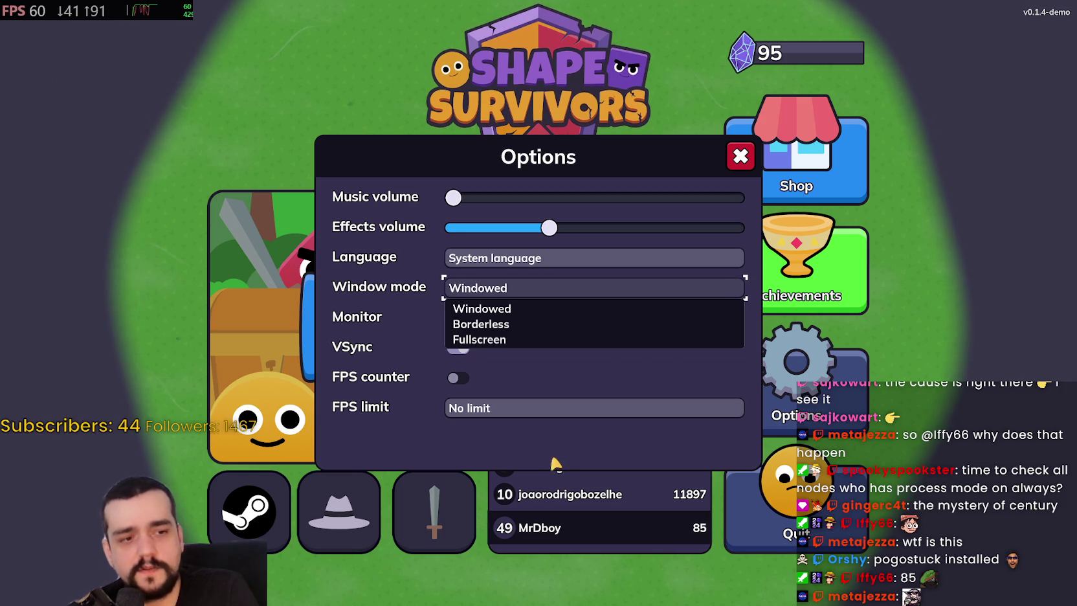
click(499, 308)
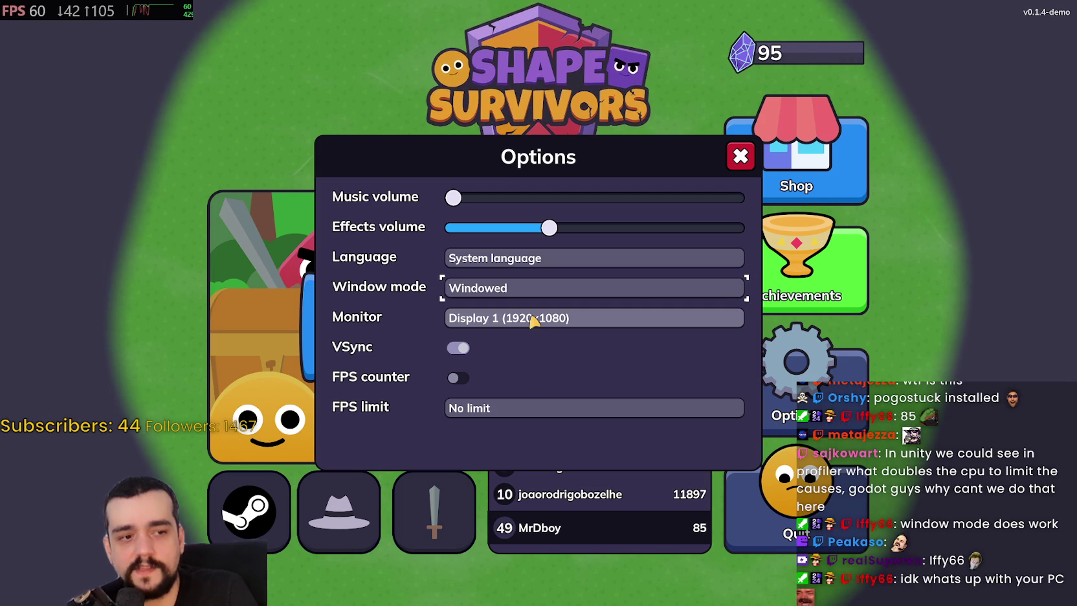
click(541, 322)
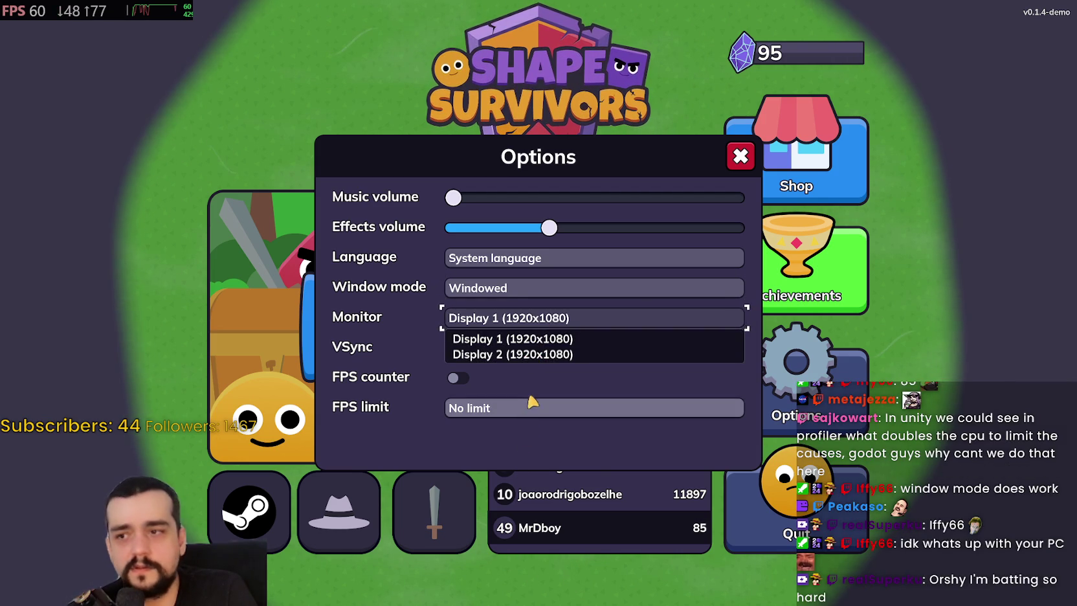
click(517, 338)
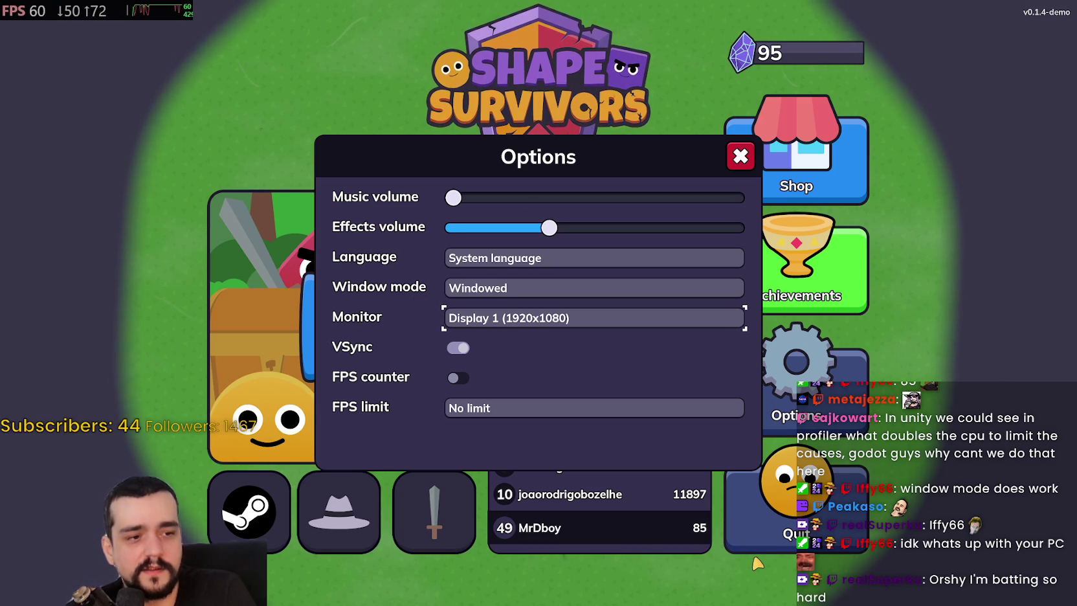
click(546, 320)
click(531, 319)
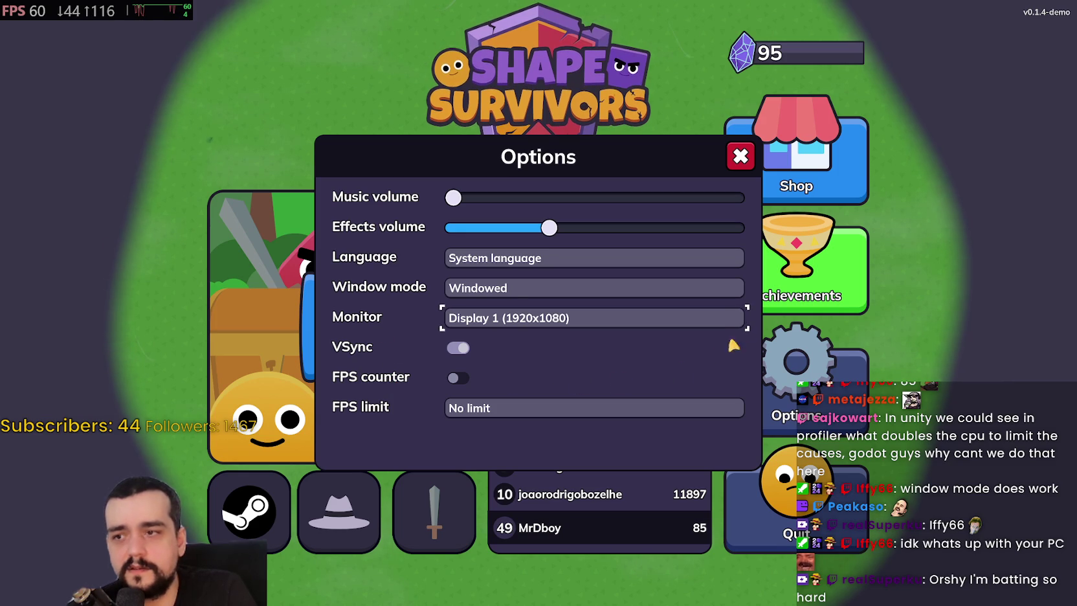
click(714, 293)
click(482, 322)
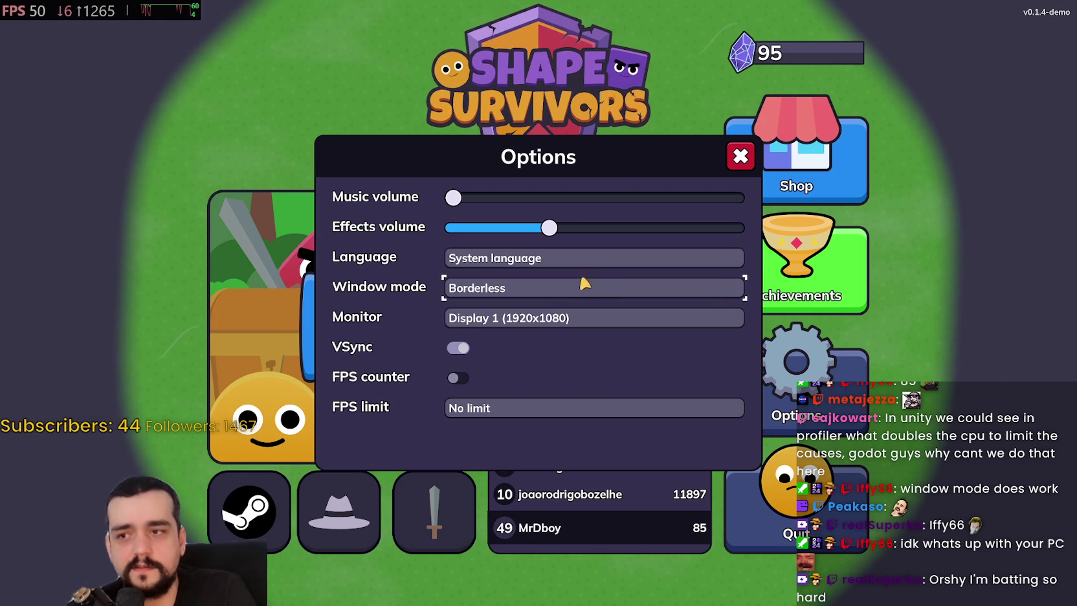
Set Window mode back to Windowed, keeping the monitor on Display 1 (1920x1080)
click(473, 284)
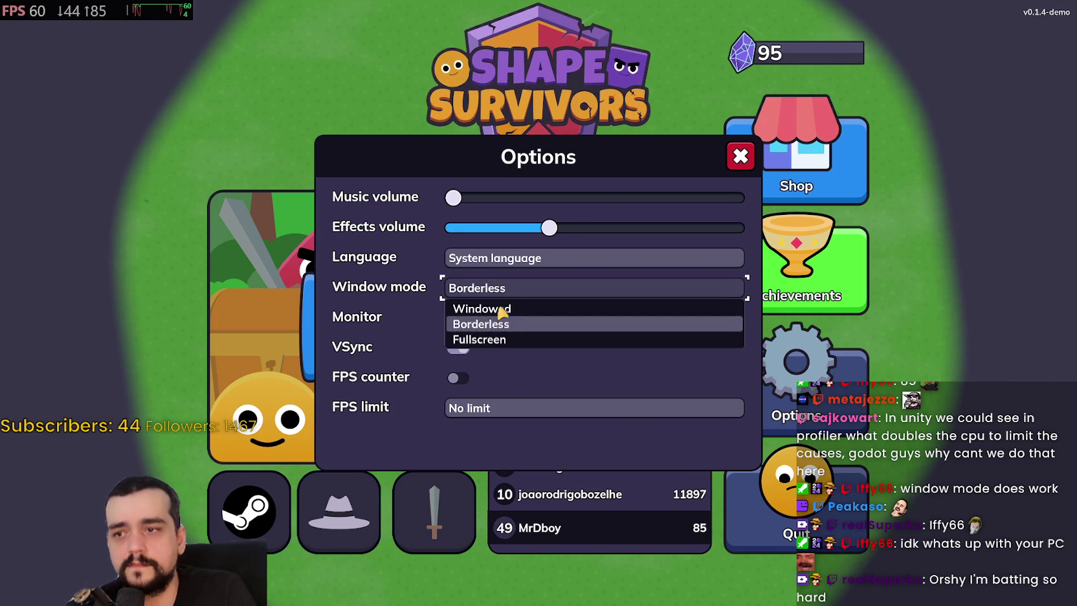
click(482, 307)
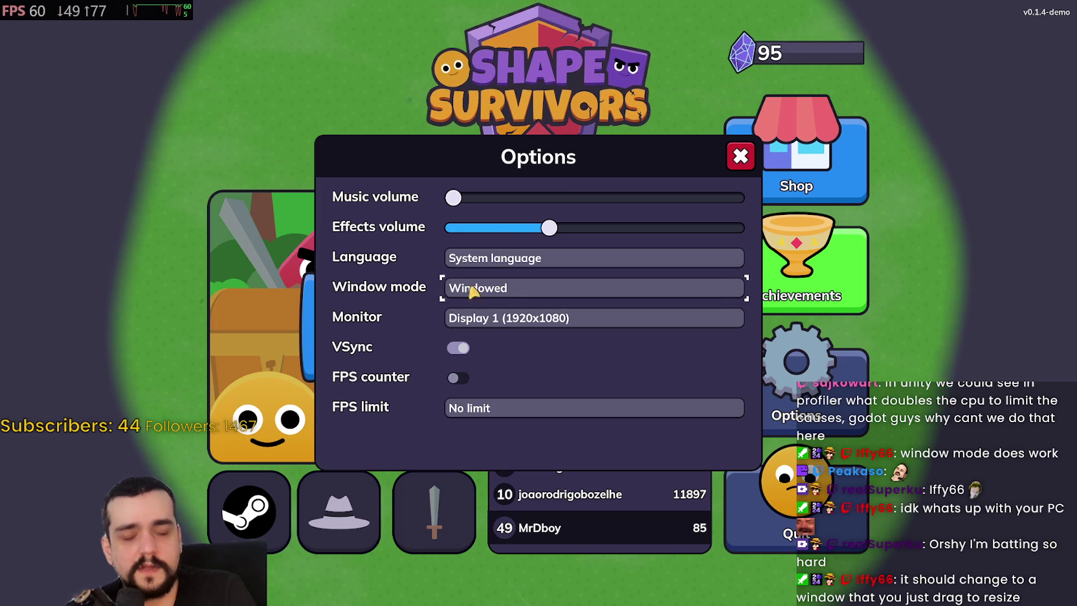
click(493, 320)
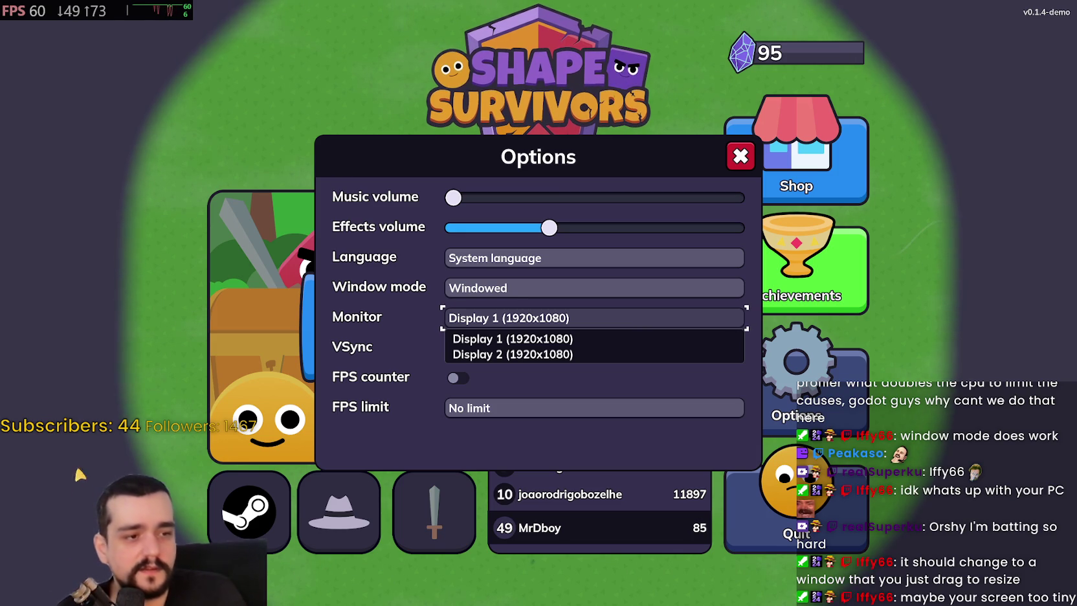
click(568, 343)
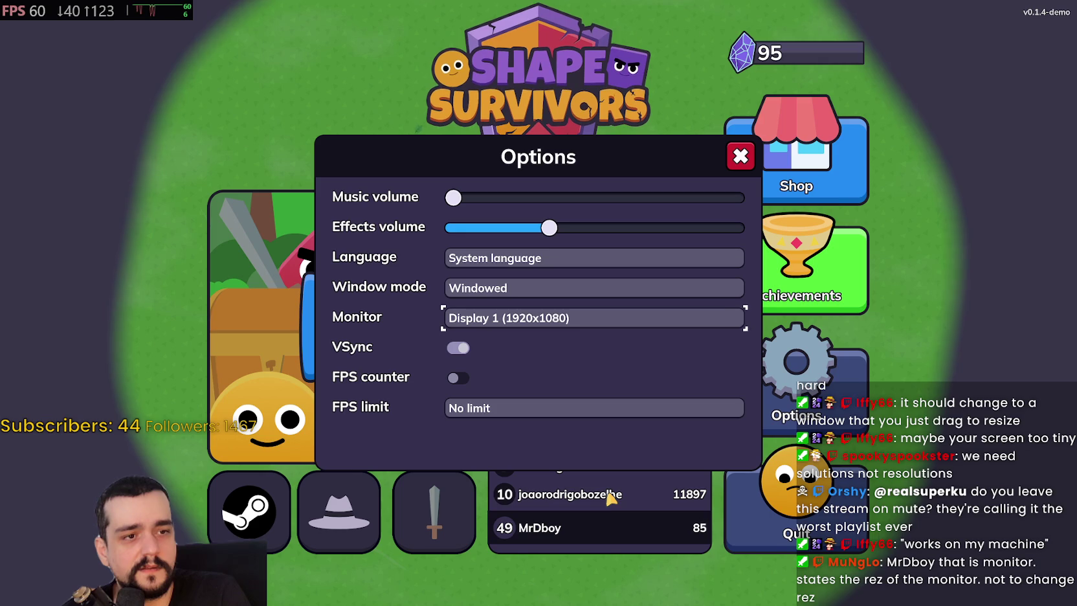
click(520, 291)
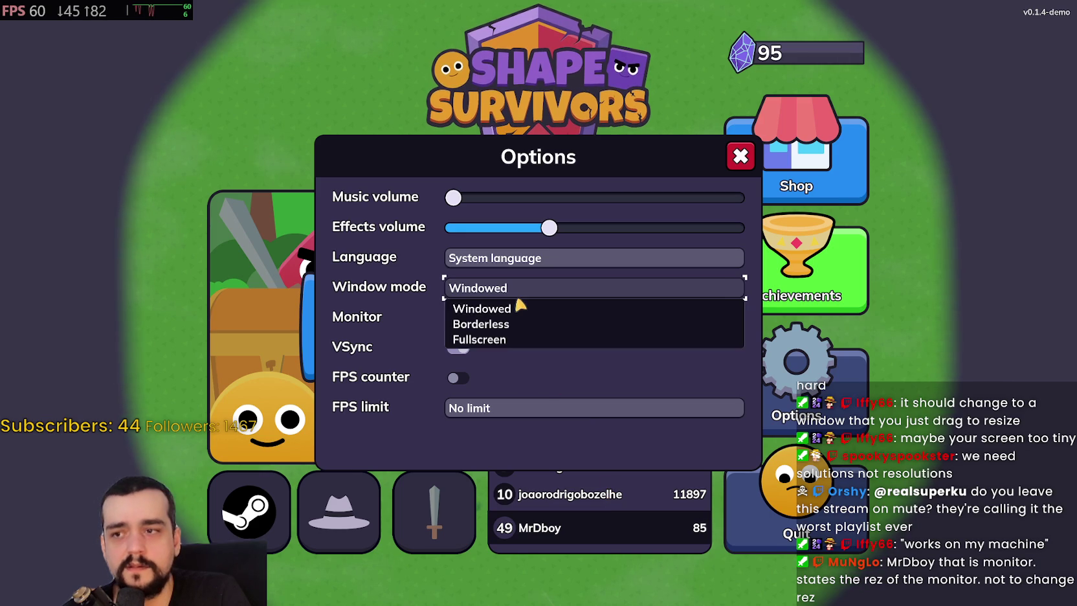
click(519, 301)
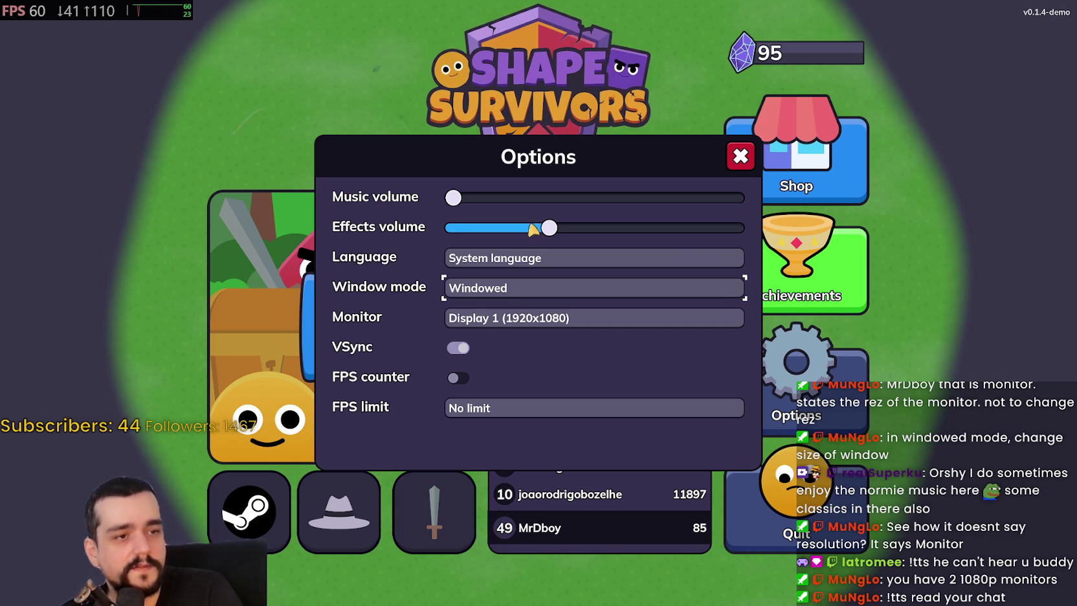
click(518, 324)
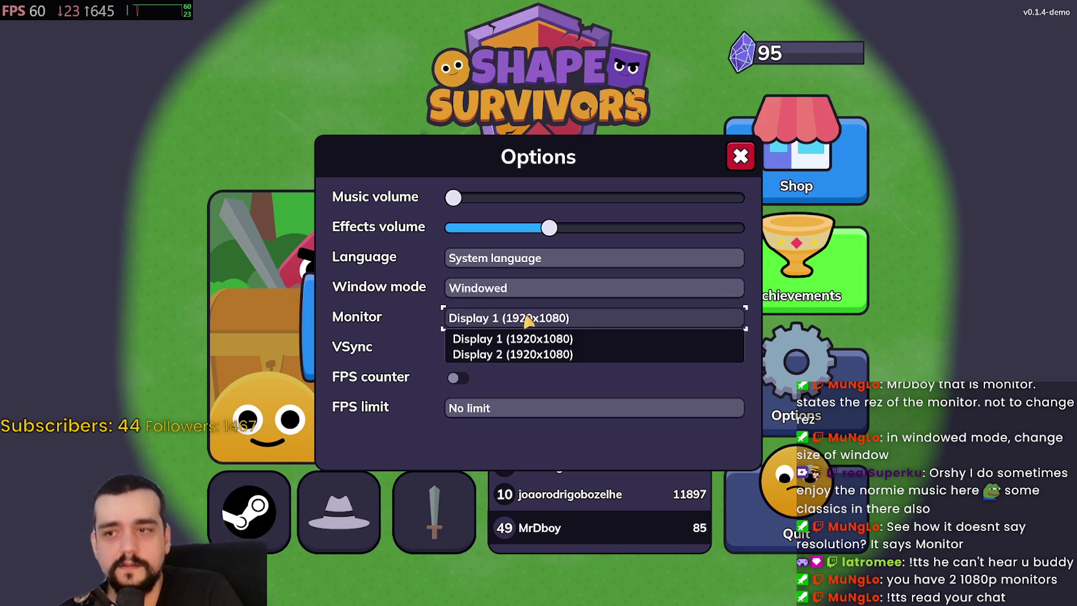
Try moving the game between Display 2 and Display 1, reselecting Windowed mode
click(491, 361)
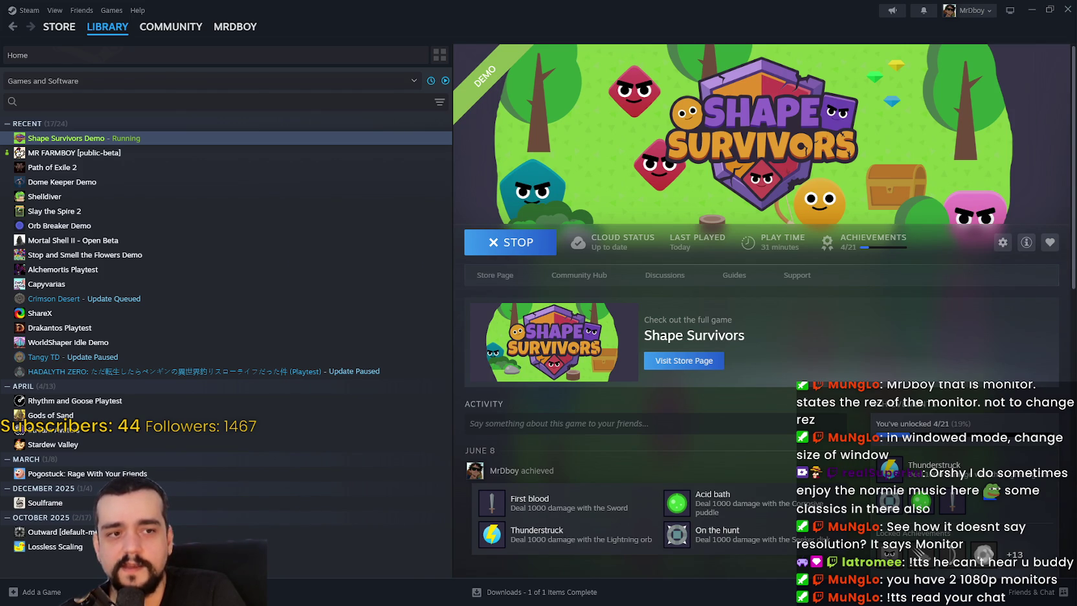
click(517, 317)
click(556, 336)
click(558, 317)
click(490, 293)
click(490, 293)
click(488, 308)
click(498, 317)
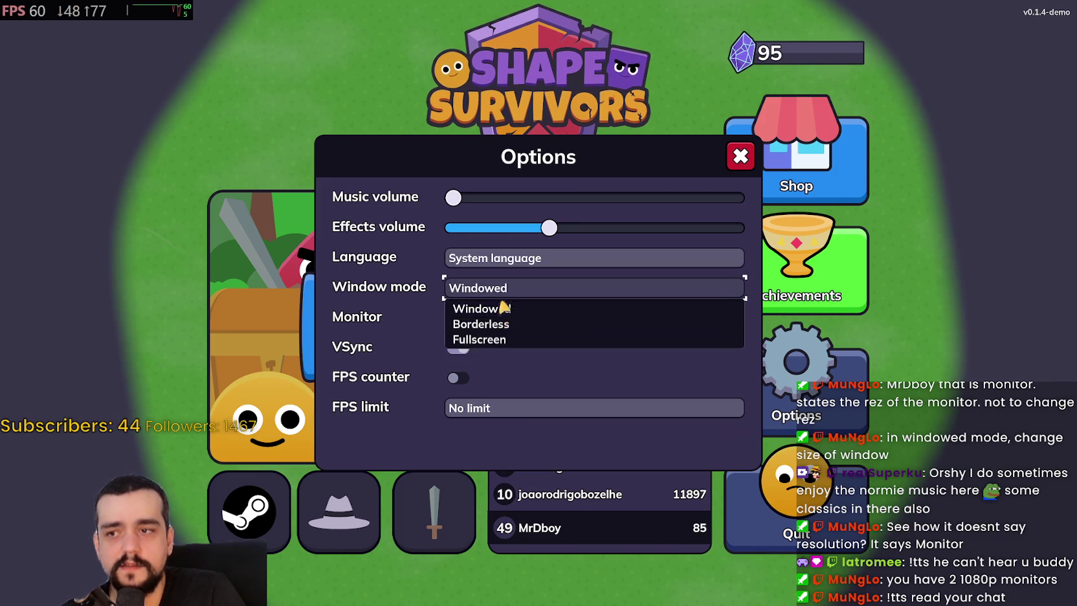
click(516, 316)
click(507, 323)
click(518, 336)
click(519, 320)
click(519, 354)
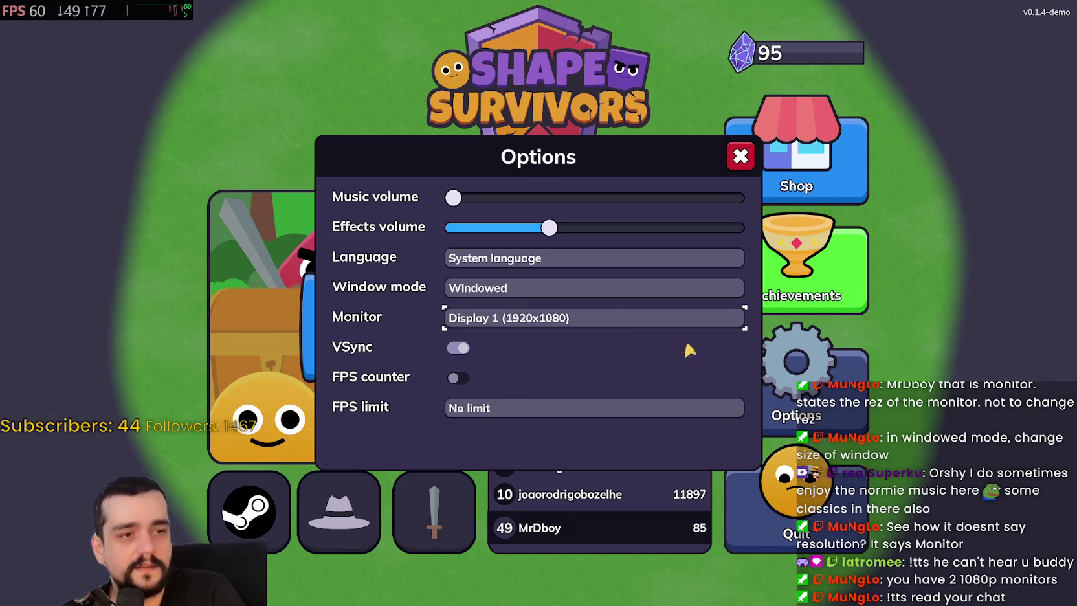
Switch Window mode to Borderless and back to Windowed, confirming Display 1 as the monitor
click(588, 290)
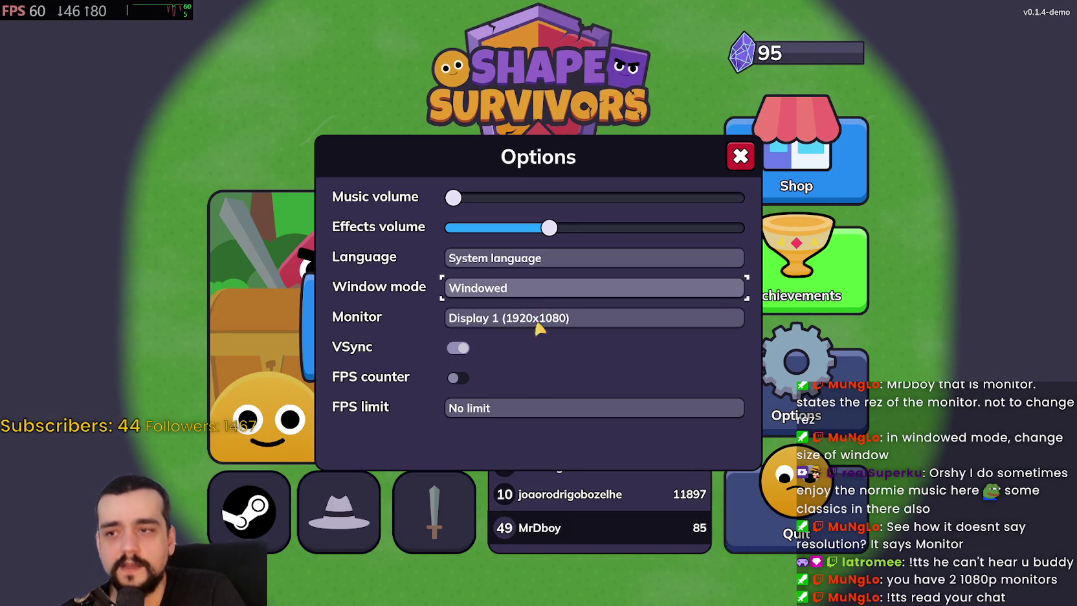
click(553, 319)
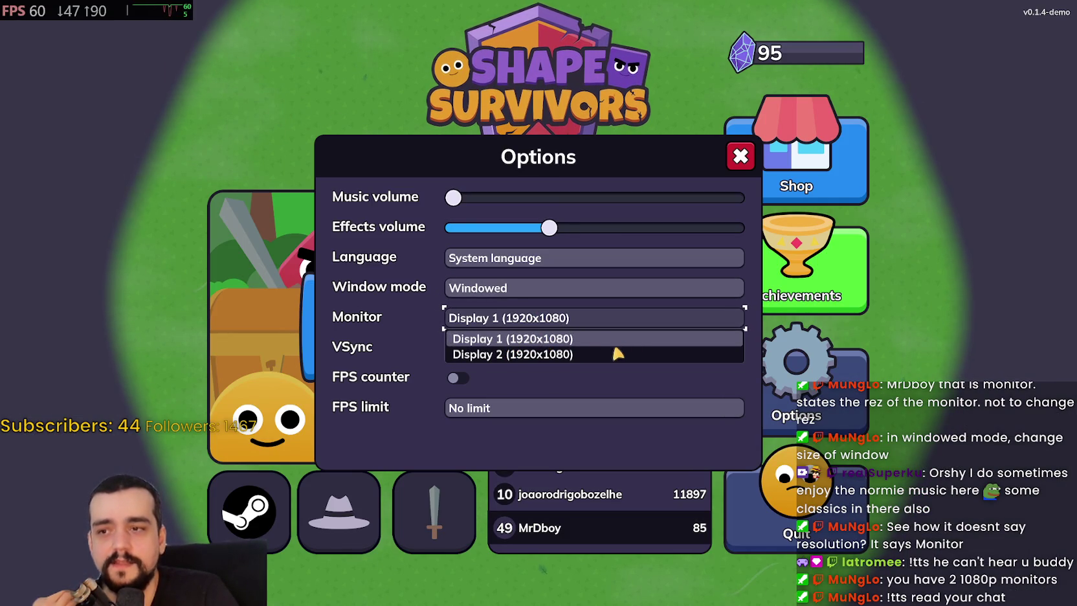
click(523, 288)
click(522, 288)
click(521, 324)
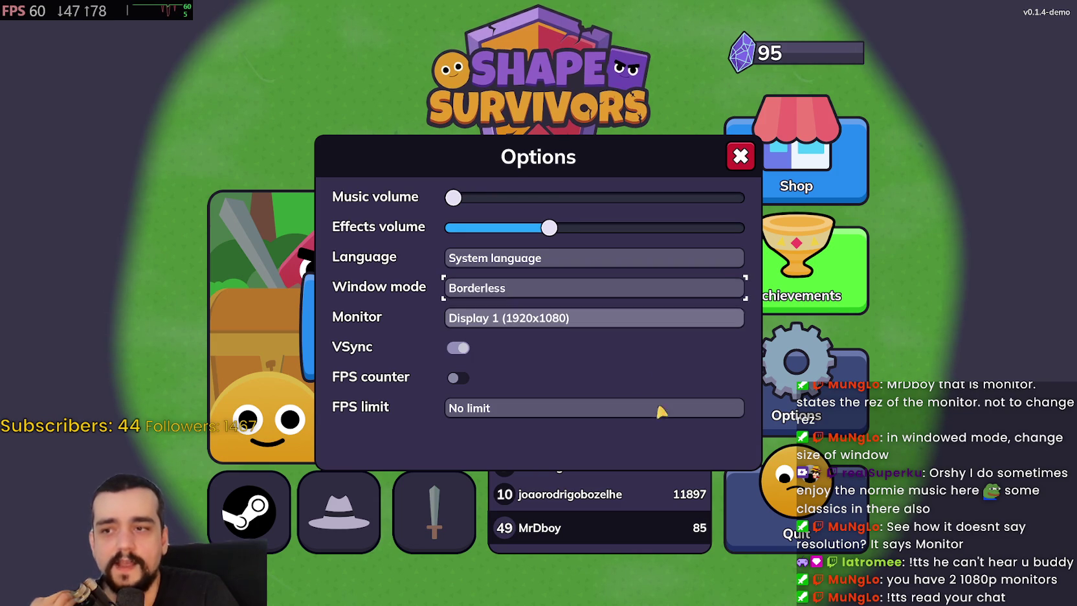
click(524, 291)
click(510, 306)
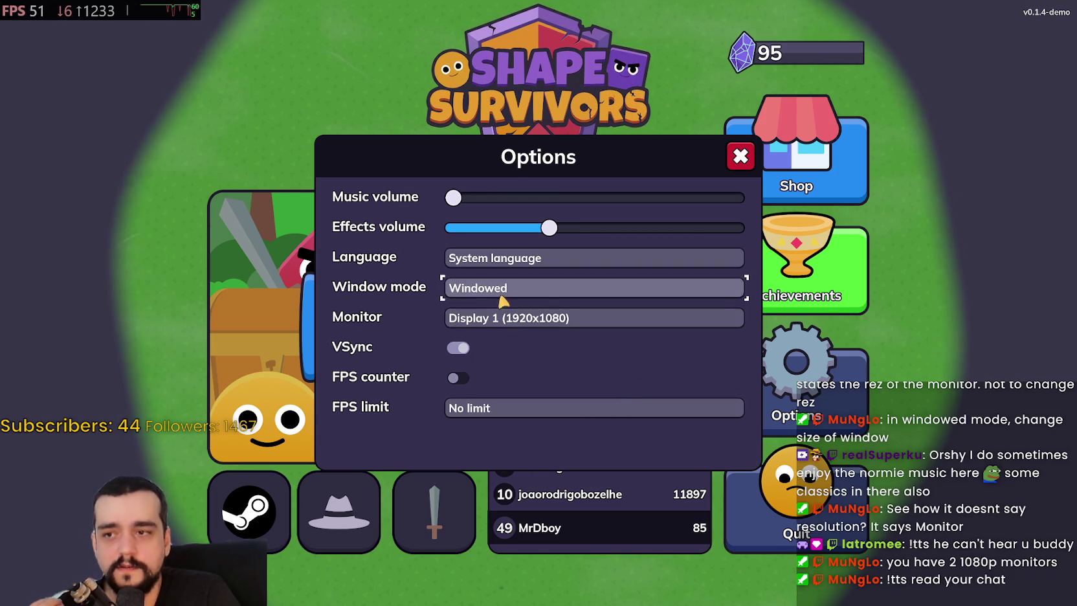
click(511, 291)
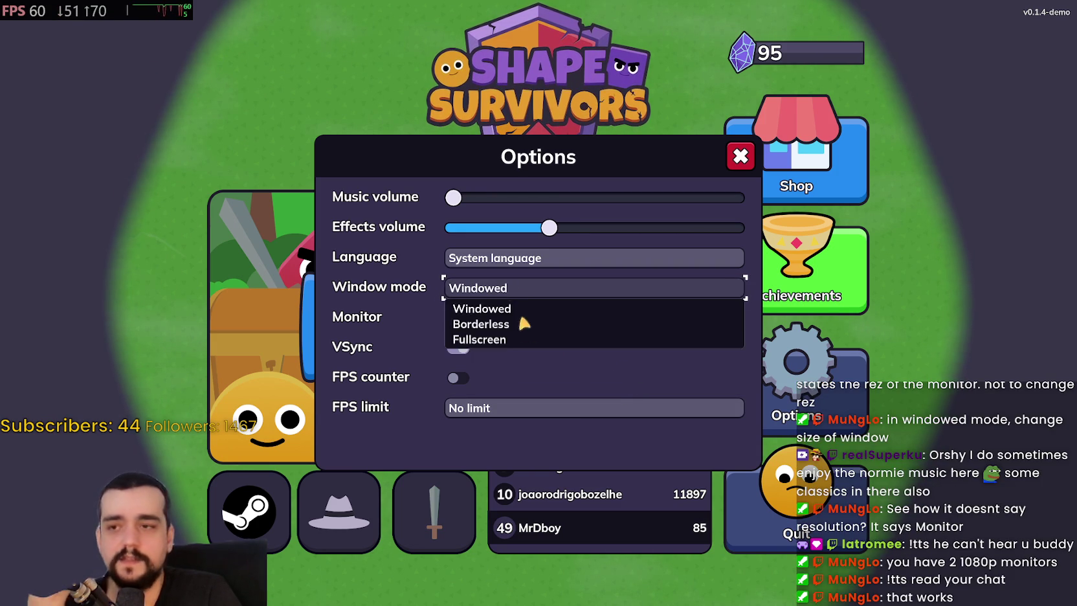
click(511, 309)
click(520, 324)
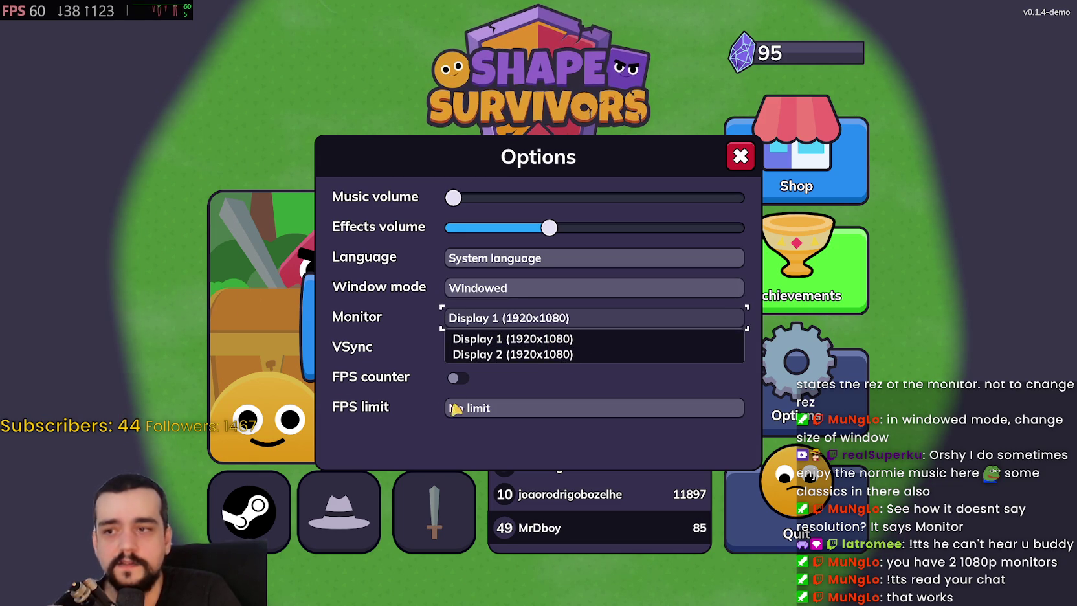
click(575, 318)
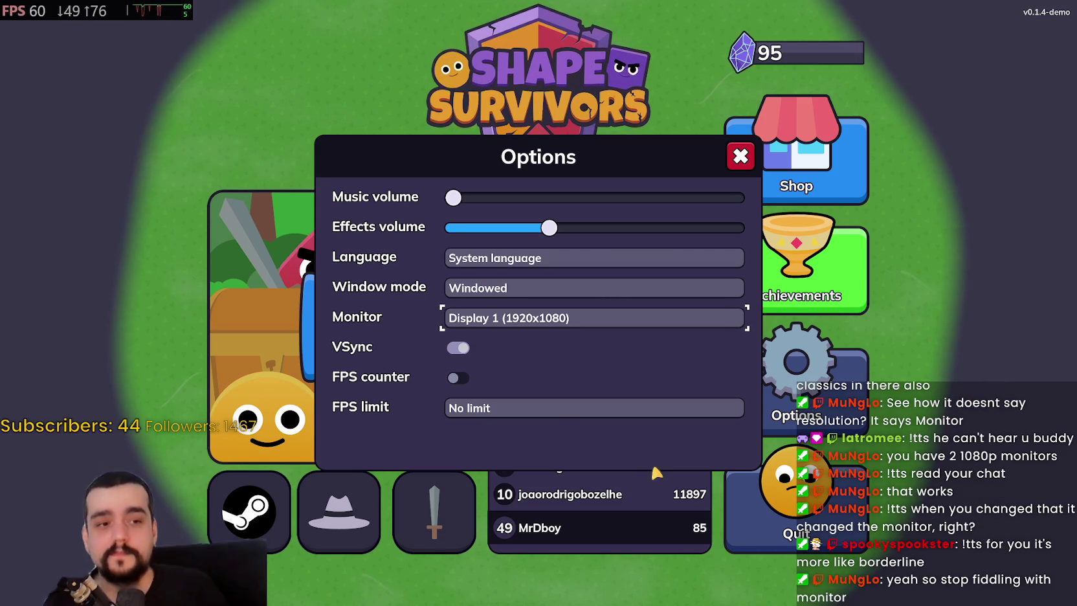
click(478, 317)
click(479, 339)
Cycle Window mode through Borderless, Fullscreen and Windowed, settling on Fullscreen
click(515, 295)
click(508, 323)
click(511, 289)
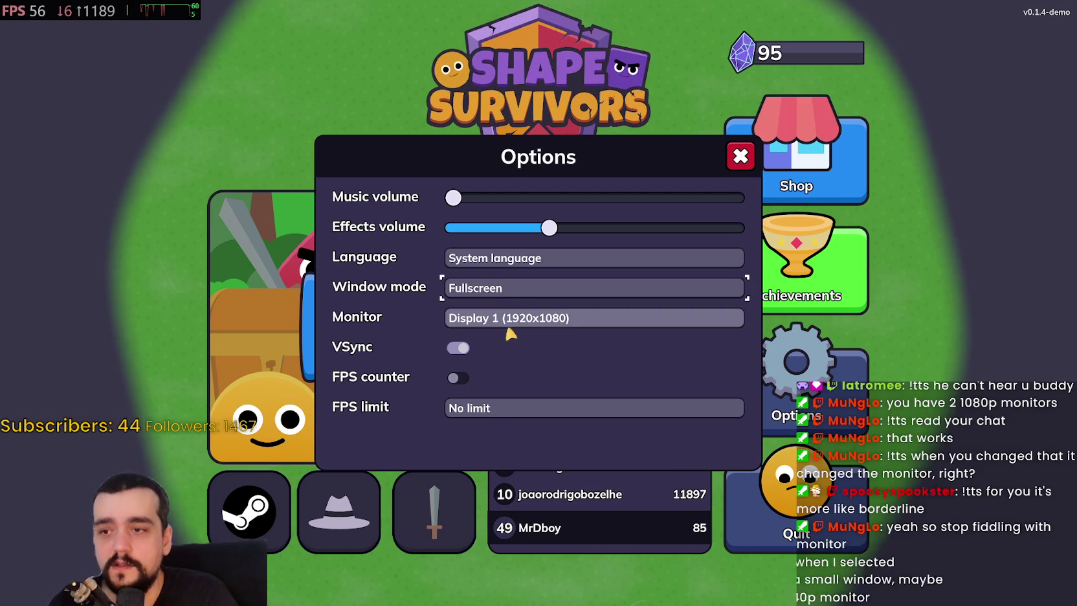
click(508, 337)
click(503, 288)
click(508, 308)
click(507, 289)
click(490, 339)
click(493, 287)
click(495, 309)
click(501, 289)
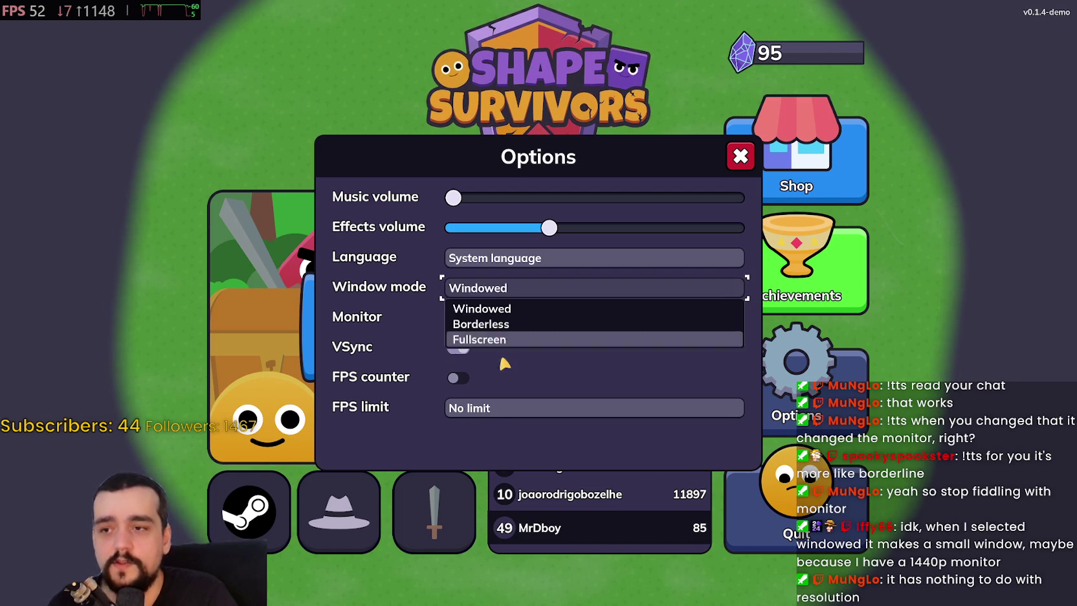
click(505, 339)
click(504, 288)
click(495, 308)
click(505, 288)
click(508, 339)
Reapply Fullscreen, close Options and bring up level selection showing The forest
click(497, 309)
click(498, 322)
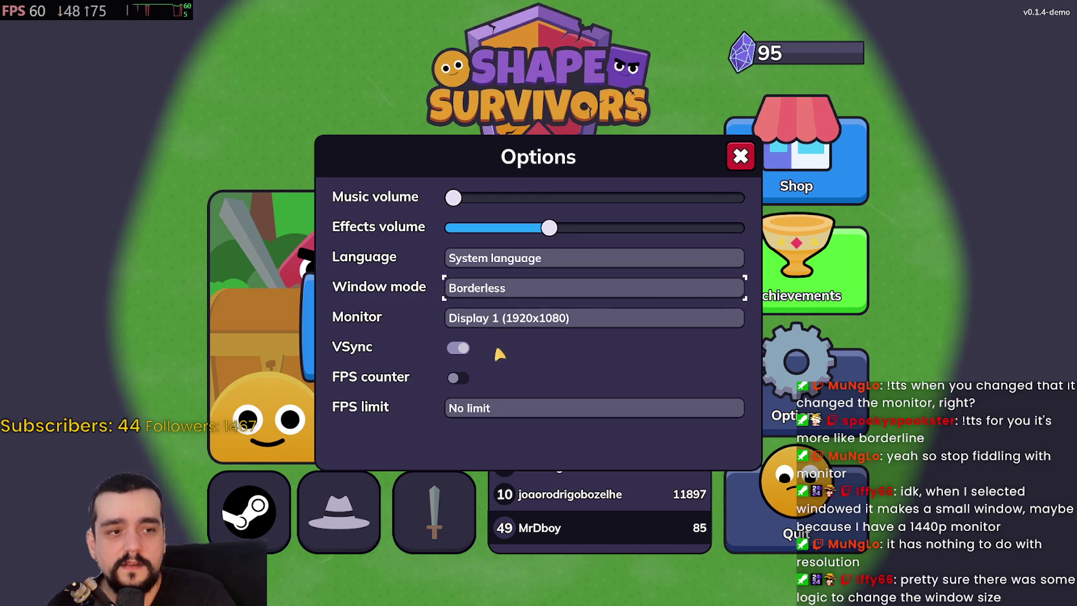
click(493, 289)
click(499, 309)
click(502, 289)
click(504, 338)
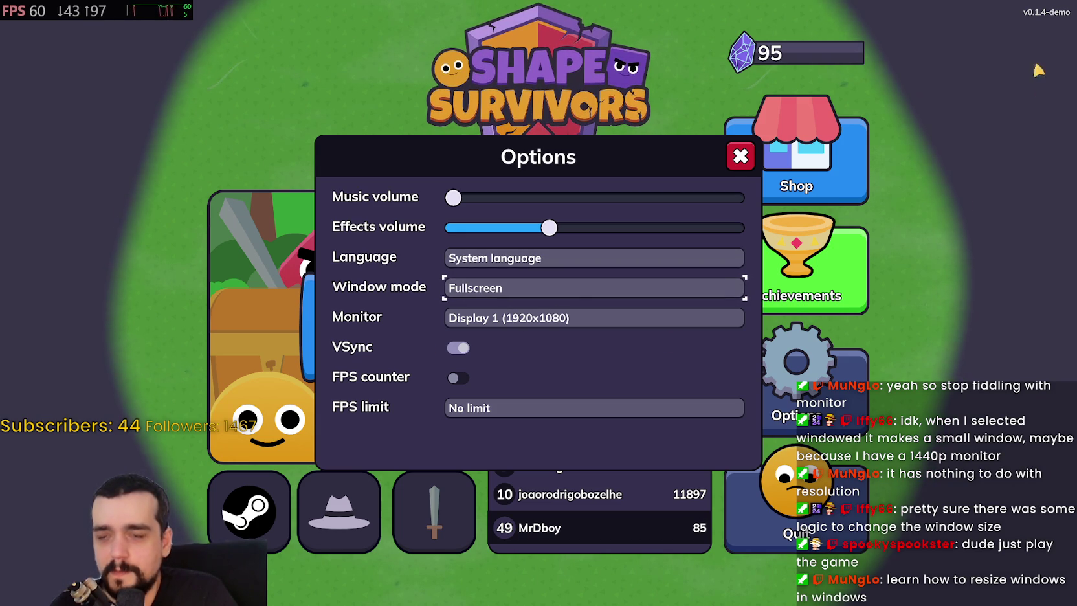
click(742, 157)
click(341, 320)
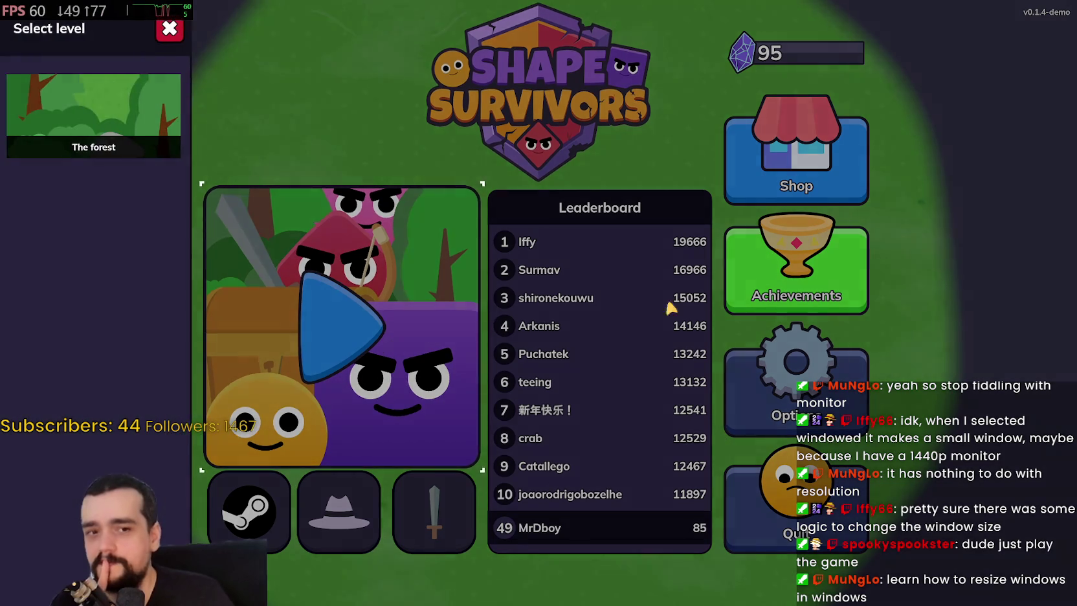
Start a run in The forest and move the player with WASD to fight enemies and collect experience
click(89, 113)
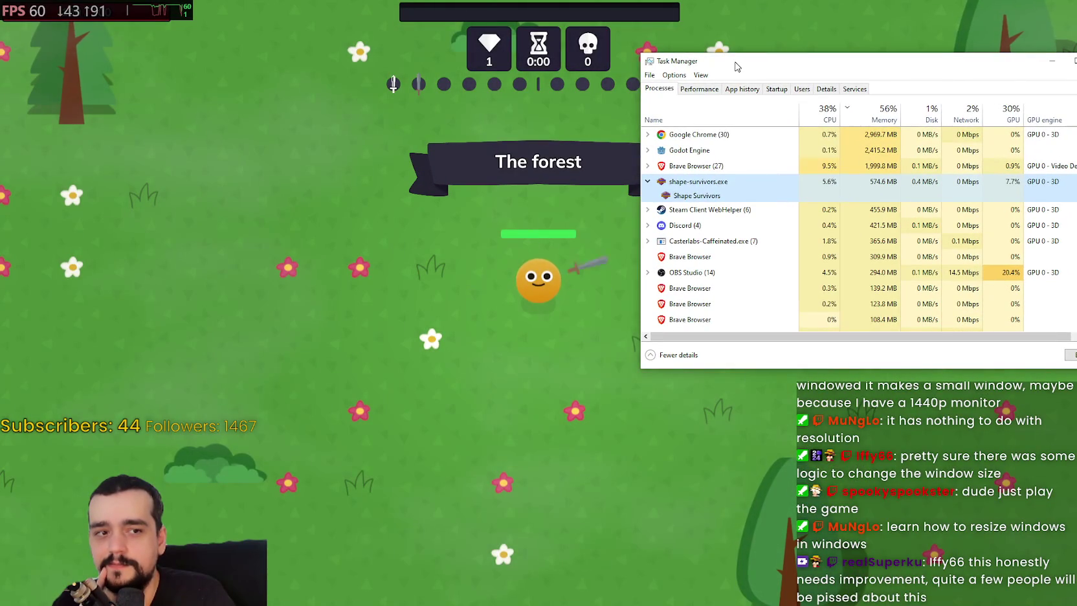
mouse_move(735, 67)
mouse_down()
mouse_move(747, 91)
mouse_move(849, 120)
mouse_move(828, 115)
mouse_up()
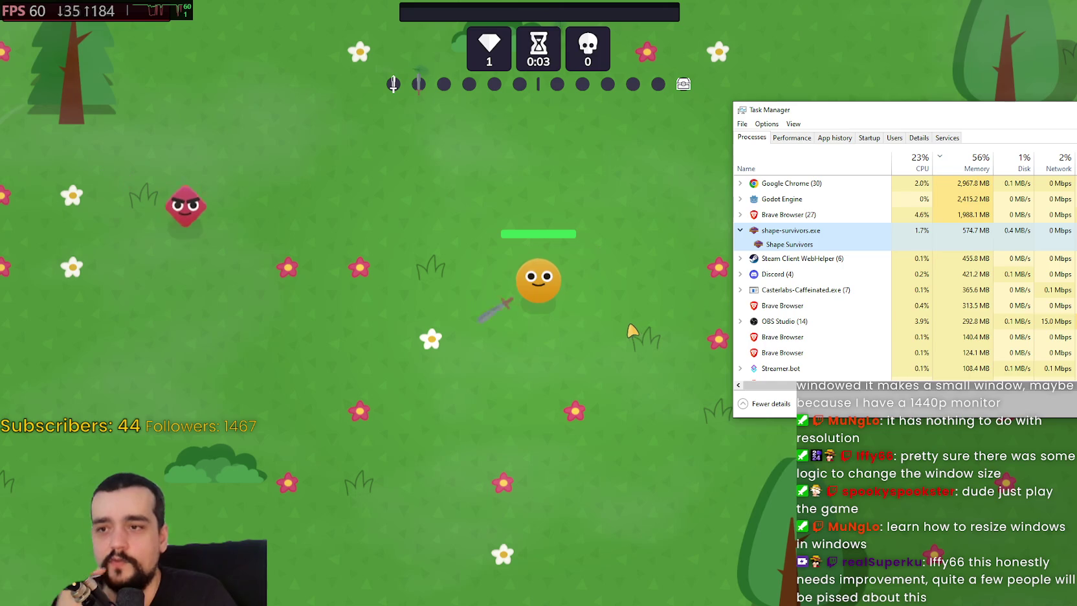
click(688, 301)
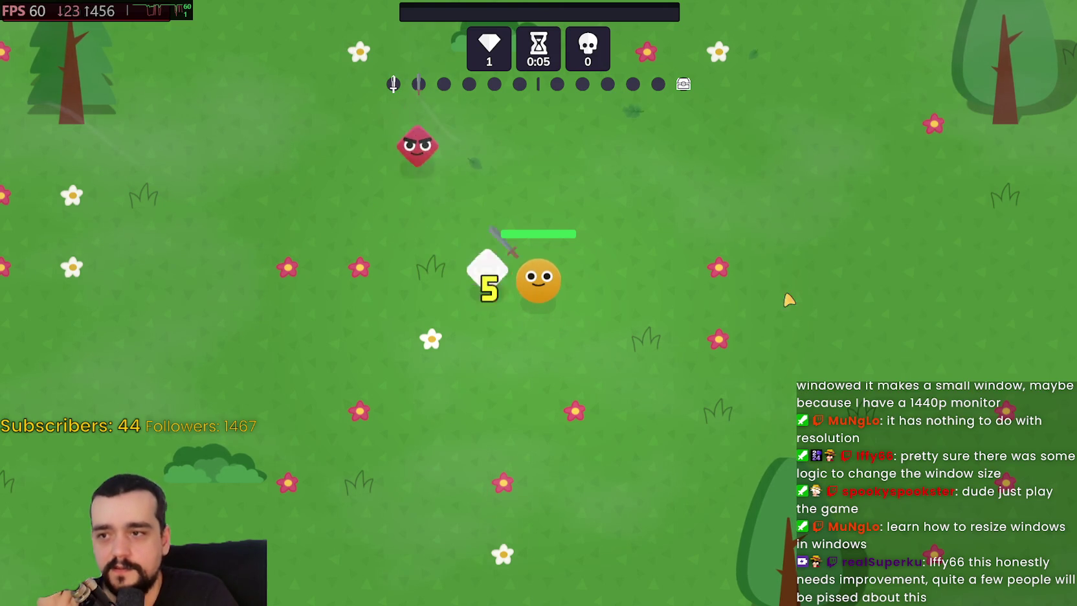
key(a)
key(s)
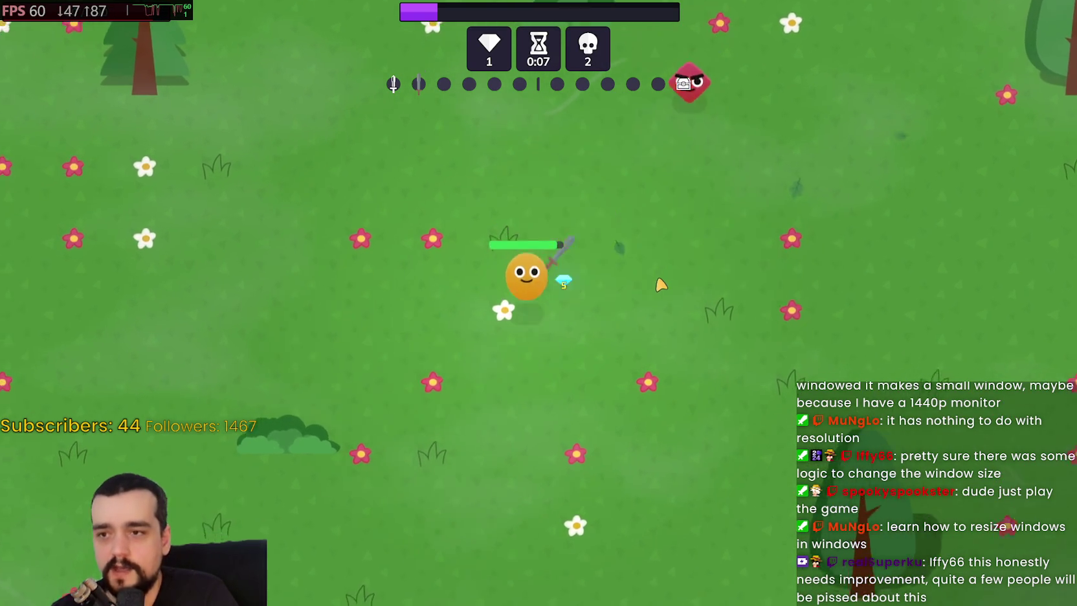
key(a)
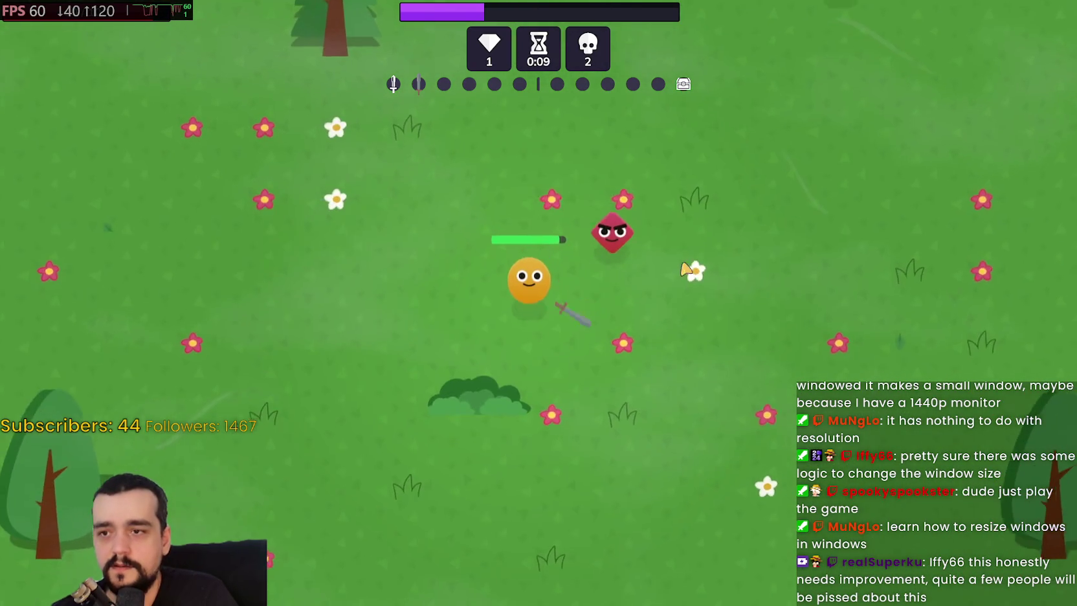
key(a)
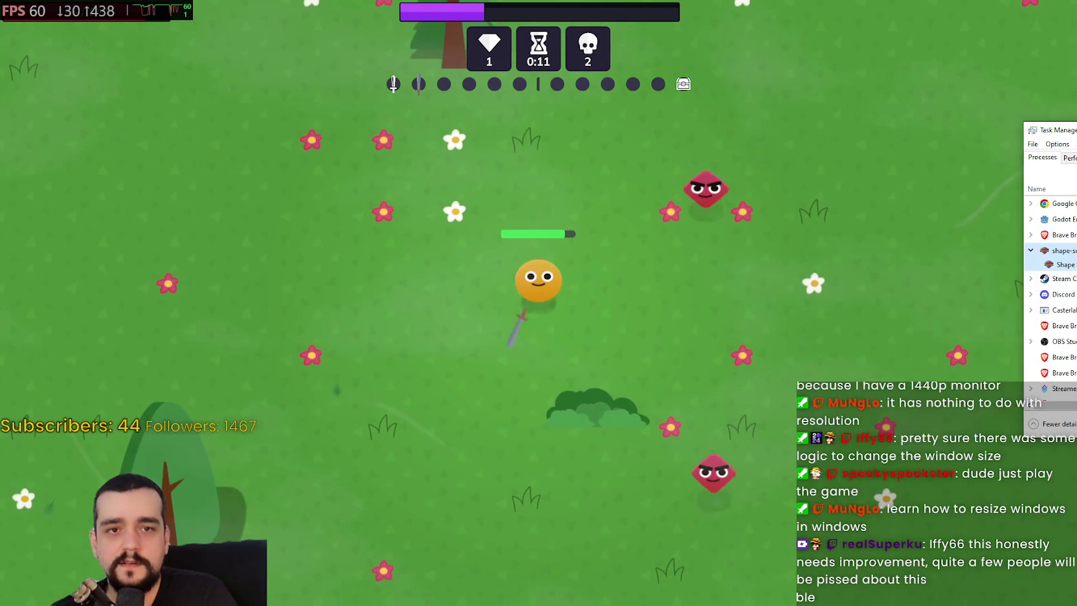
key(s)
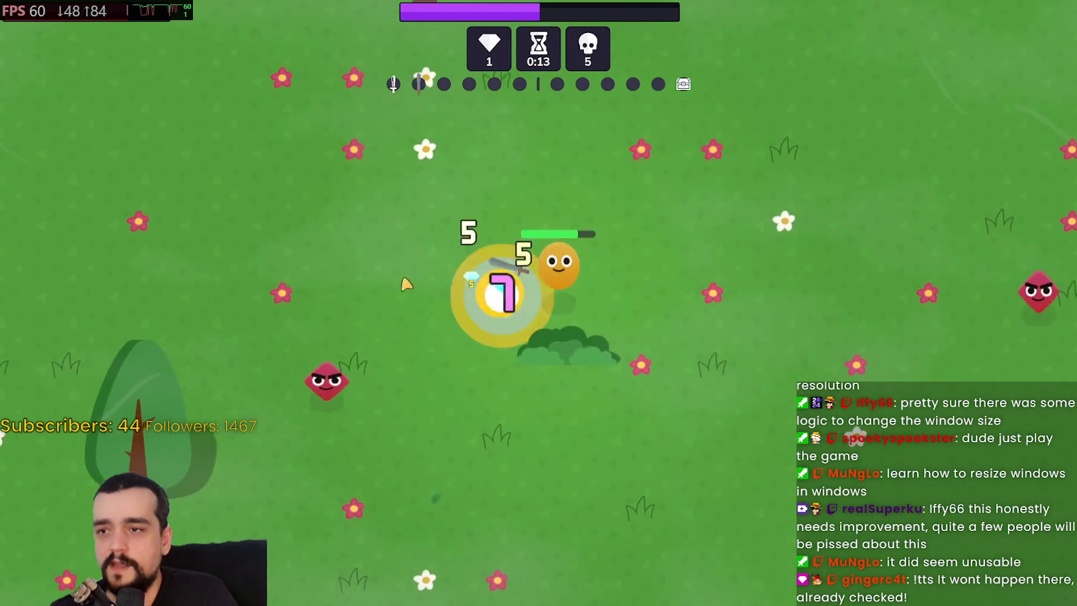
key(w)
key(d)
key(s)
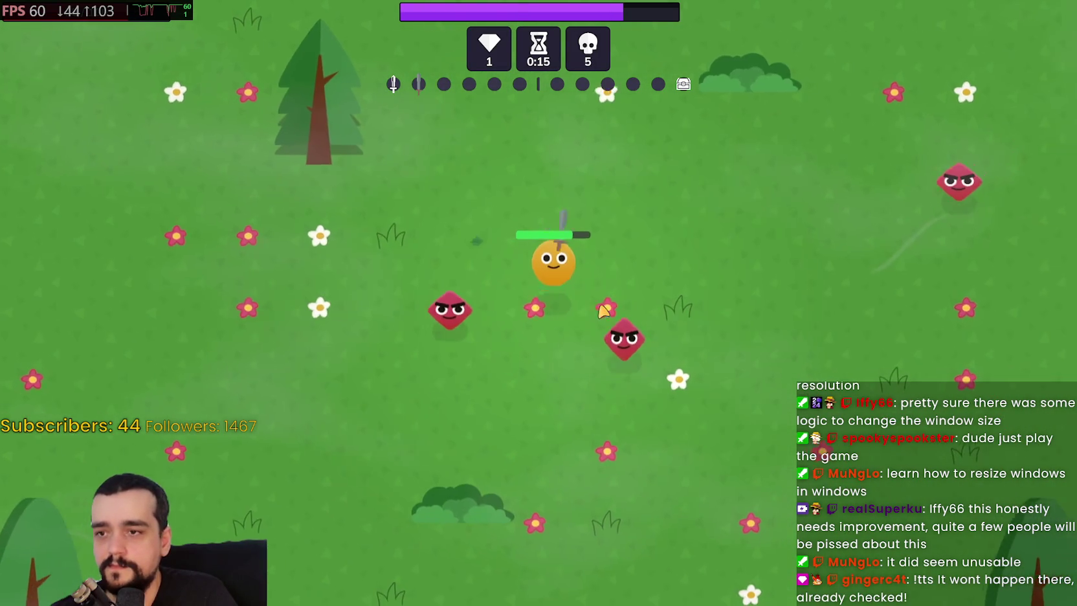
key(d)
key(w)
key(a)
key(s)
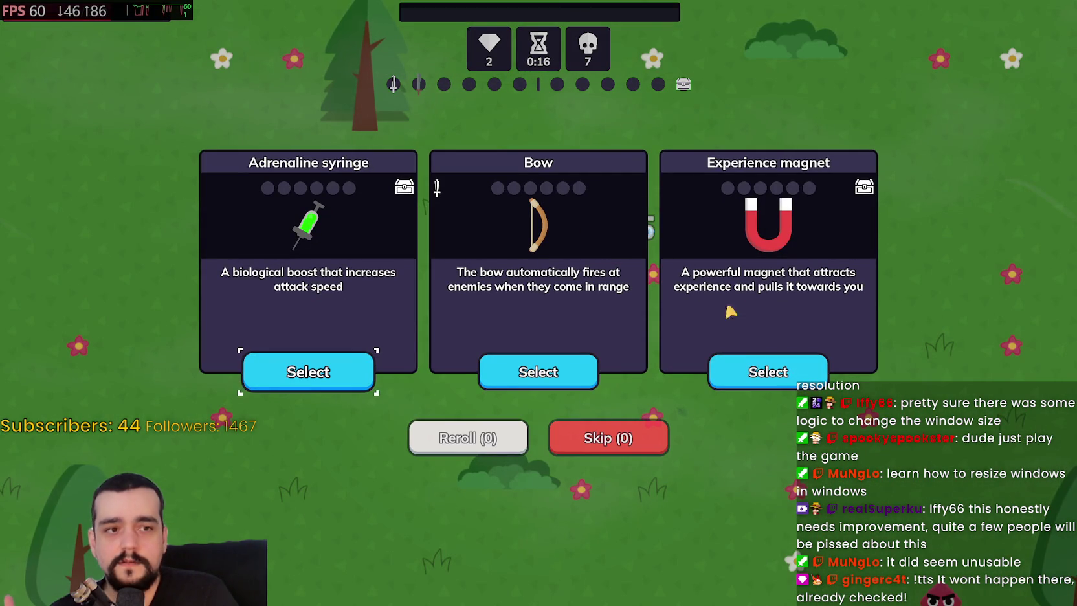
Take the Bow upgrade with Task Manager open, then pause the run at 0:20 with 9 kills
key(ctrl+shift+Escape)
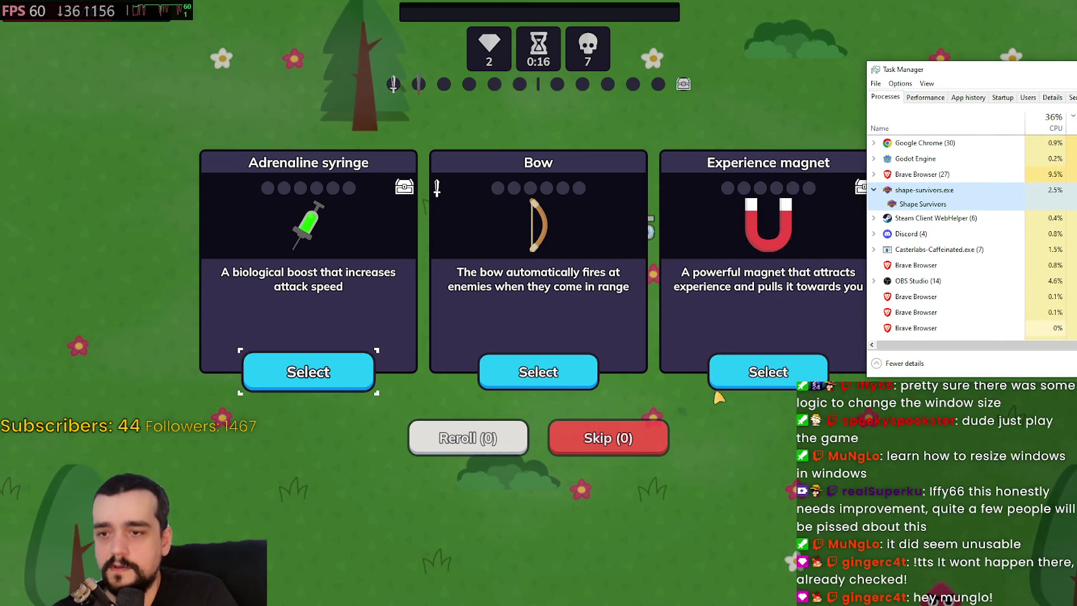
click(517, 368)
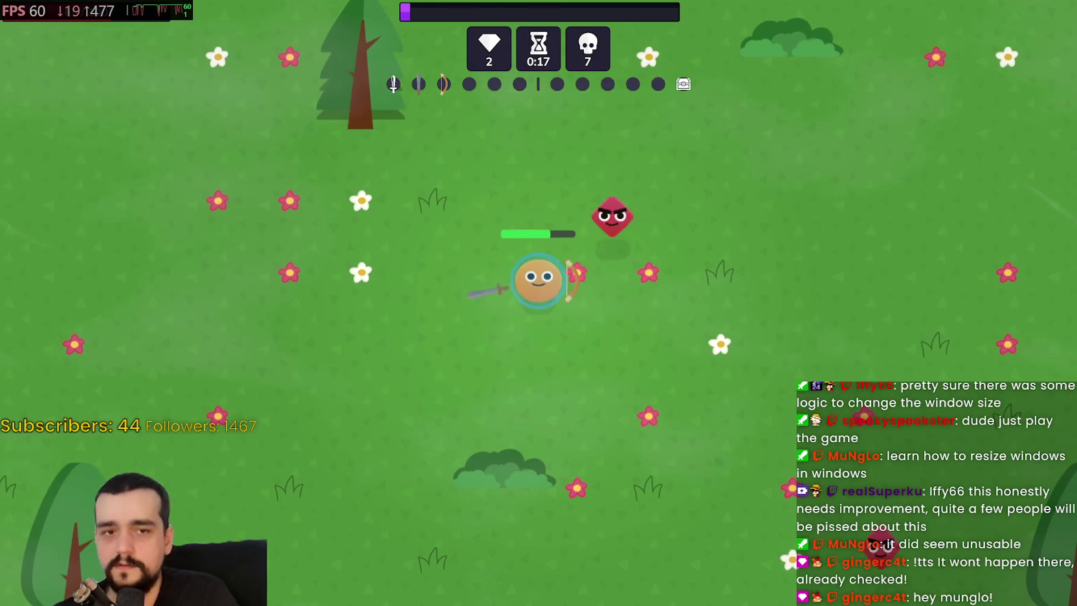
click(650, 382)
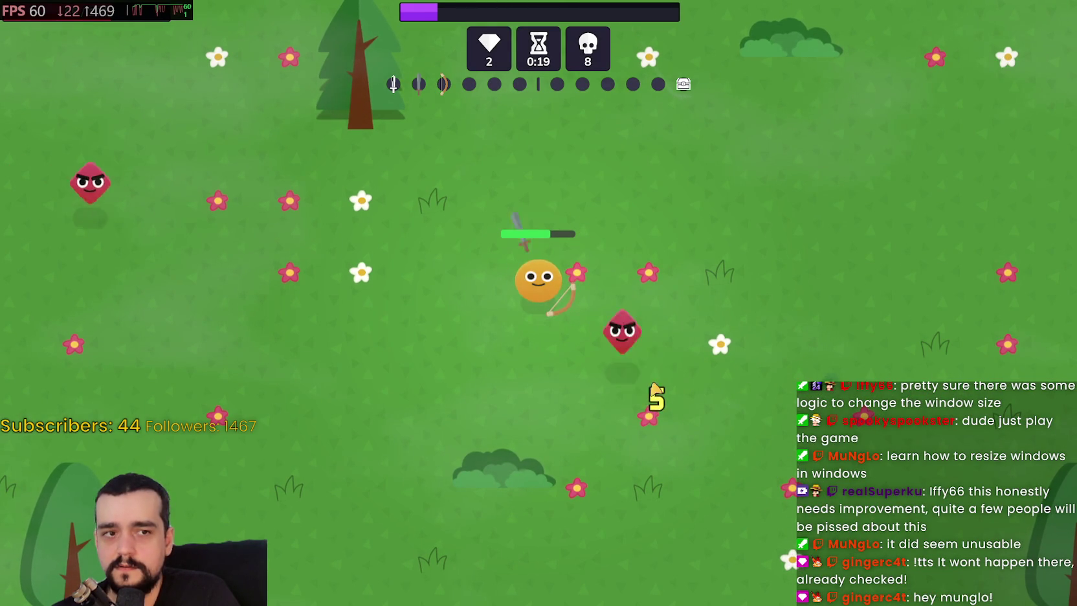
key(Escape)
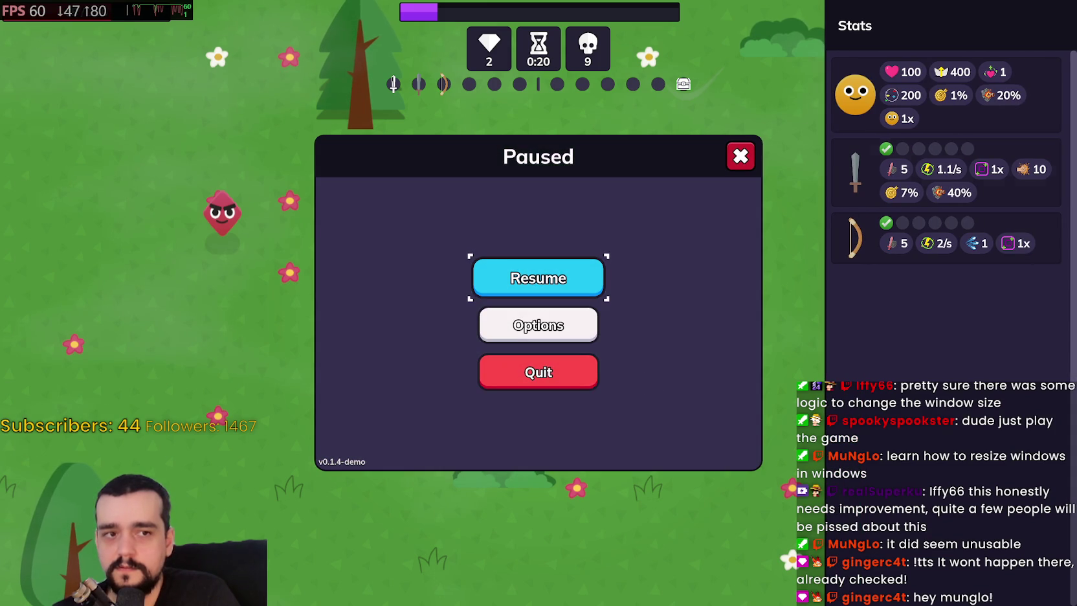
Position Task Manager beside the game, resuming and re-pausing the run once
key(alt+Tab)
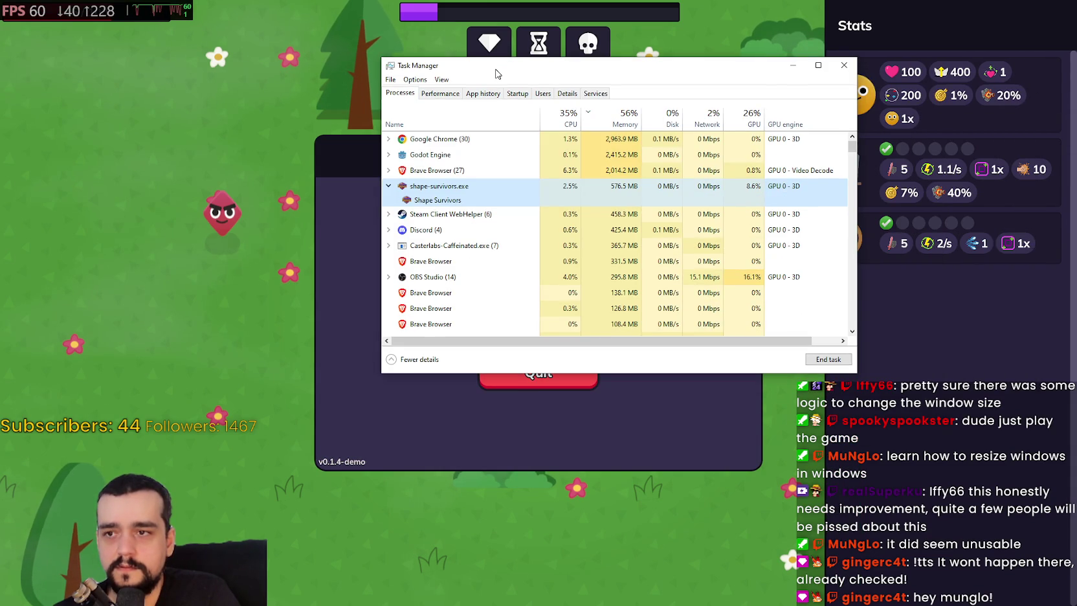
drag(497, 73, 491, 72)
key(alt+Tab)
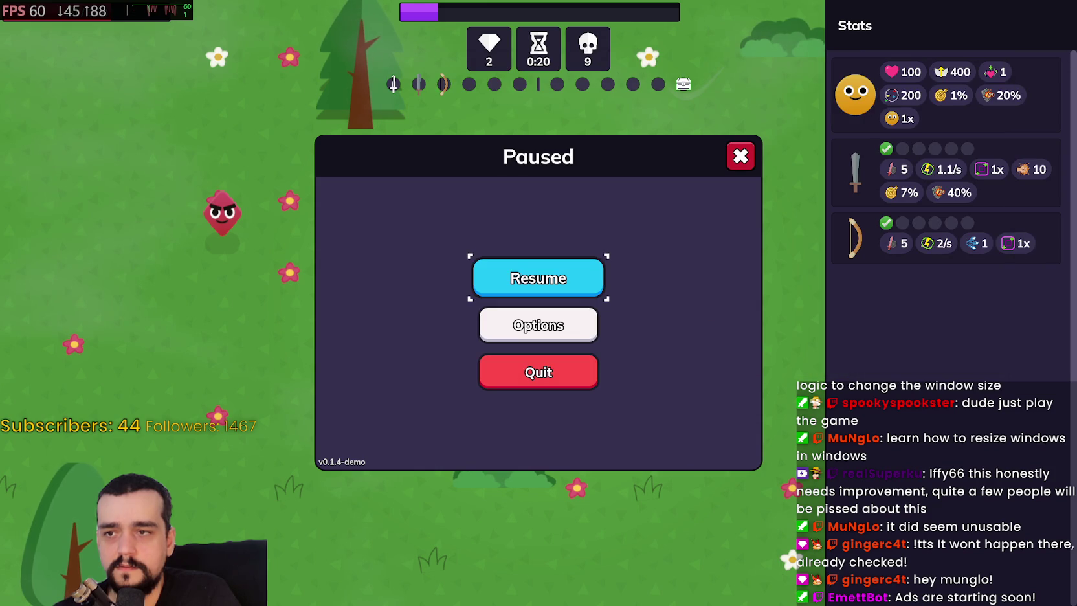
click(523, 272)
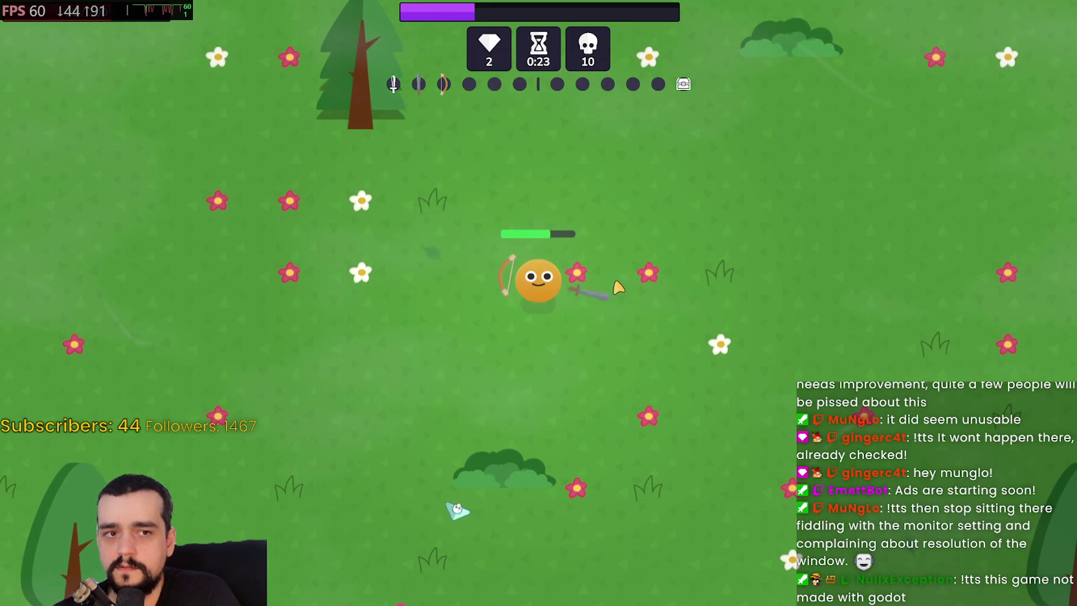
key(Escape)
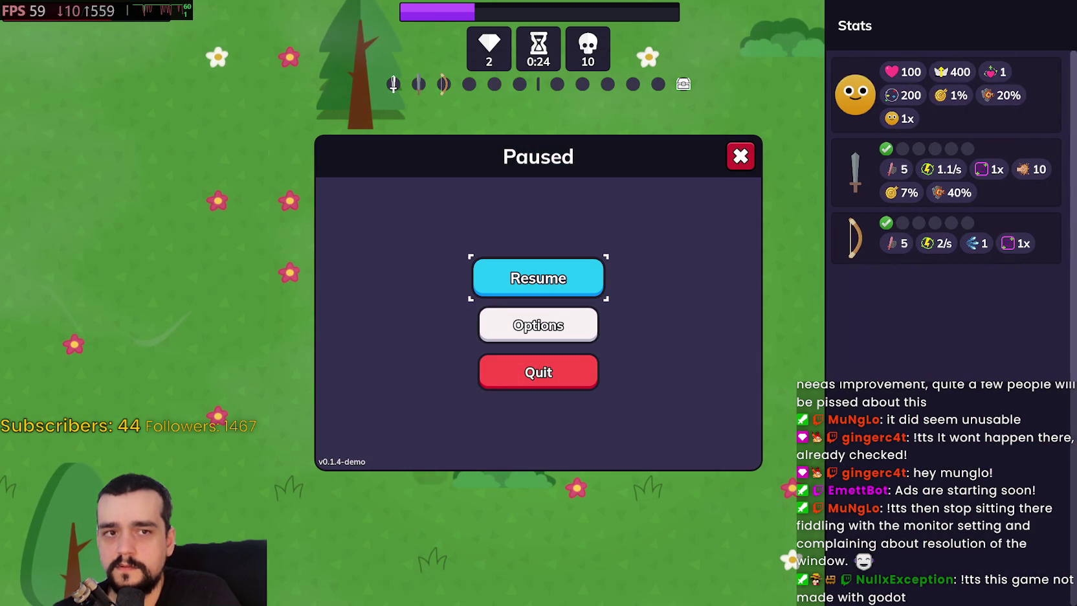
key(ctrl+shift+Escape)
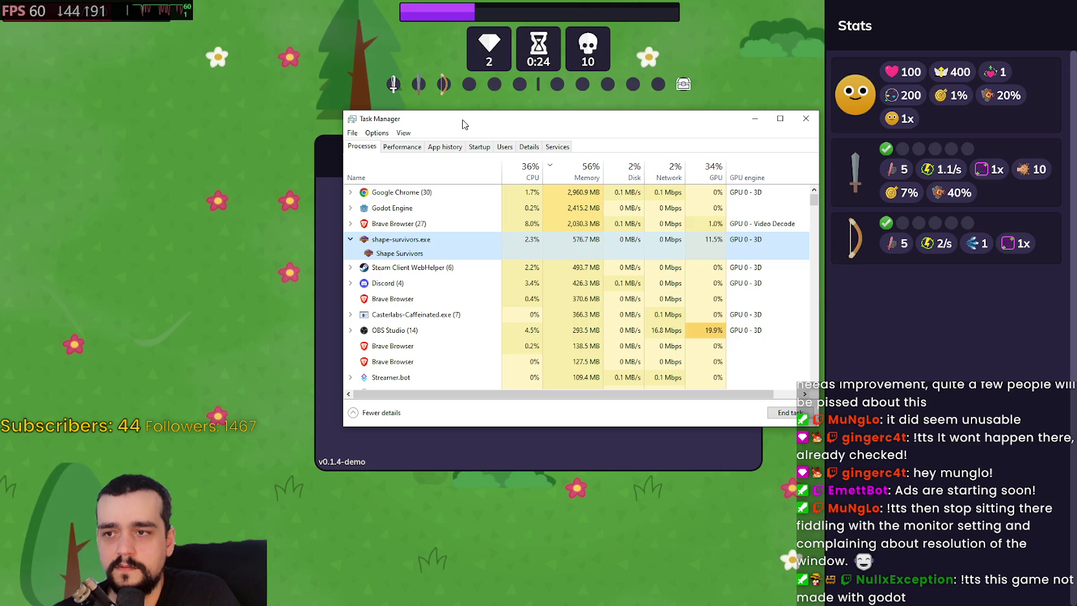
mouse_move(463, 123)
mouse_down()
mouse_move(449, 101)
mouse_move(955, 87)
mouse_up()
Resume the run, walk with WASD up to 20 kills, and bring Task Manager in front
click(532, 274)
key(w)
key(a)
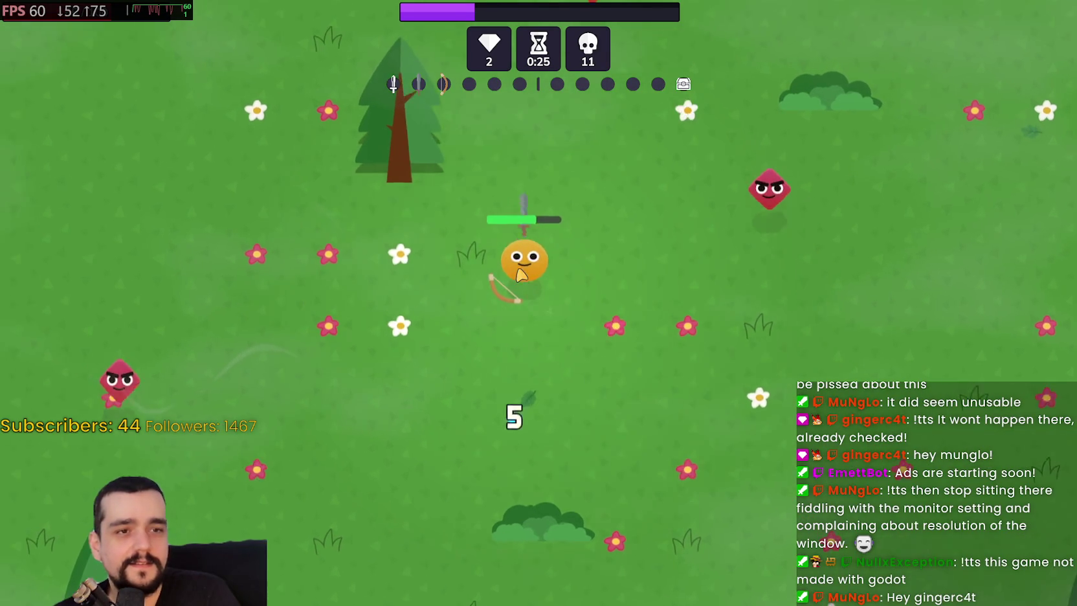
key(s)
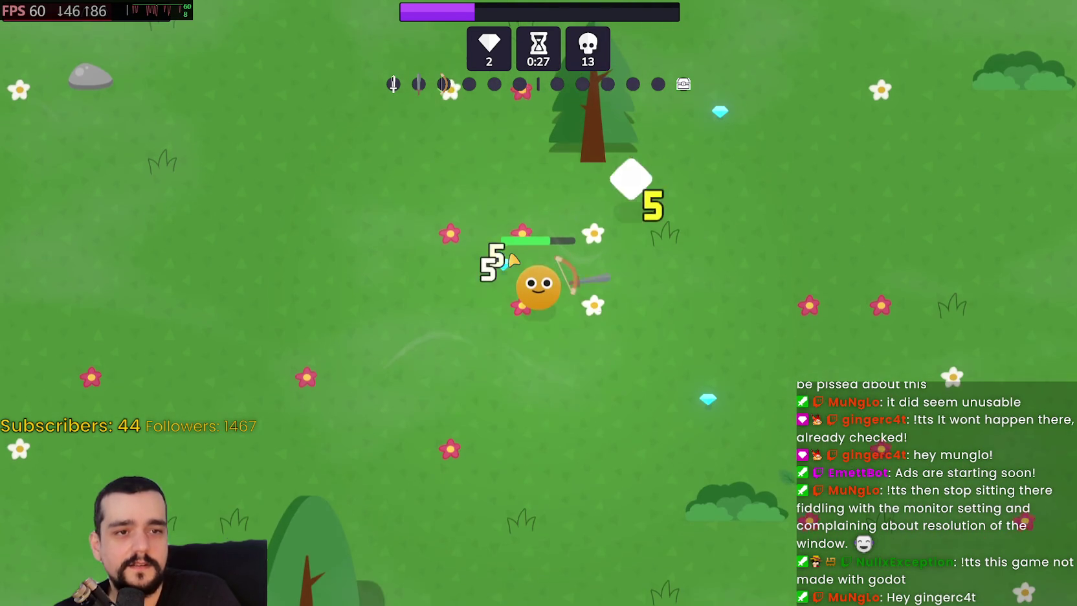
key(ctrl+shift+Escape)
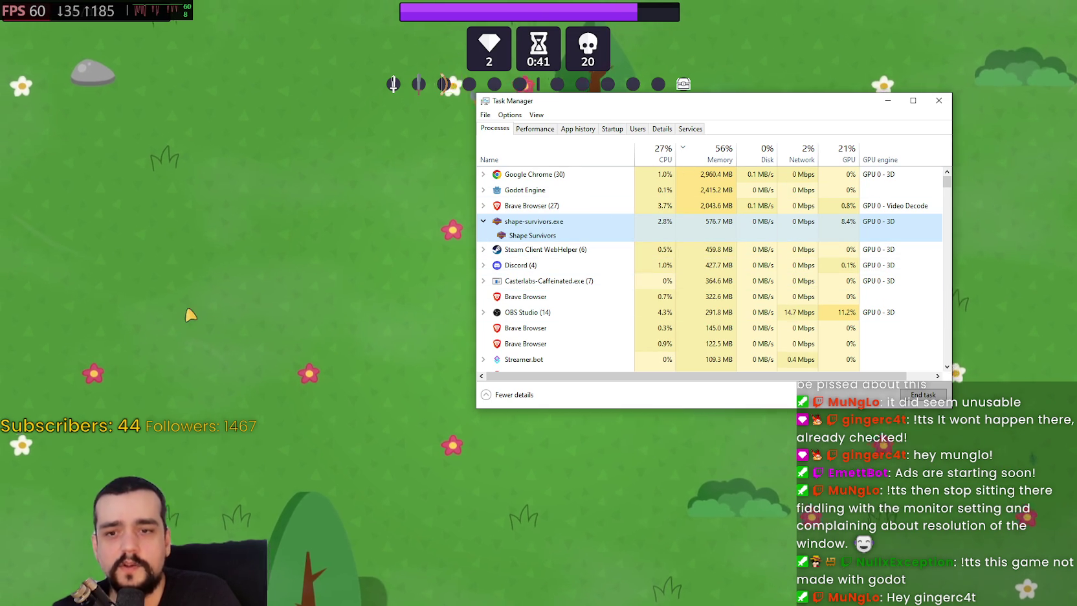
Pause, set Window mode to Borderless then Windowed in Options, and resume the run
click(186, 318)
key(Escape)
click(537, 330)
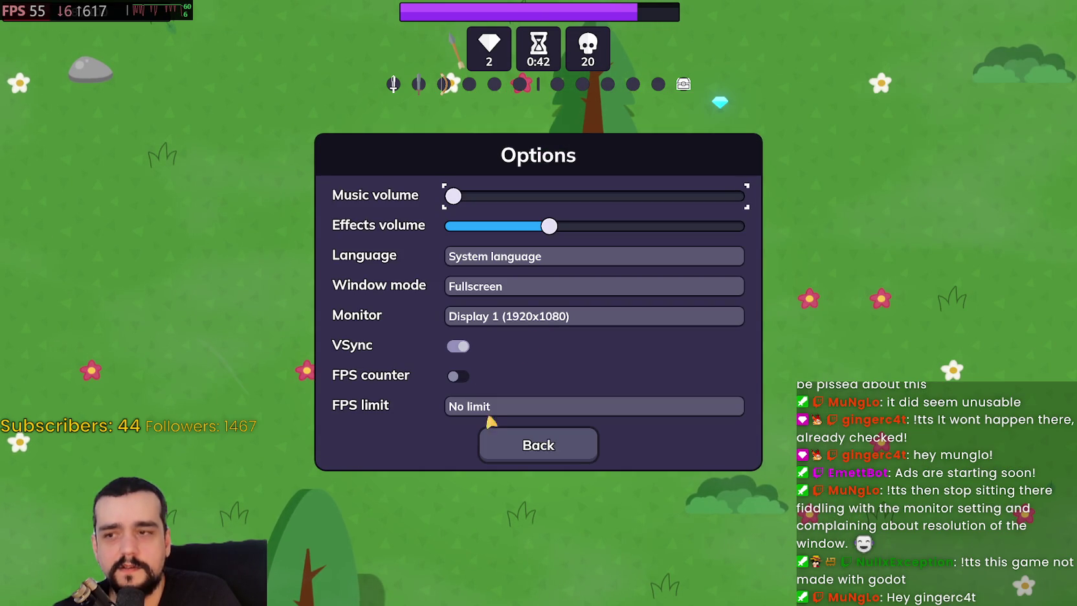
click(517, 286)
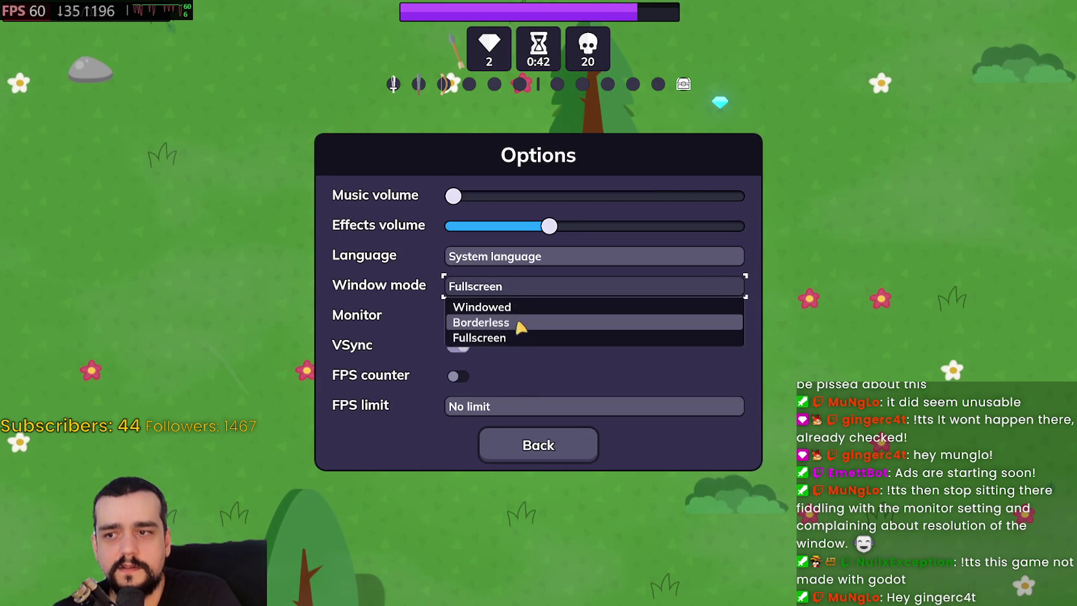
click(520, 323)
click(544, 300)
click(537, 324)
click(560, 445)
click(734, 164)
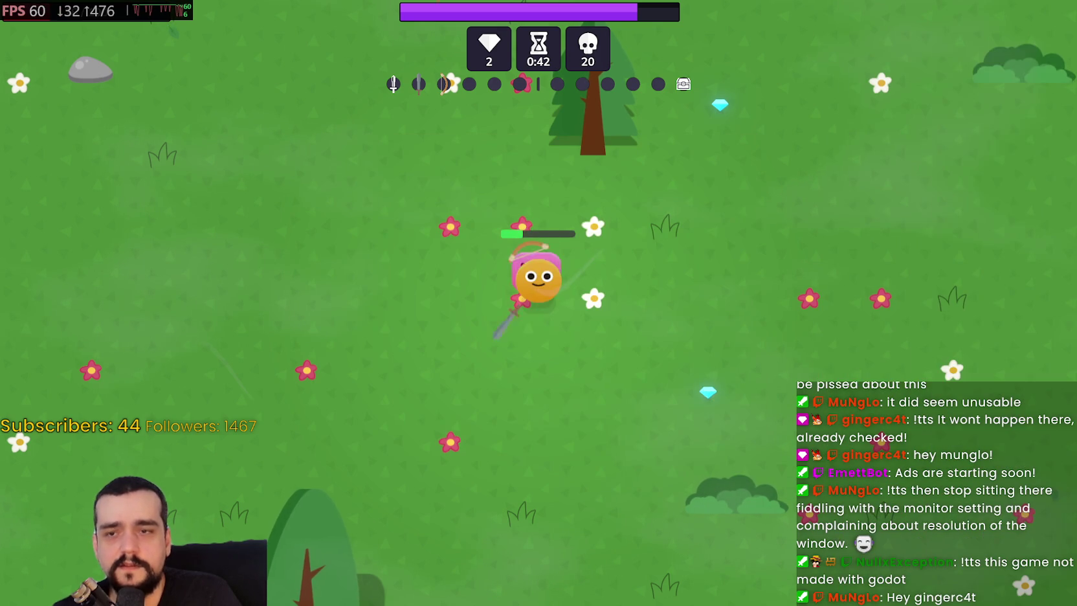
Let the run end at 0:45 with 20 kills, exit to the main menu, and return to Godot's script editor
key(ctrl+shift+Escape)
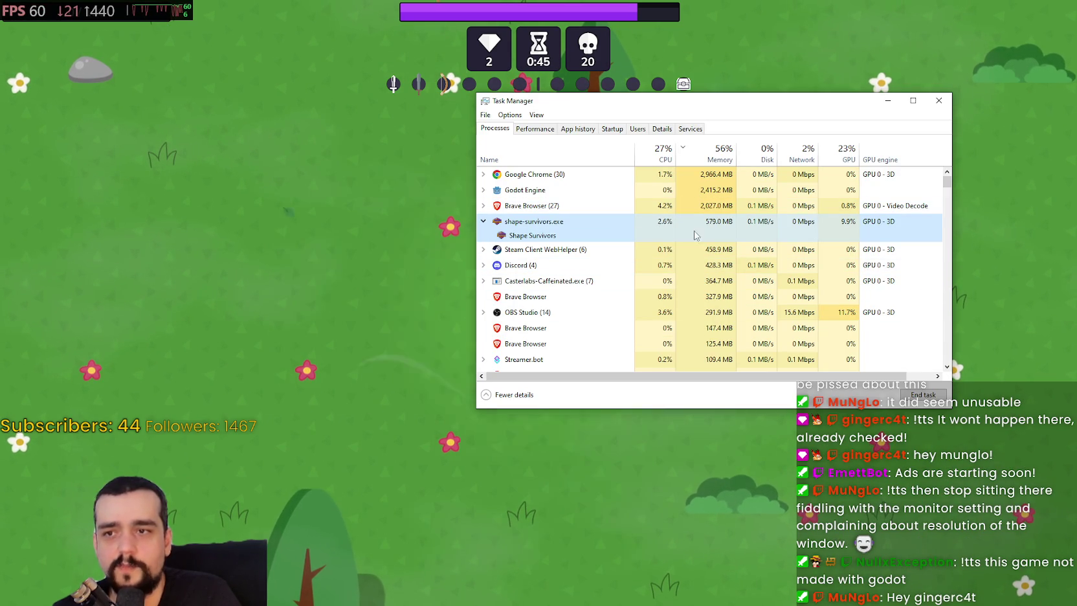
key(alt+Tab)
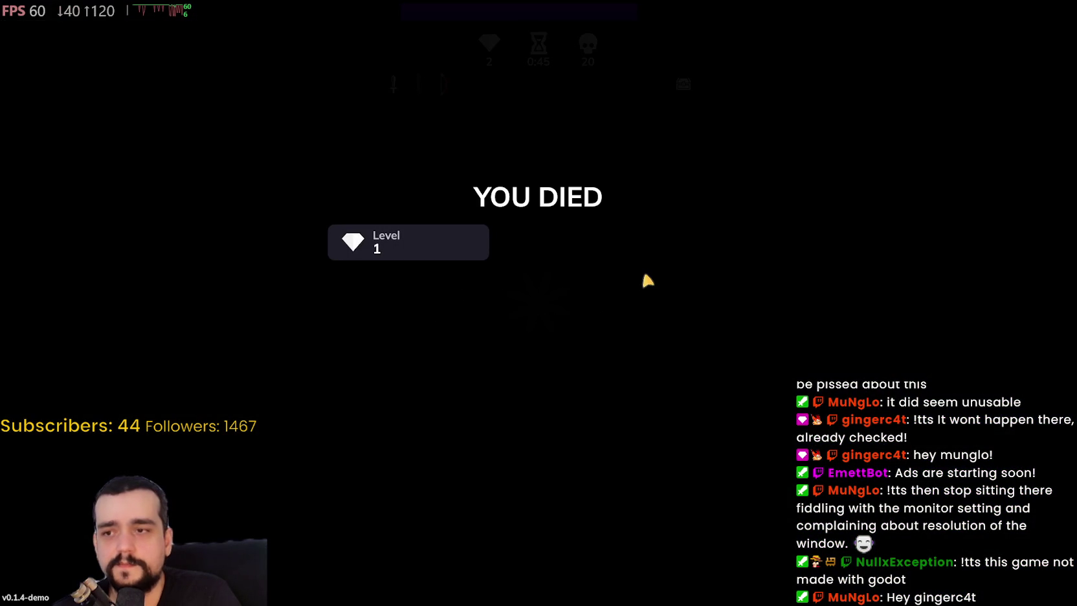
key(alt+Tab)
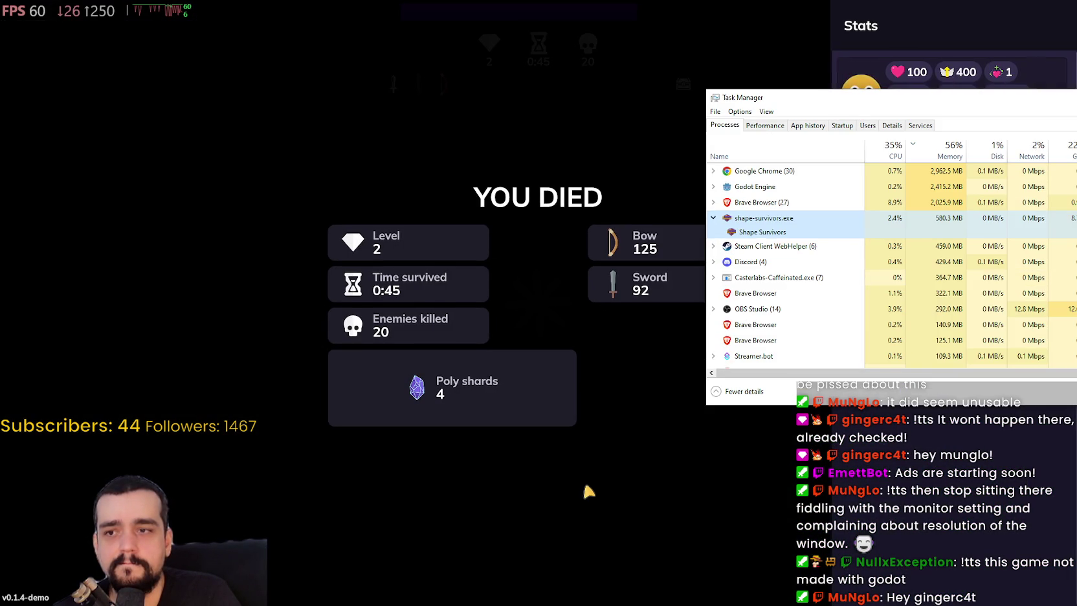
key(alt+Tab)
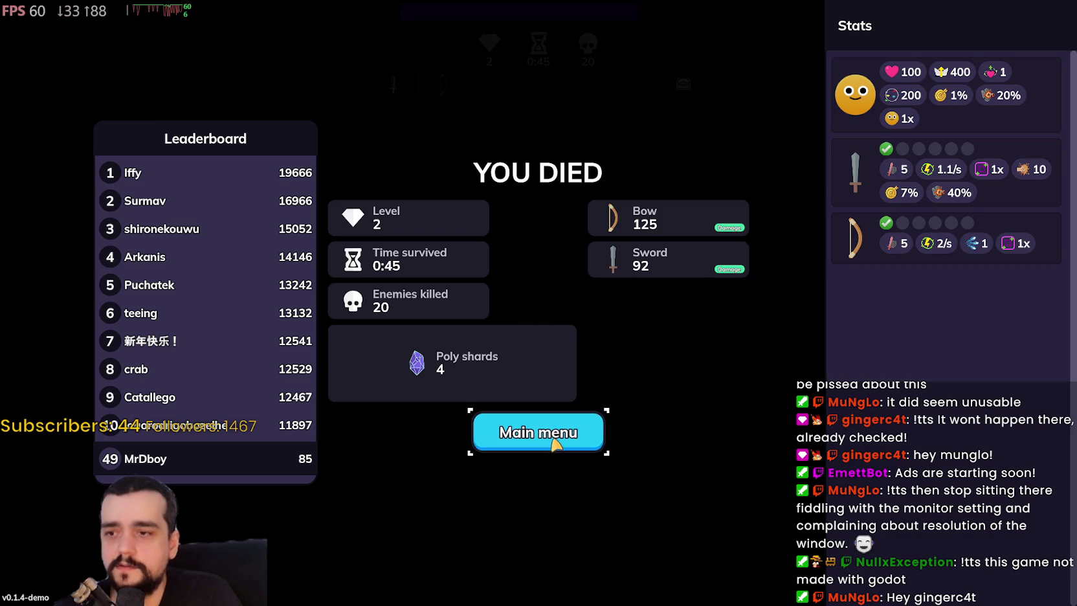
click(586, 437)
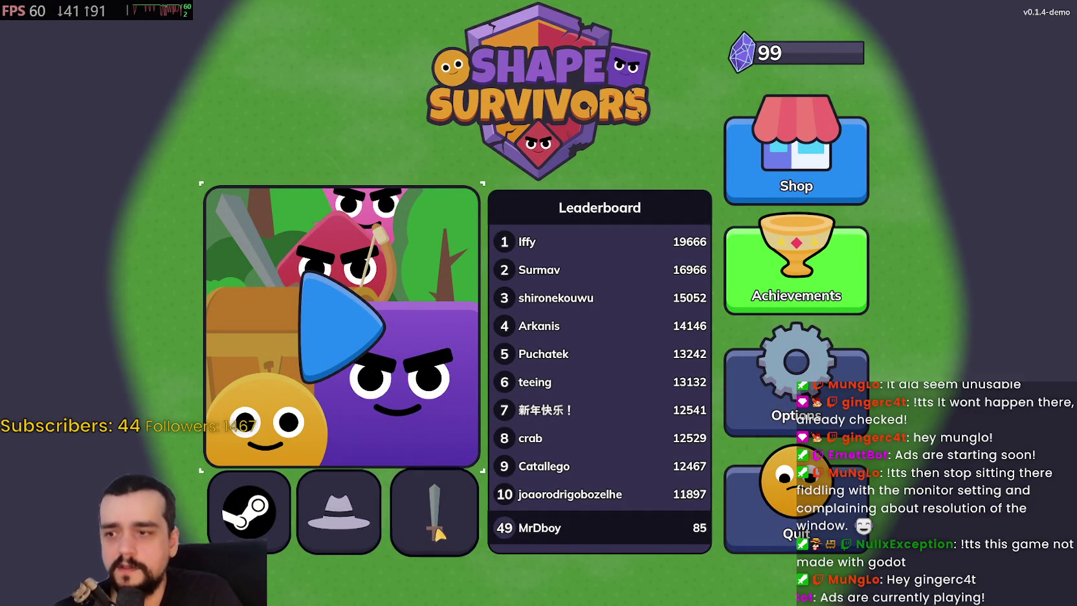
key(alt+Tab)
key(alt+F4)
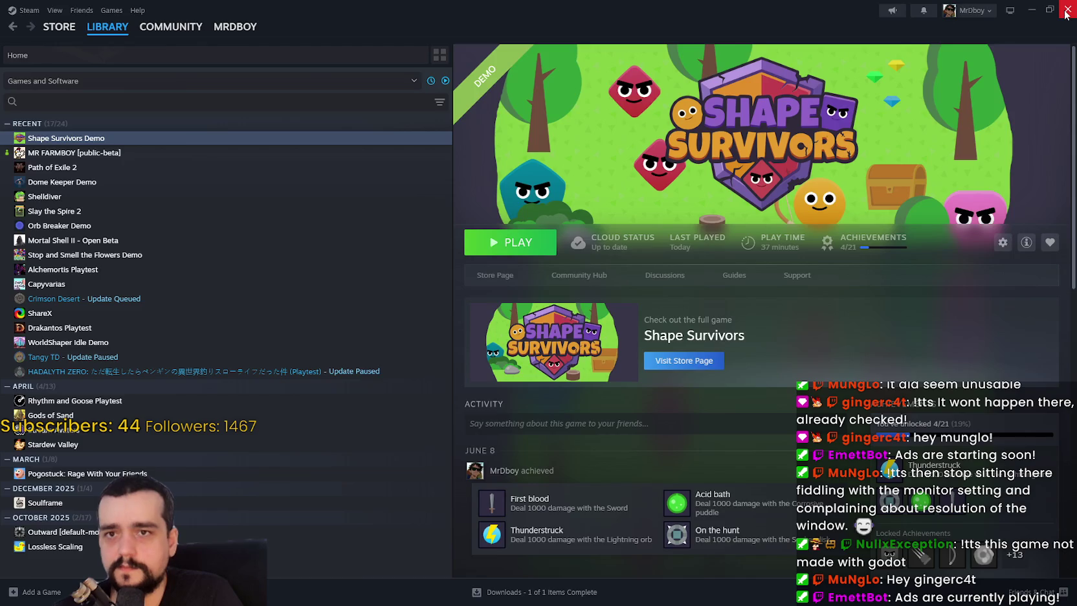
key(alt+Tab)
scroll(722, 325, down, 2)
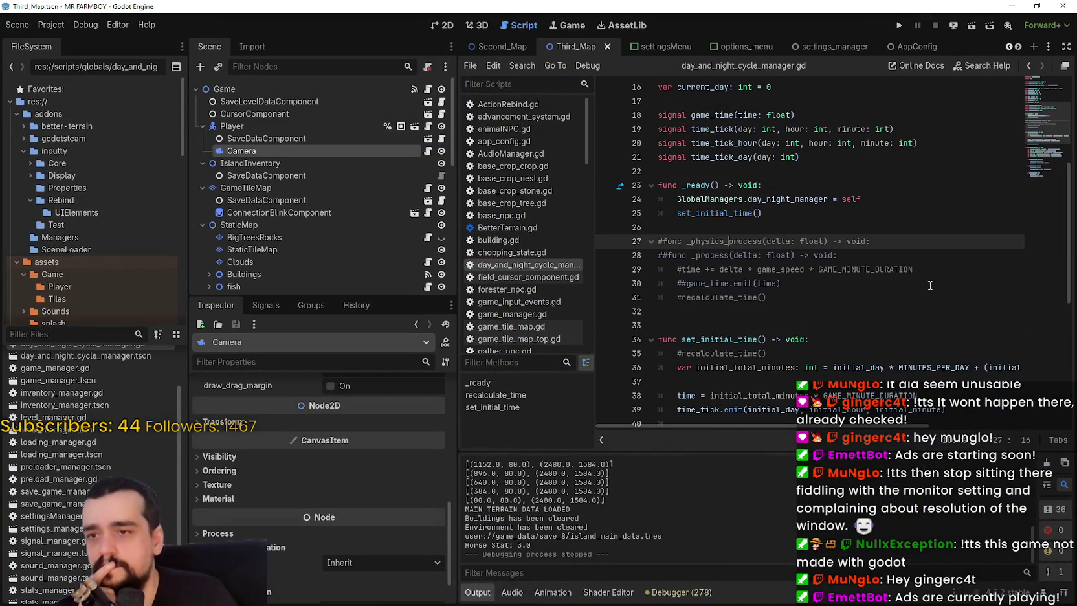
Uncomment the _physics_process block on lines 27–31 and save the script
click(917, 289)
click(795, 302)
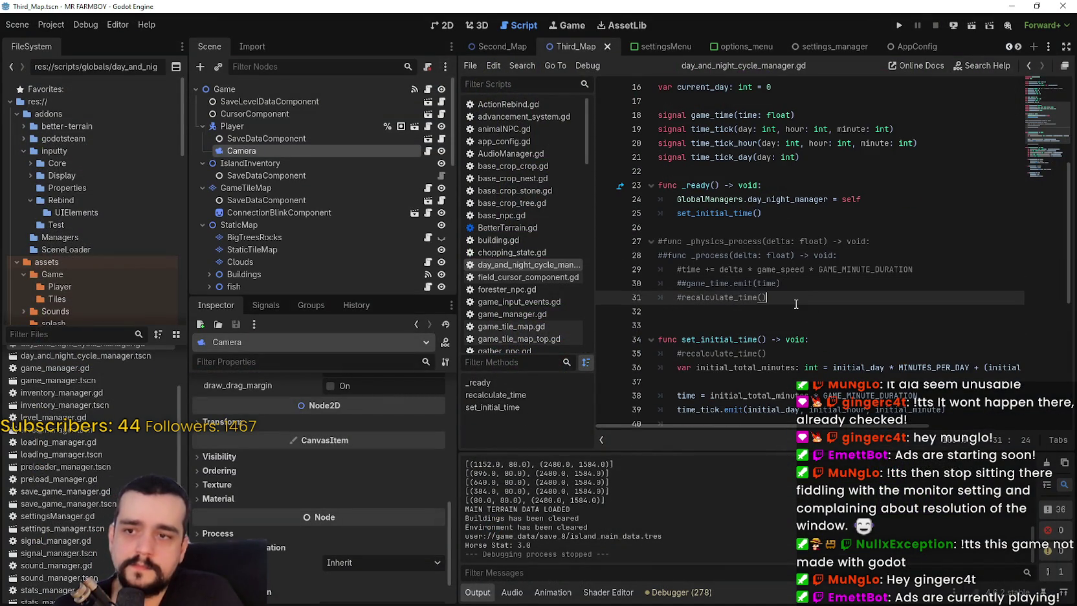
drag(763, 297, 634, 247)
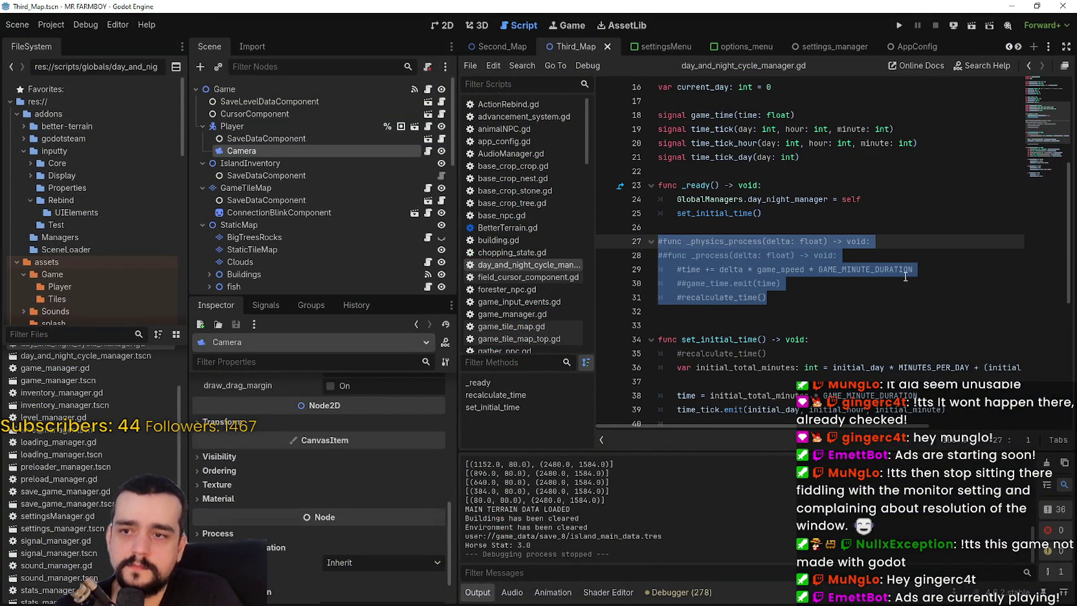
key(ctrl+k)
click(867, 311)
key(ctrl+s)
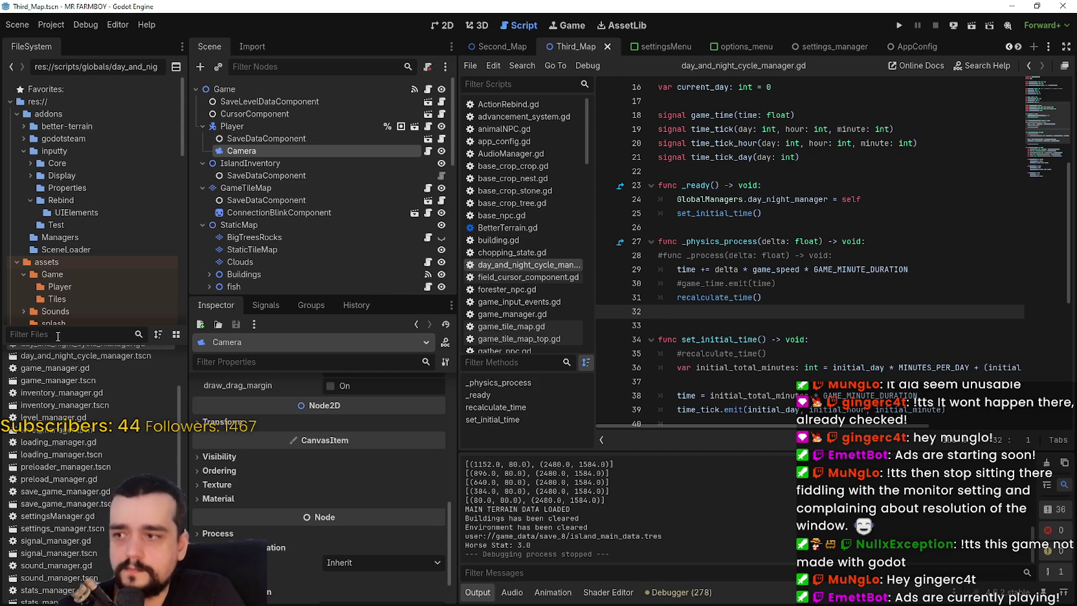
Locate the NPC files and select the commented await and _run_fsm lines in base_npc.gd
text(npc_)
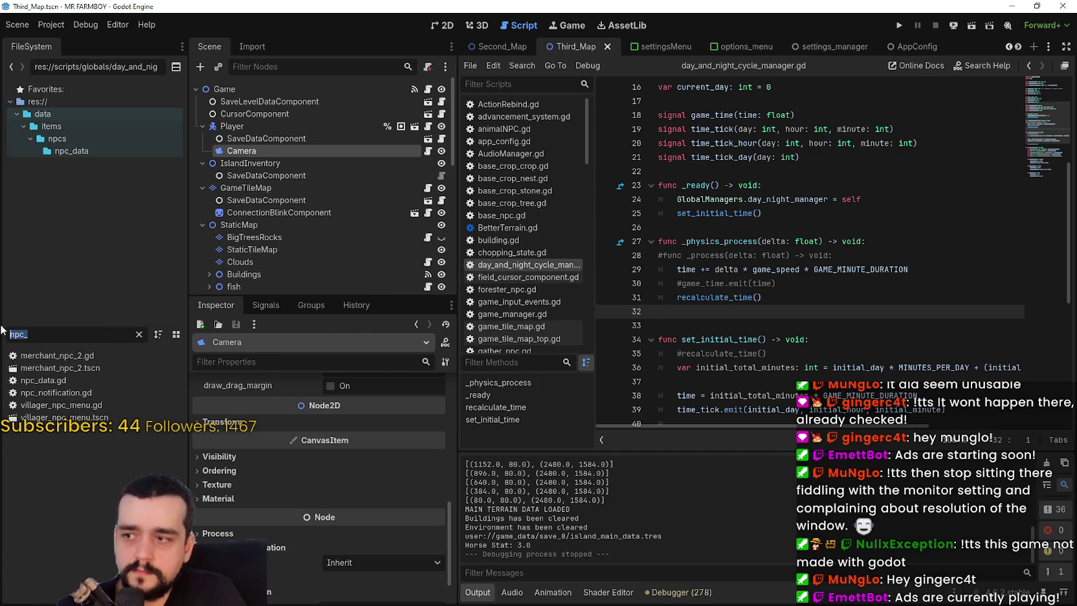
text(npc)
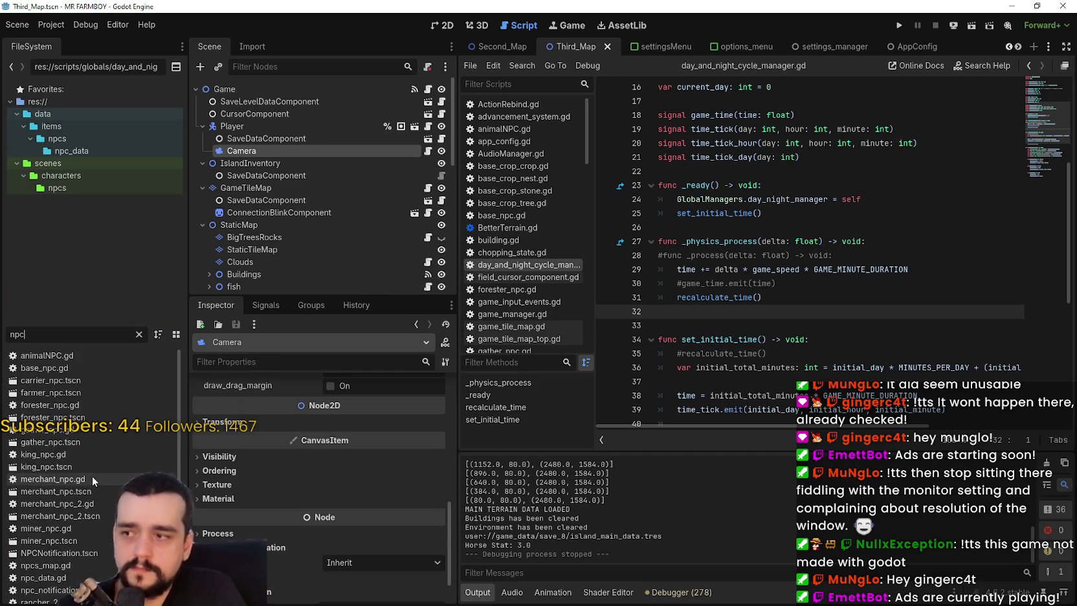
scroll(76, 383, up, 5)
double_click(82, 383)
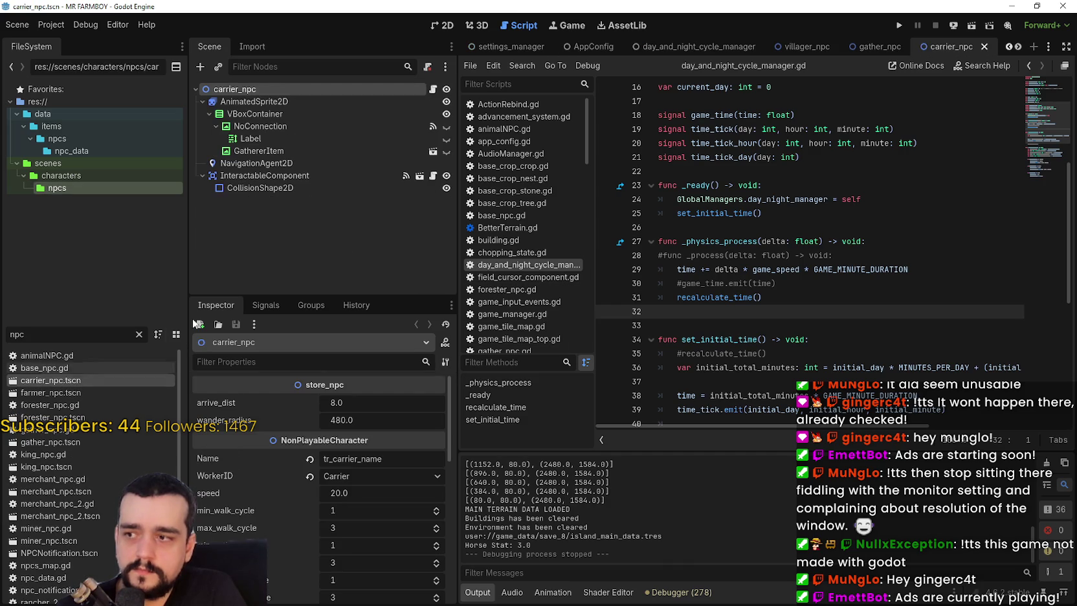
key(alt+Left)
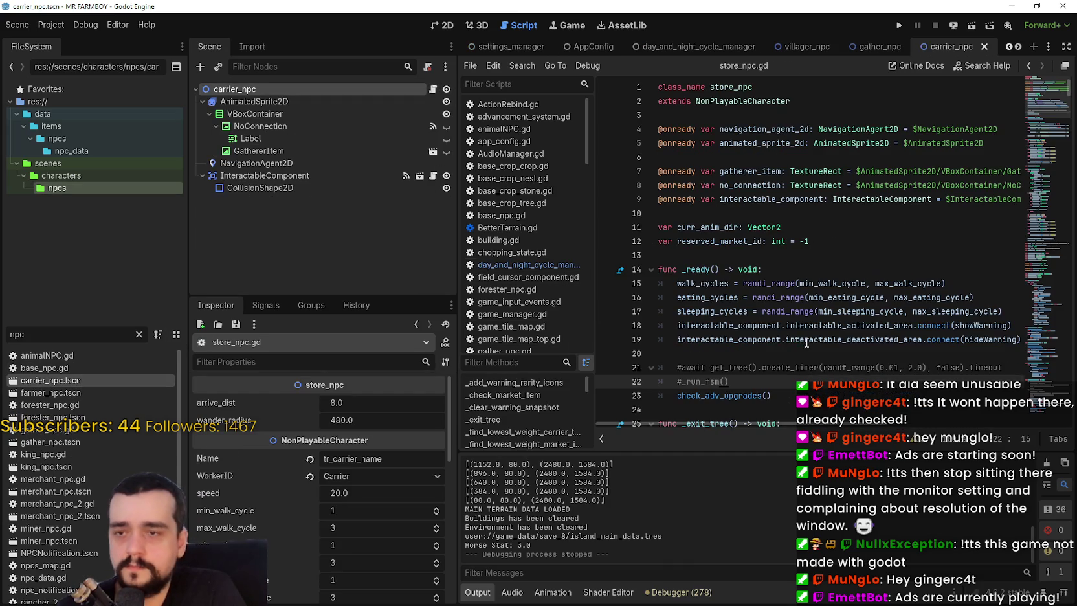
scroll(749, 412, down, 2)
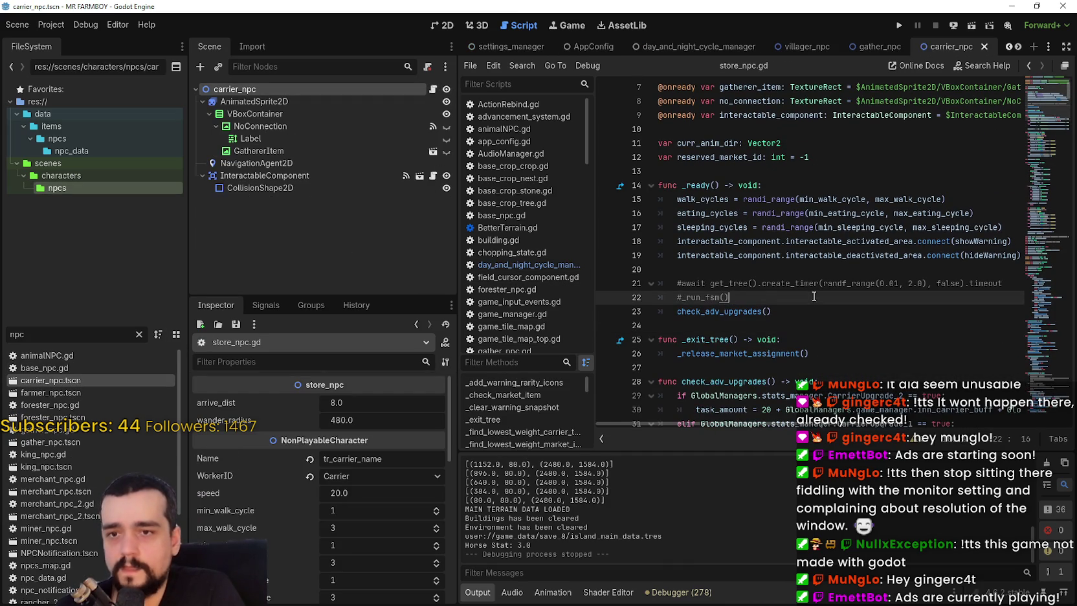
drag(763, 299, 649, 291)
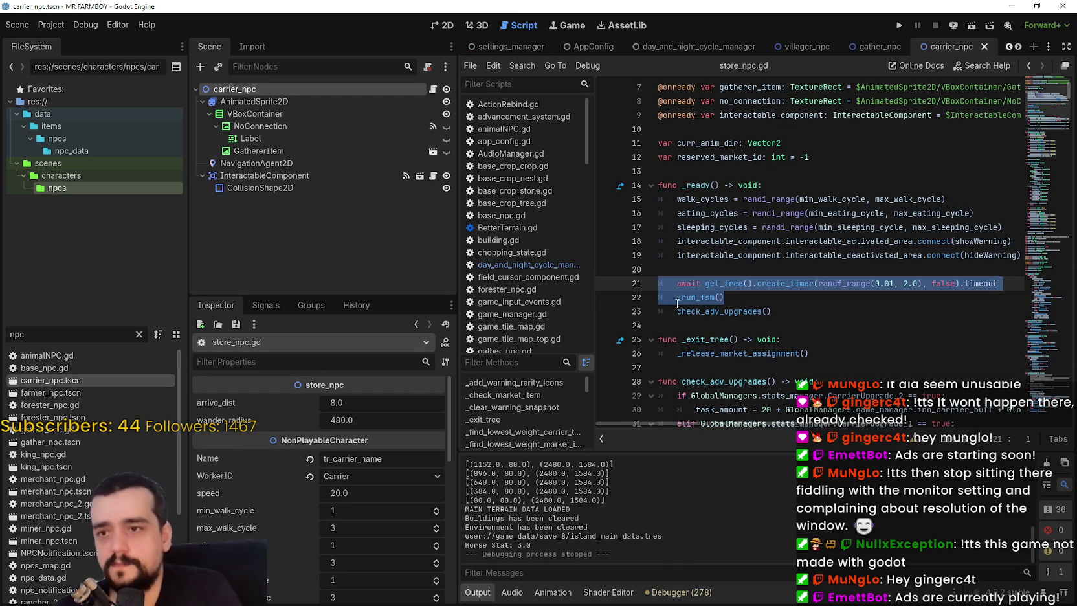
double_click(72, 367)
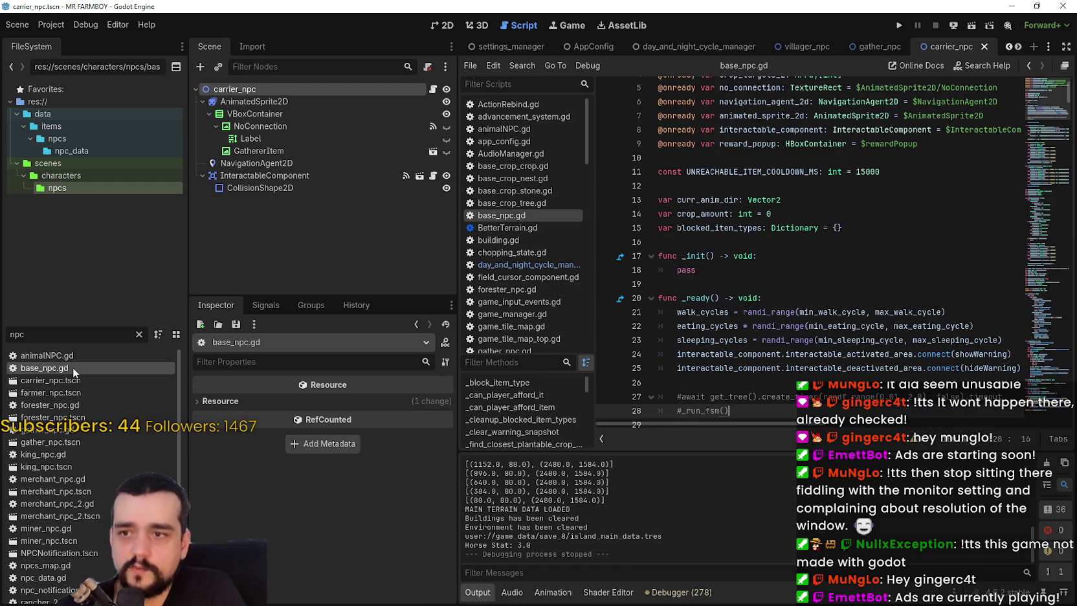
scroll(658, 186, down, 2)
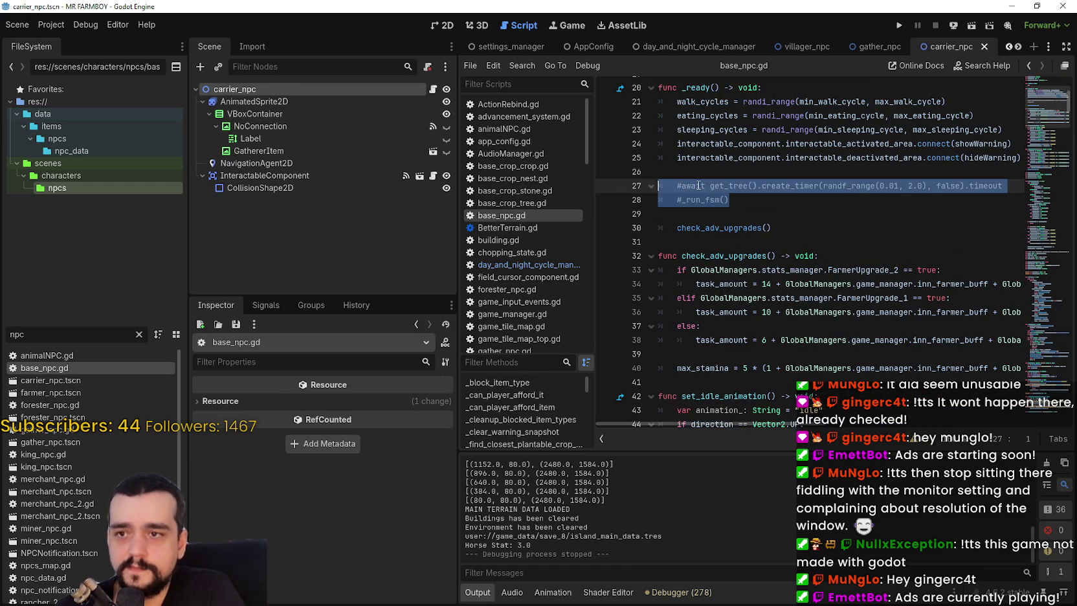
key(Up)
key(ctrl+z)
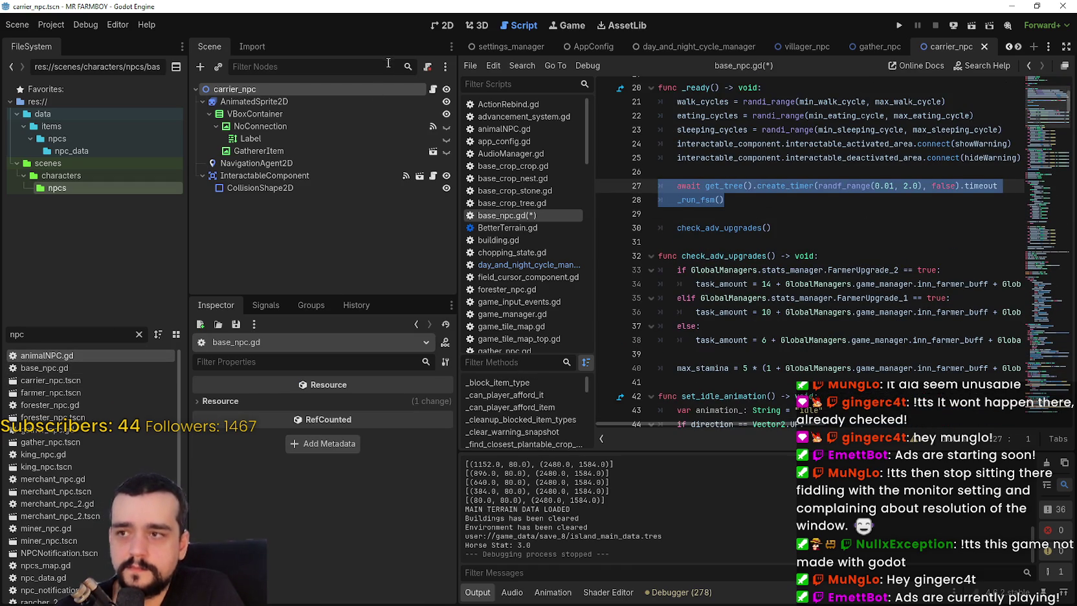
Check animalNPC.gd's startup lines 25–26, then uncomment lines 32–33 in forester_npc.gd
double_click(96, 357)
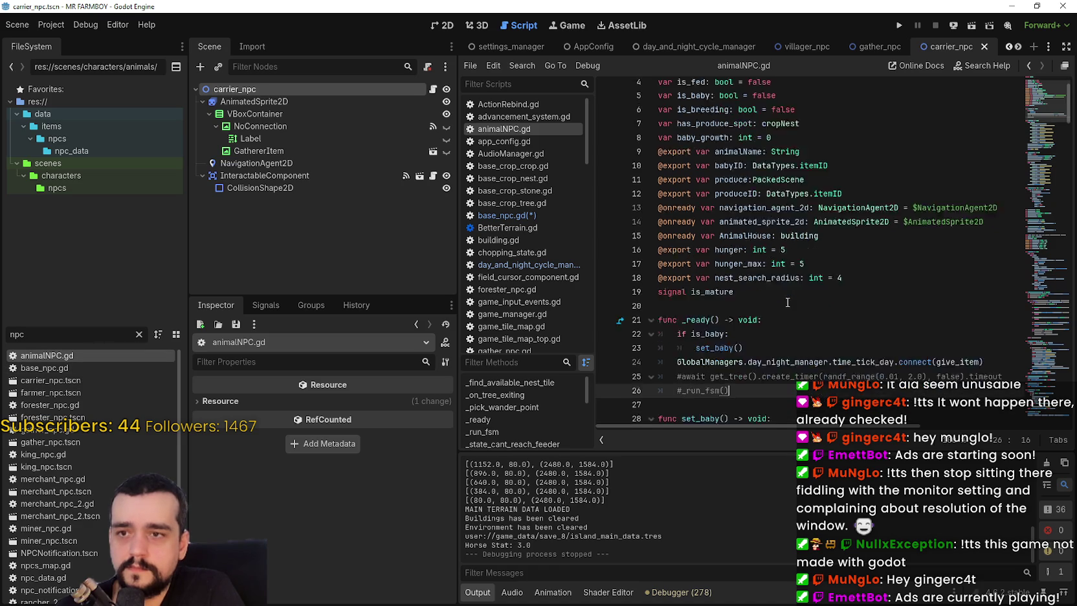
shift+click(621, 229)
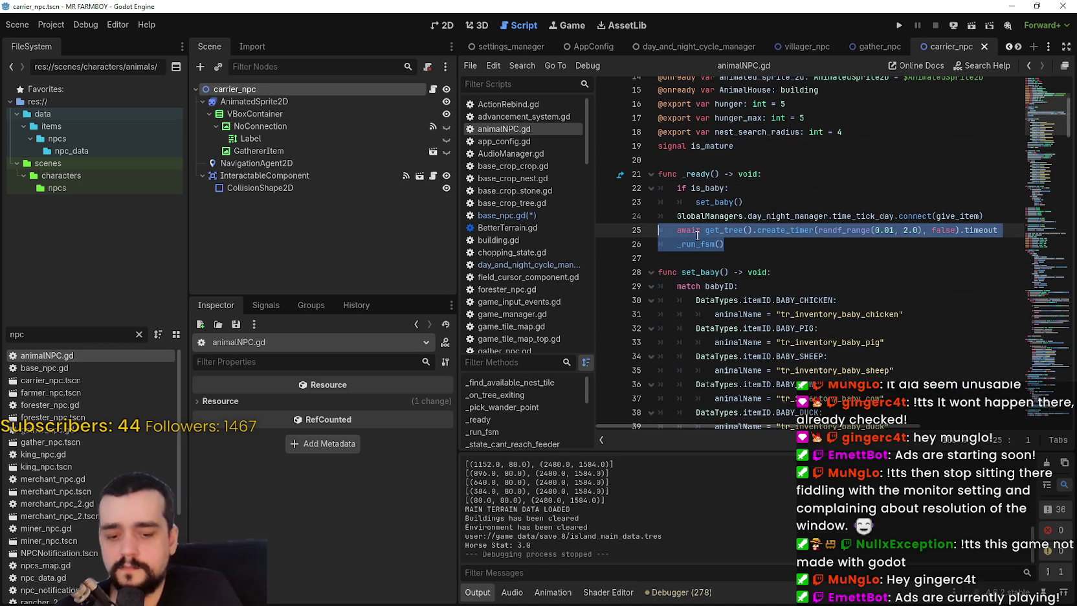
double_click(52, 368)
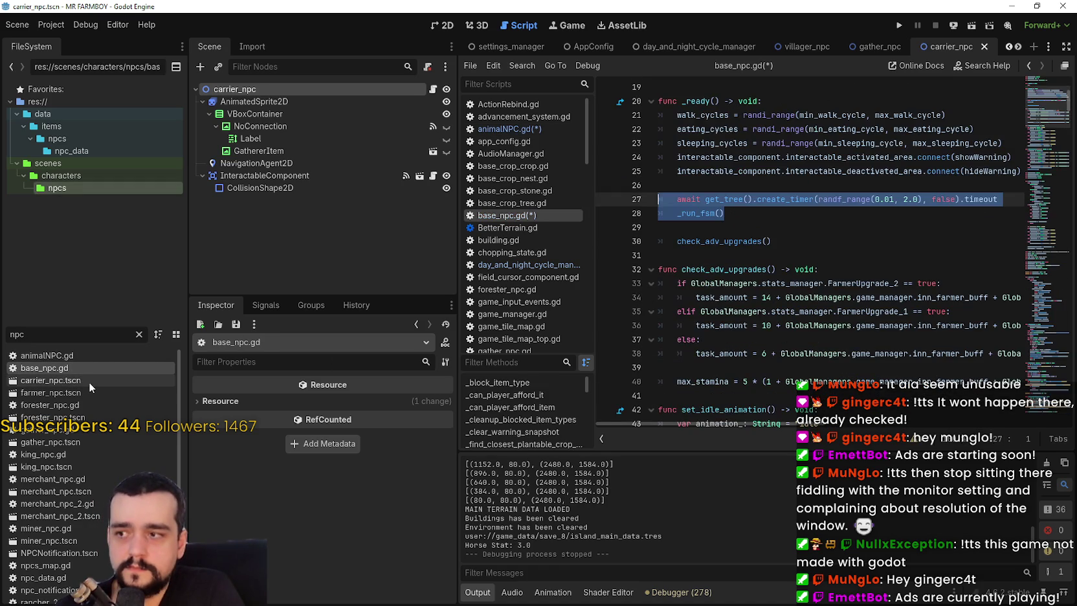
click(89, 381)
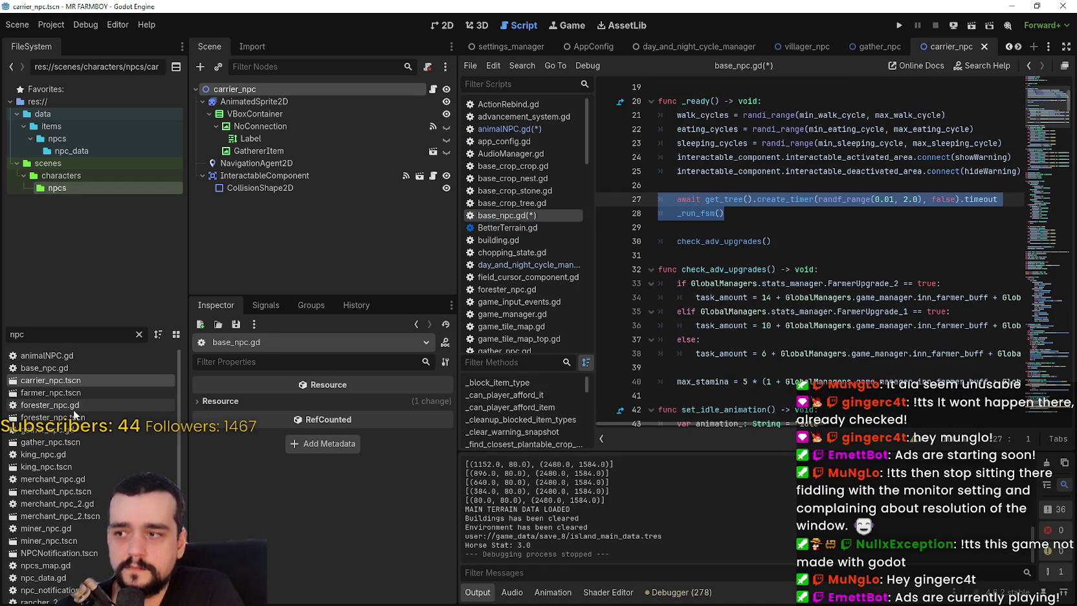
double_click(73, 407)
scroll(744, 272, down, 4)
drag(729, 255, 650, 241)
key(ctrl+k)
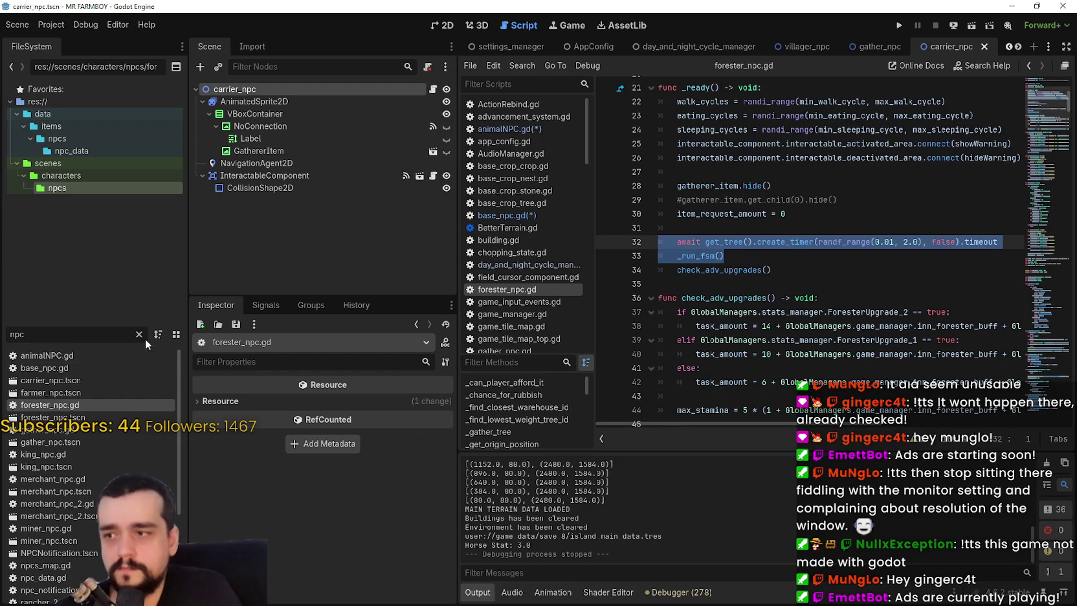
Uncomment lines 35–36 in gather_npc.gd and open the king_npc scene
double_click(111, 429)
scroll(771, 393, down, 1)
drag(742, 392, 634, 386)
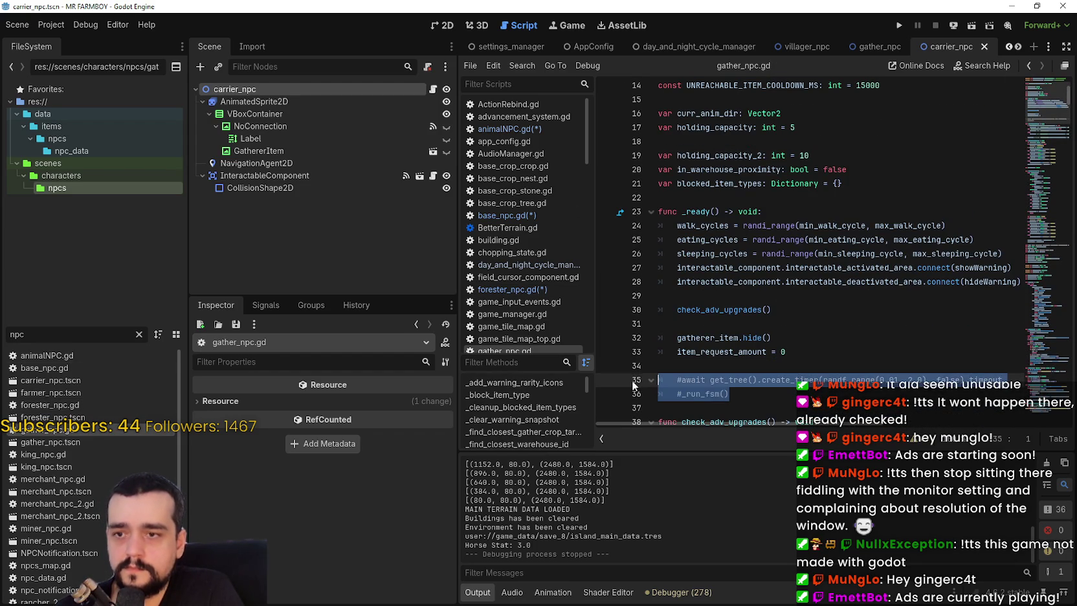
key(ctrl+k)
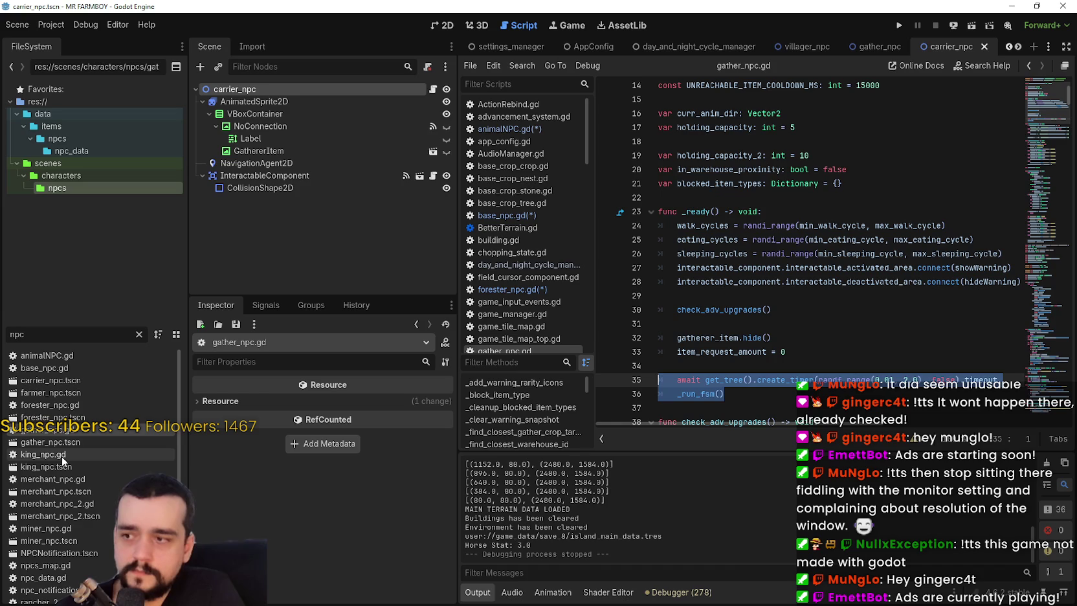
scroll(62, 456, down, 1)
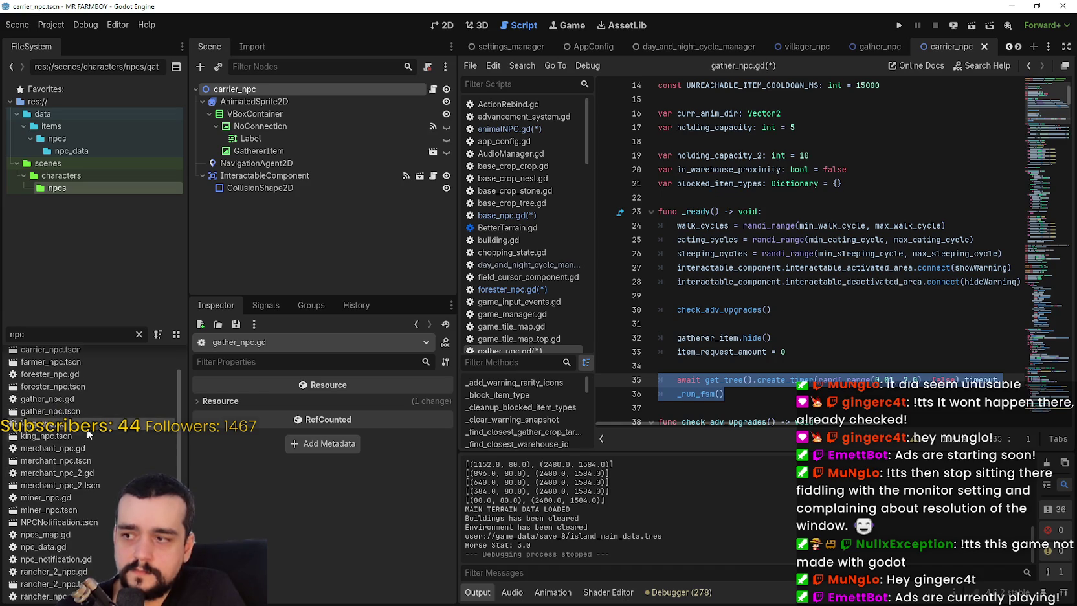
double_click(87, 436)
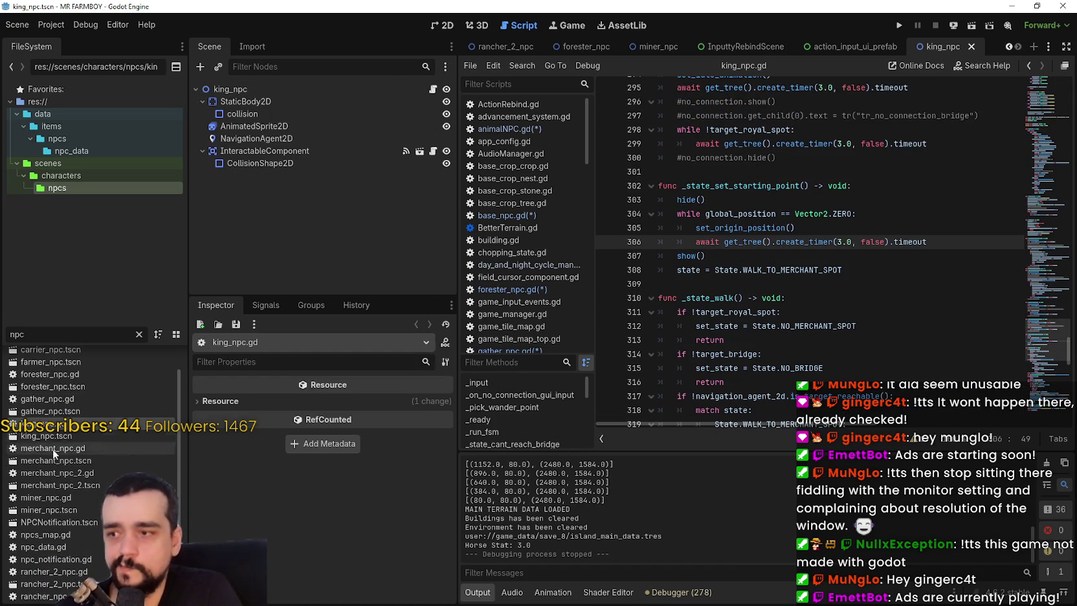
Uncomment the await and _run_fsm lines 31–32 in miner_npc.gd
click(62, 447)
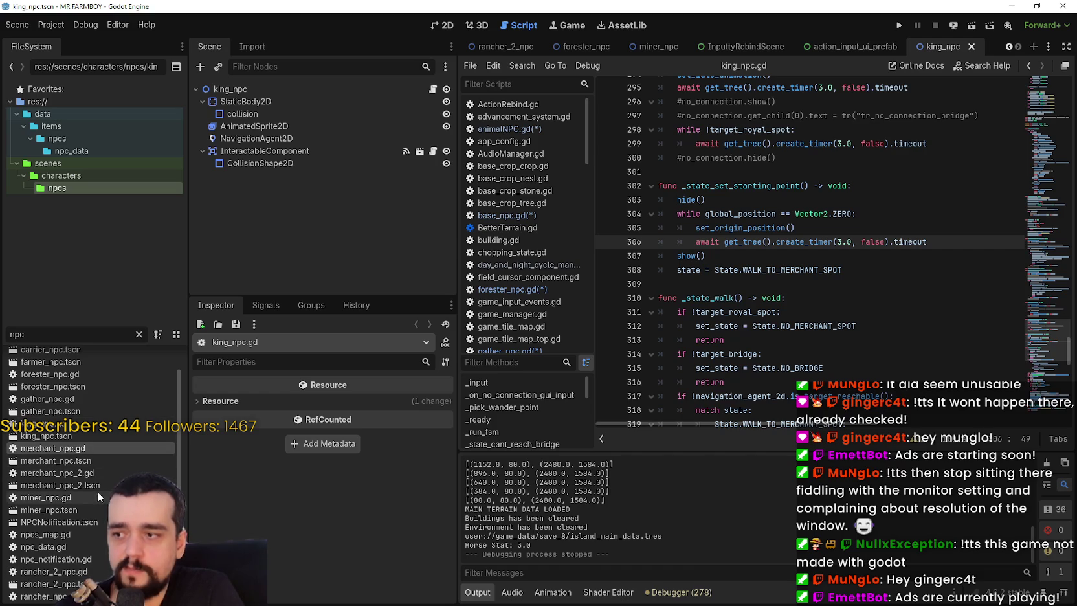
scroll(98, 484, down, 3)
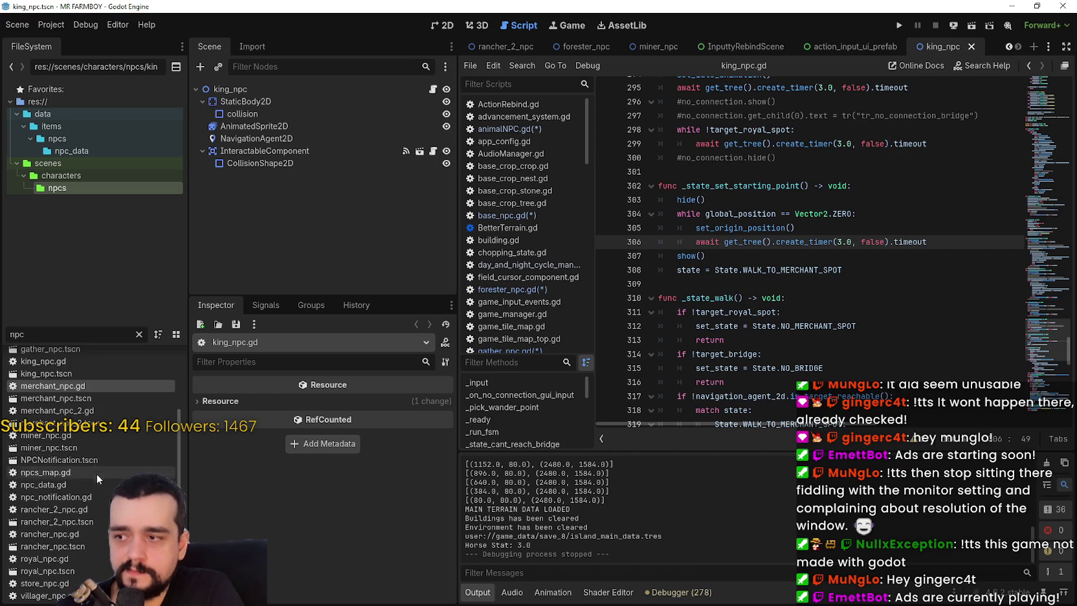
click(88, 440)
double_click(88, 440)
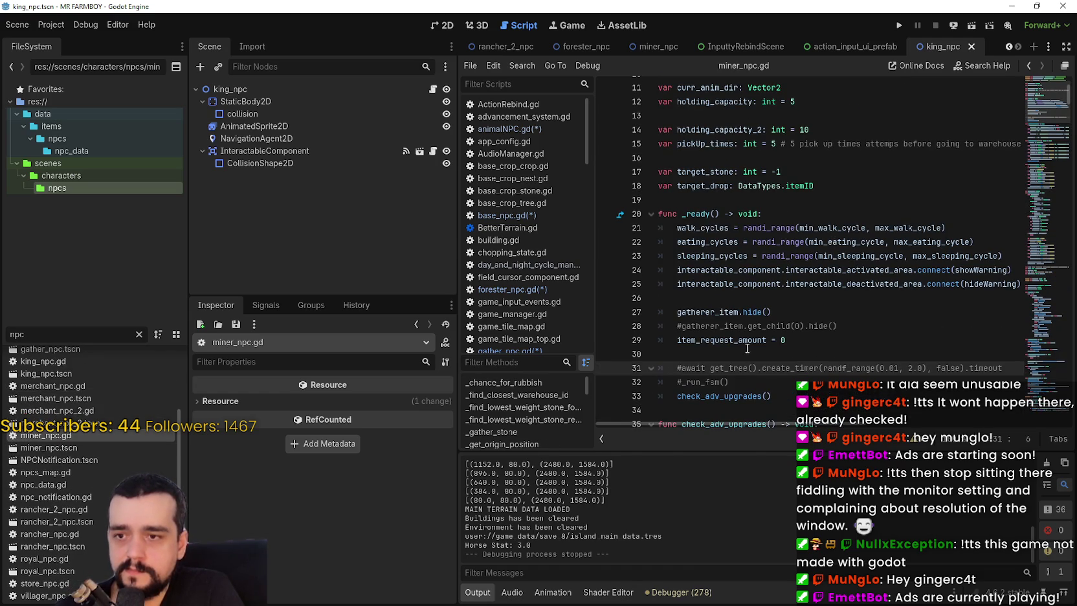
drag(744, 375, 656, 372)
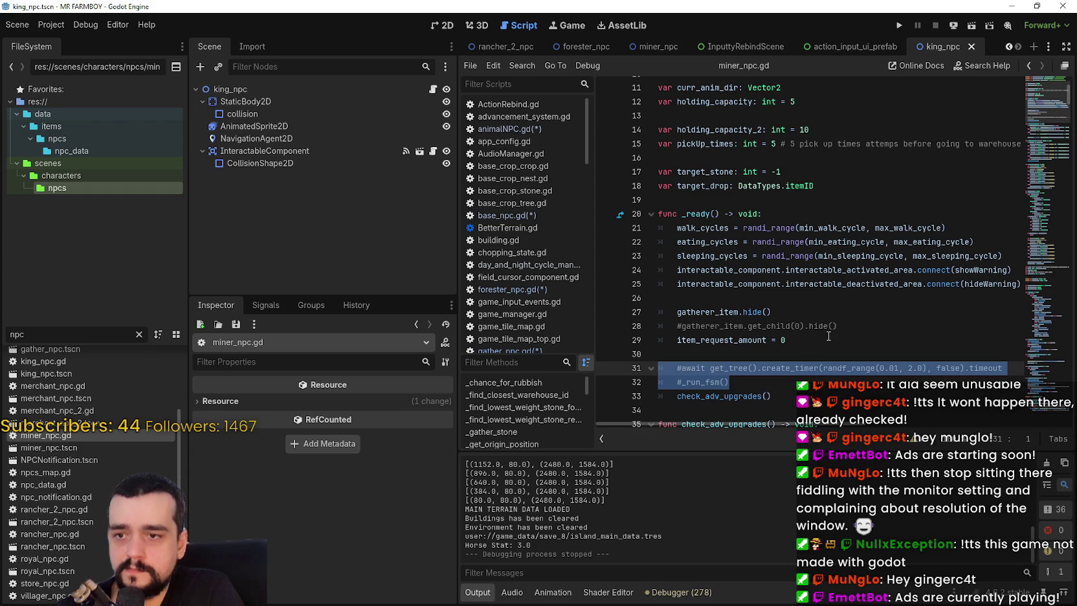
key(ctrl+k)
Uncomment the await and _run_fsm lines 29–30 in rancher_2_npc.gd
scroll(100, 432, down, 2)
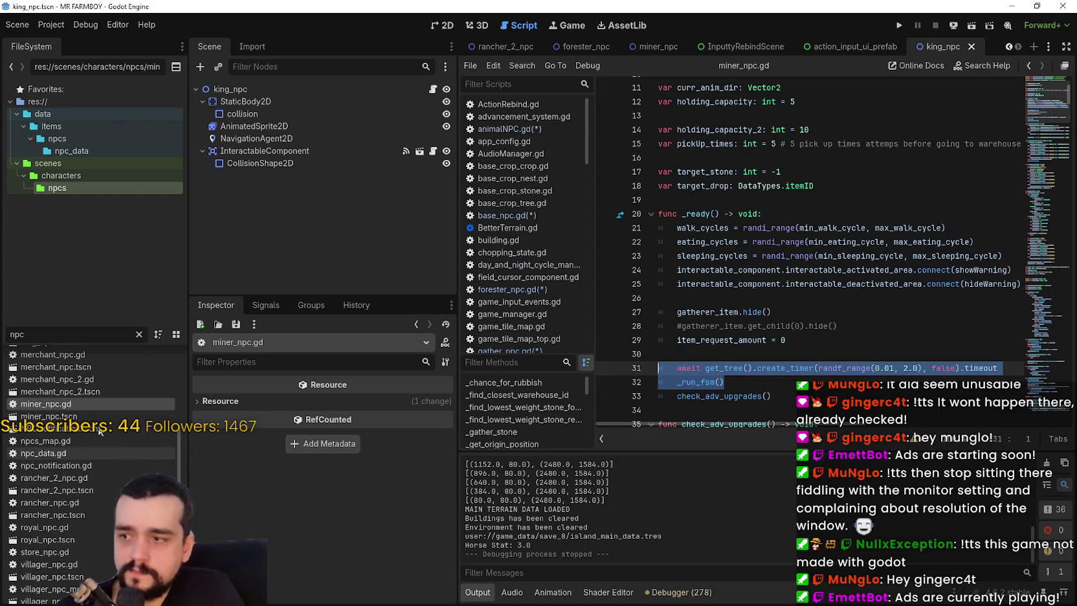
click(81, 481)
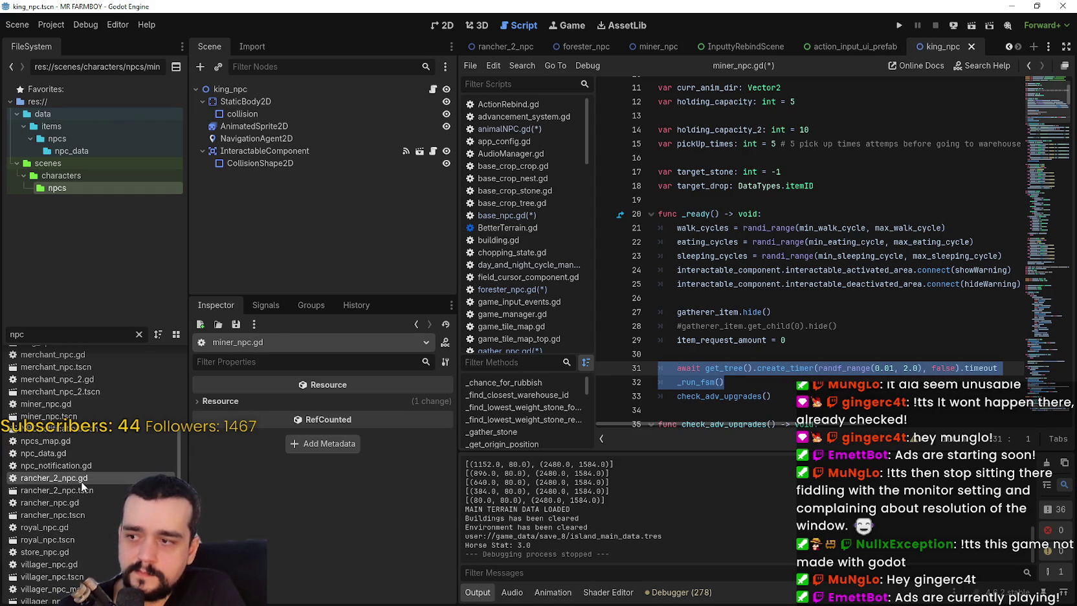
double_click(82, 482)
scroll(702, 258, down, 5)
click(711, 298)
drag(728, 298, 657, 285)
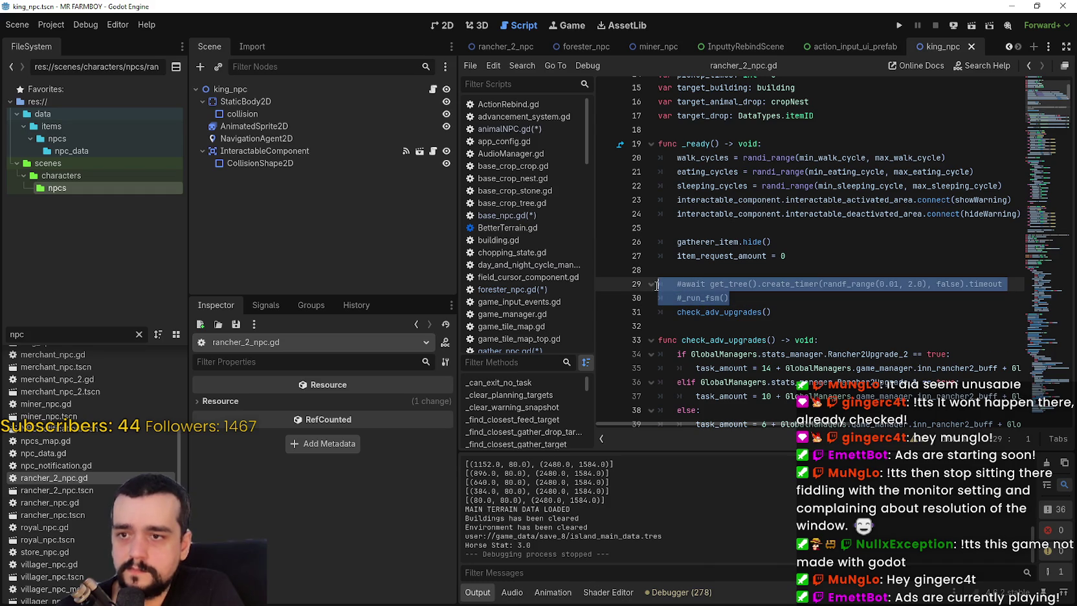
key(ctrl+k)
Uncomment the await and _run_fsm lines 33–34 in rancher_npc.gd
scroll(56, 498, down, 1)
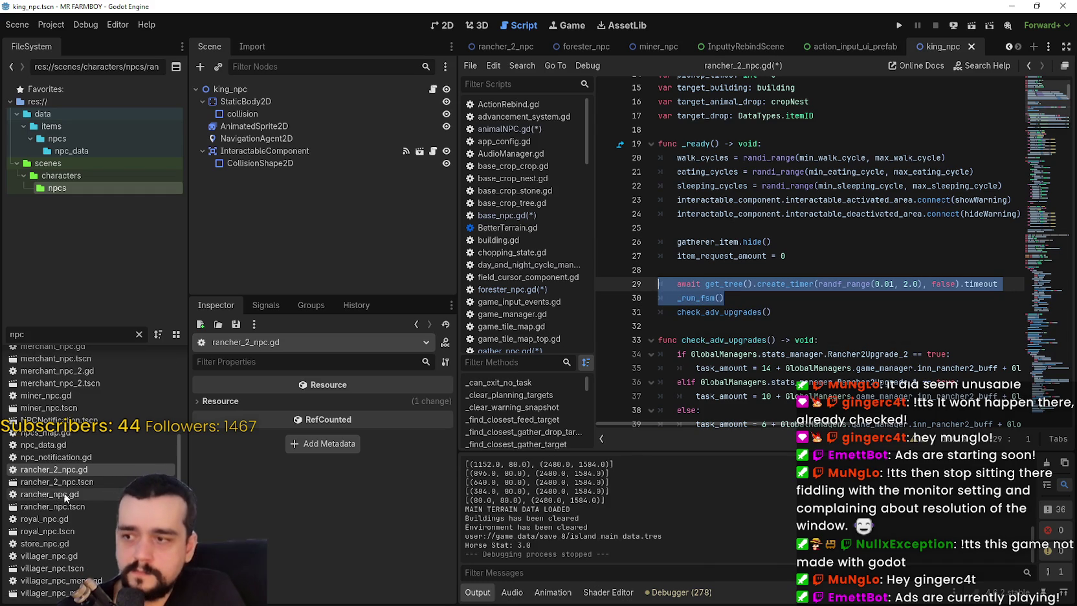
click(80, 495)
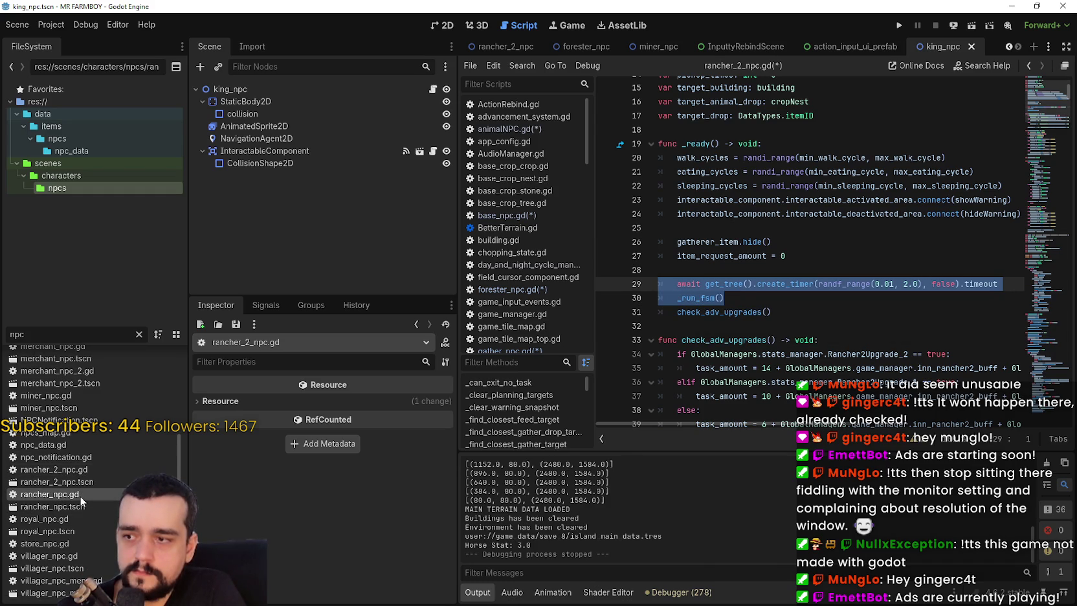
double_click(80, 499)
drag(735, 339, 655, 324)
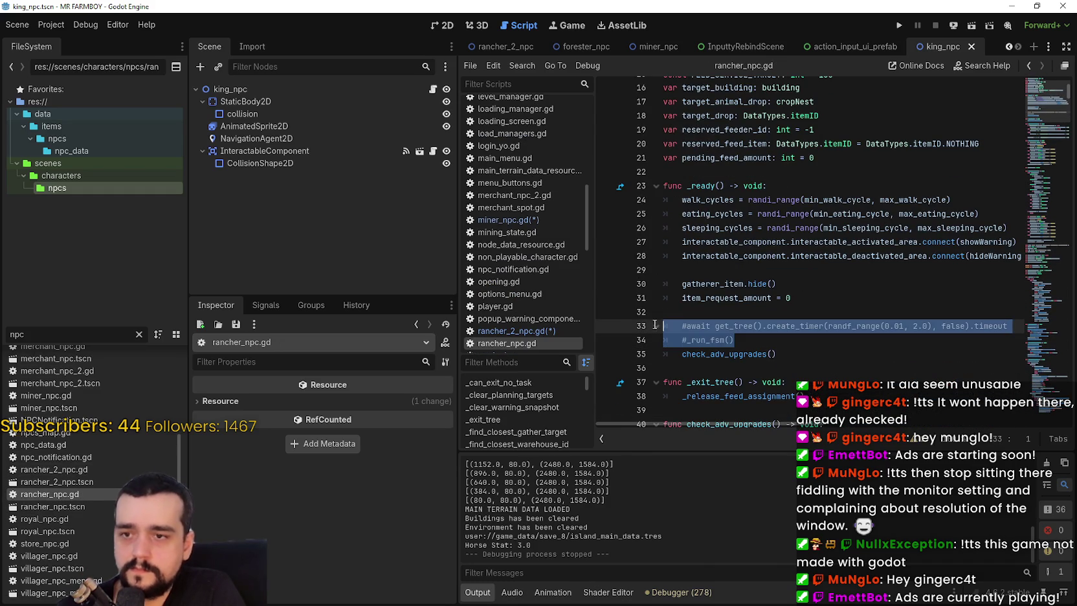
key(ctrl+k)
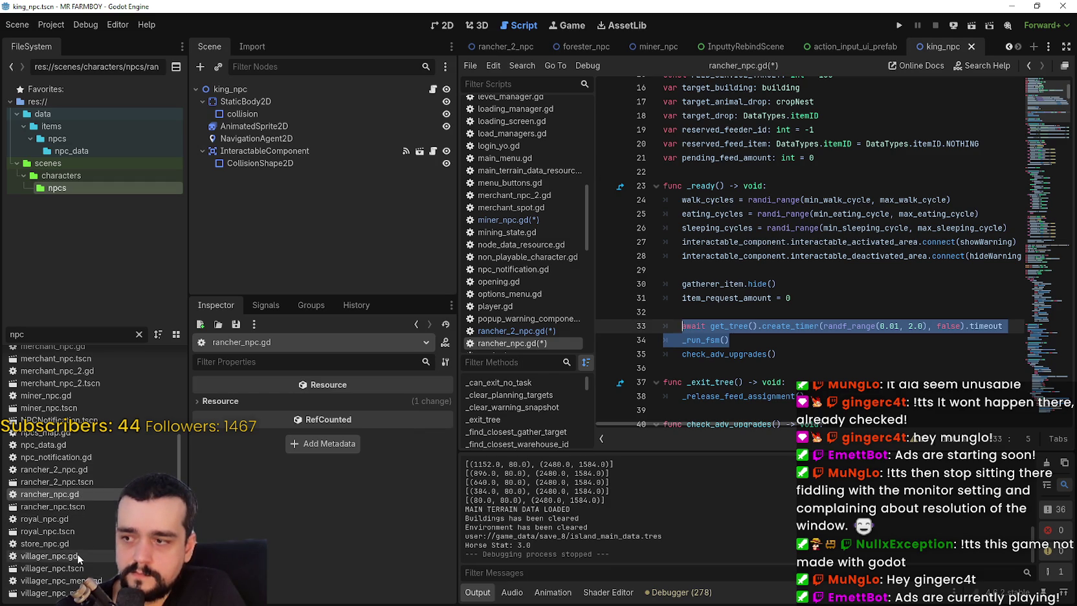
Uncomment the await on line 28 of villager_npc.gd and save all edited scripts
click(78, 555)
double_click(78, 554)
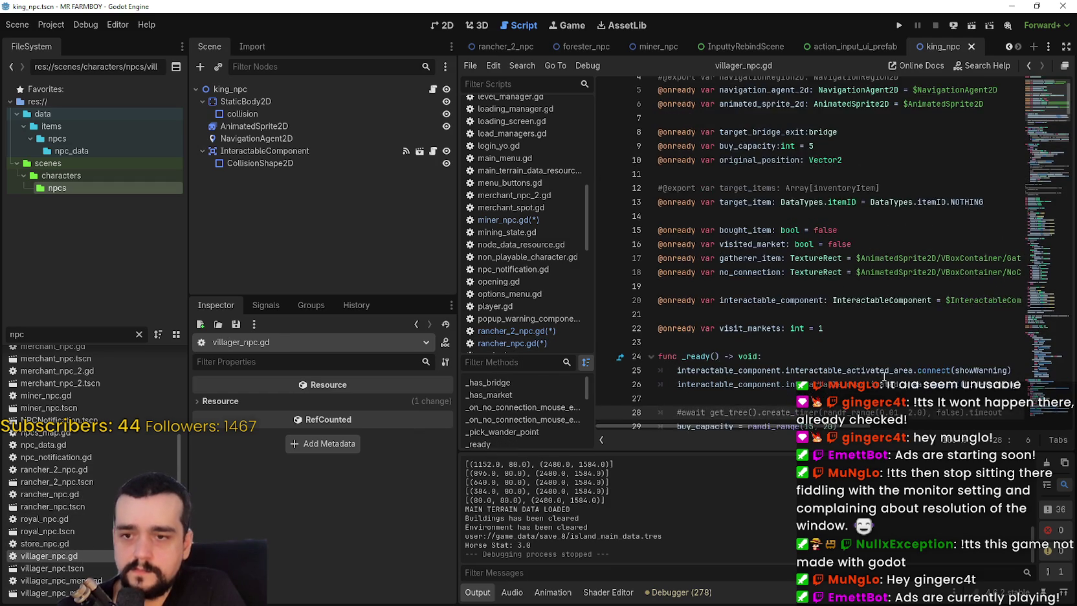
click(753, 314)
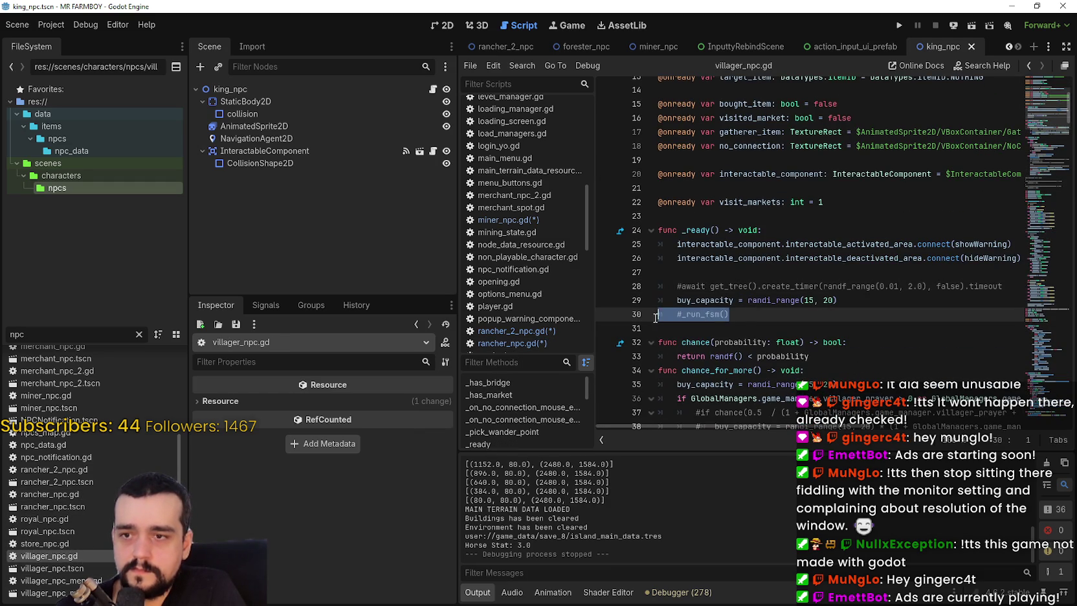
click(681, 286)
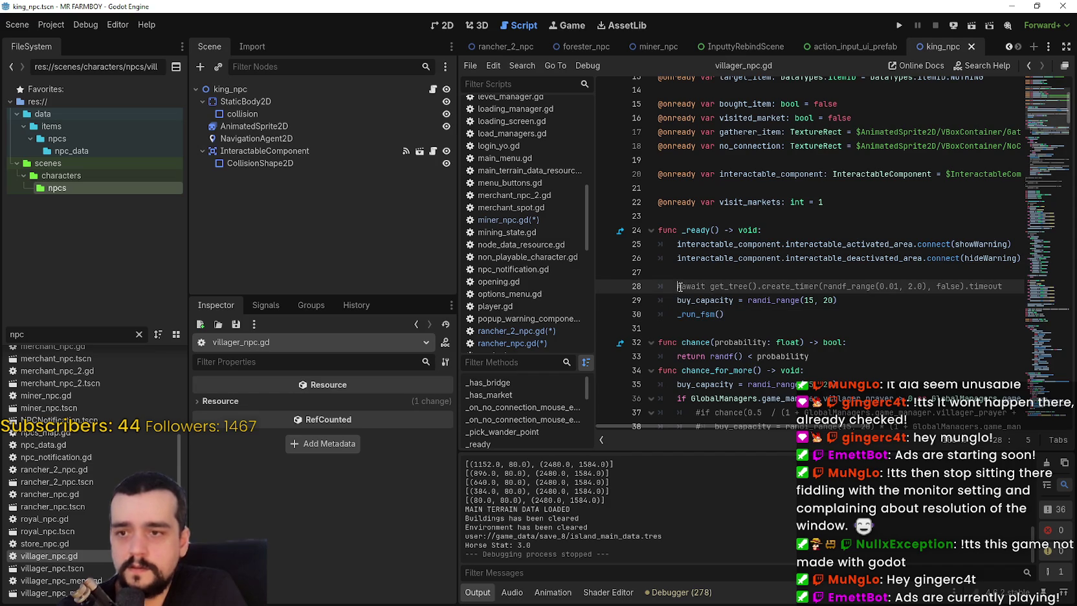
key(ctrl+k)
click(774, 317)
key(ctrl+s)
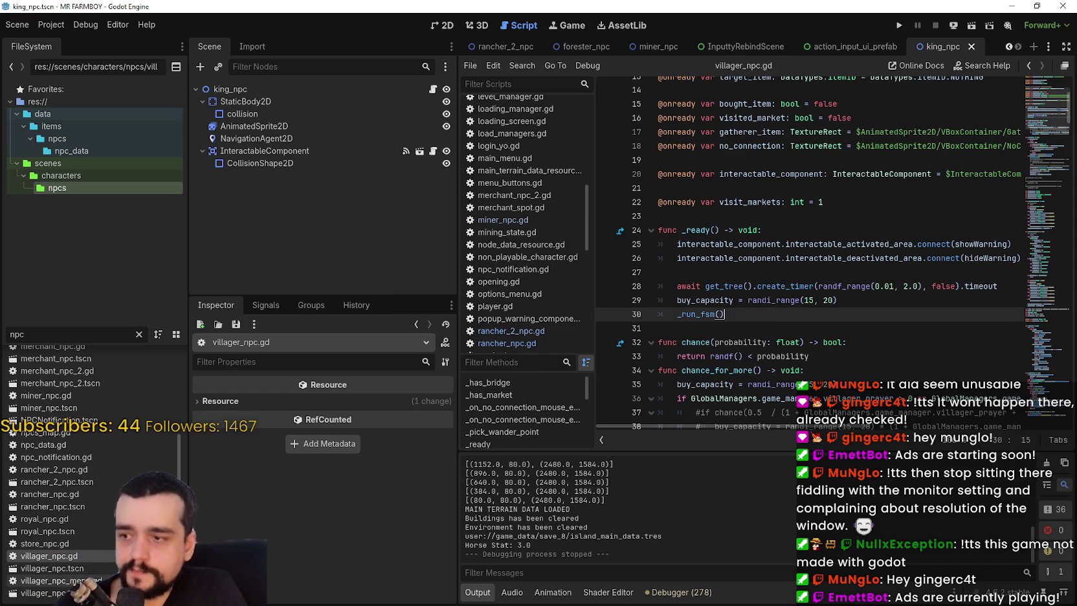
click(828, 132)
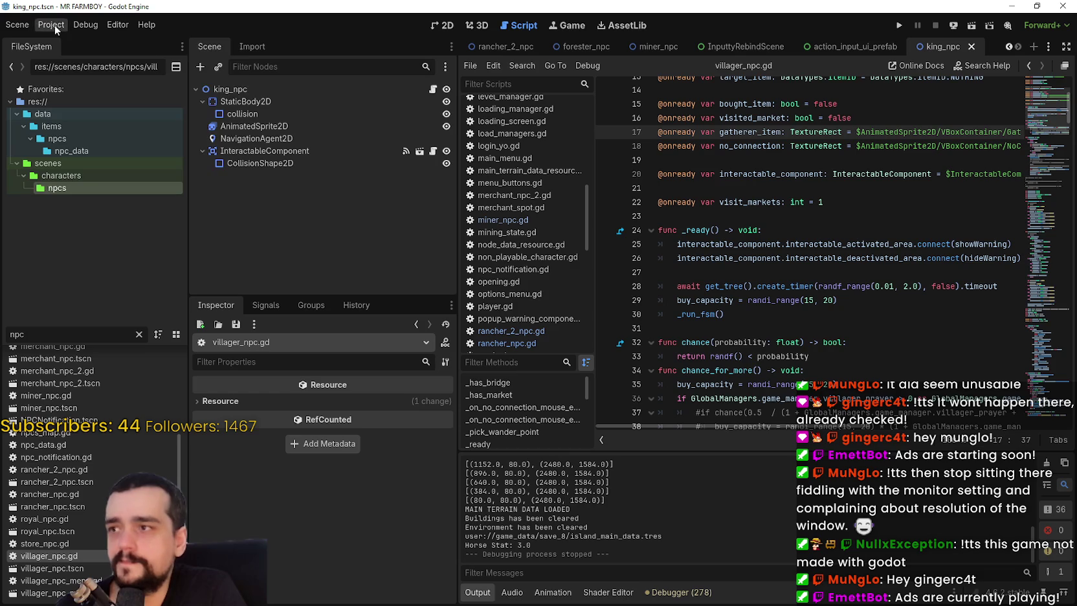
Set Physics Ticks per Second to 30, Max Physics Steps per Frame to 4, and enable Physics Interpolation
click(86, 25)
mouse_move(51, 24)
click(61, 42)
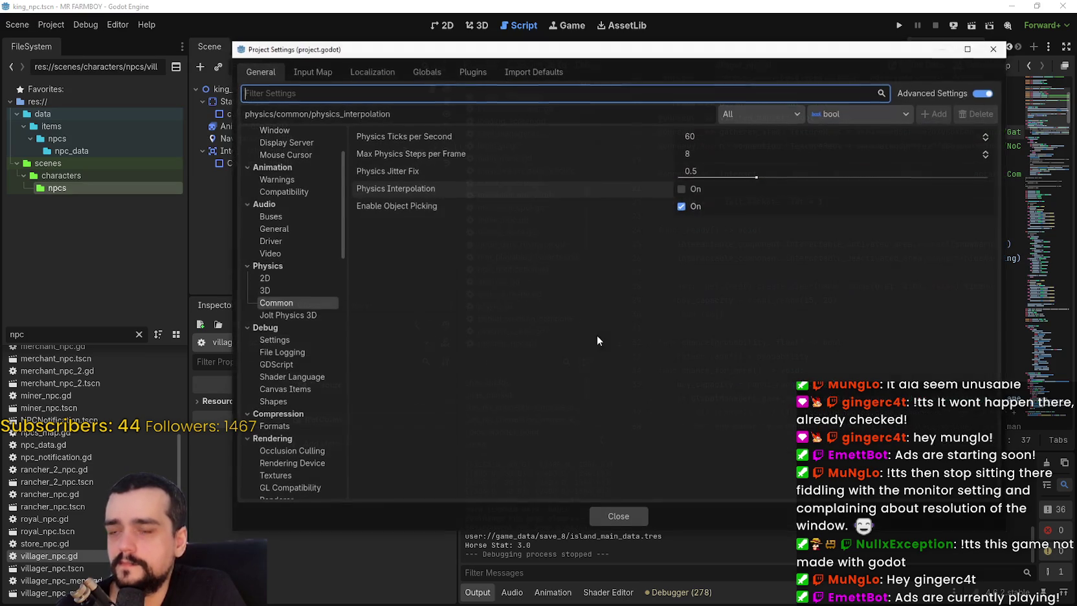
click(716, 136)
text(30)
key(Return)
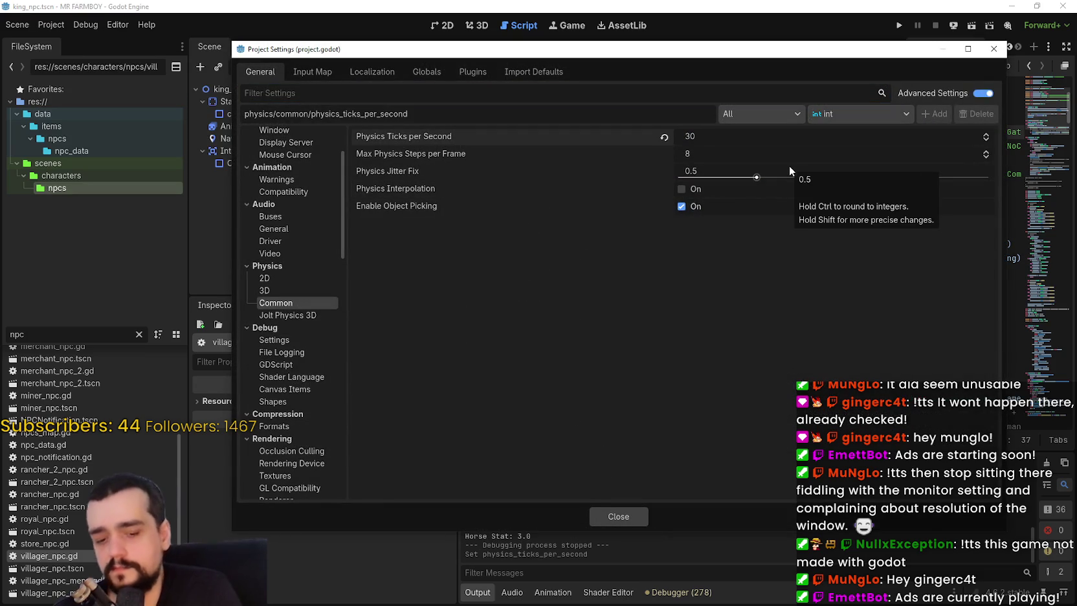
click(789, 153)
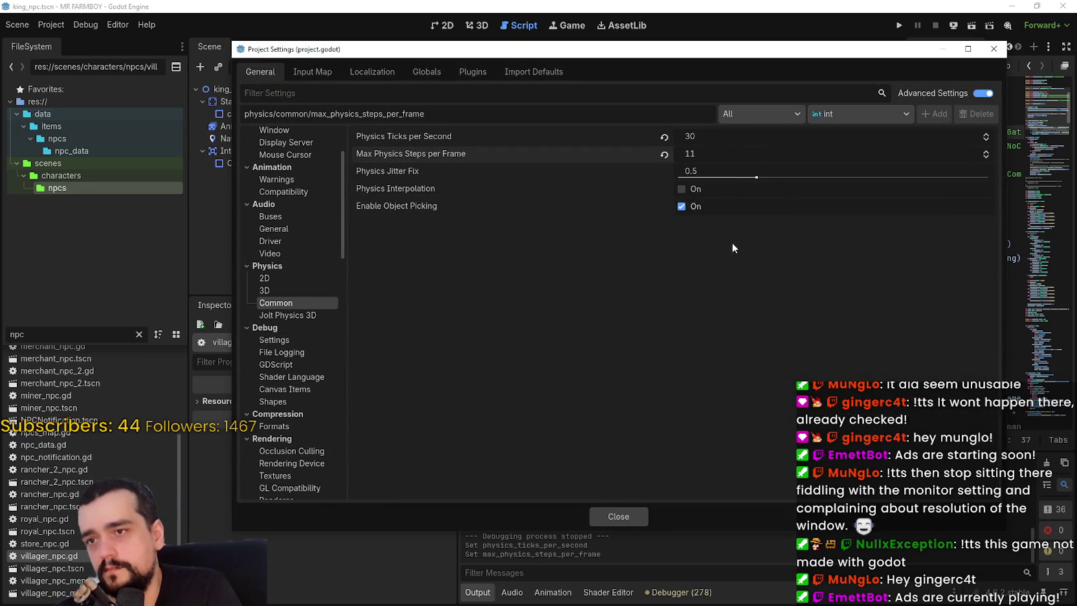
click(692, 189)
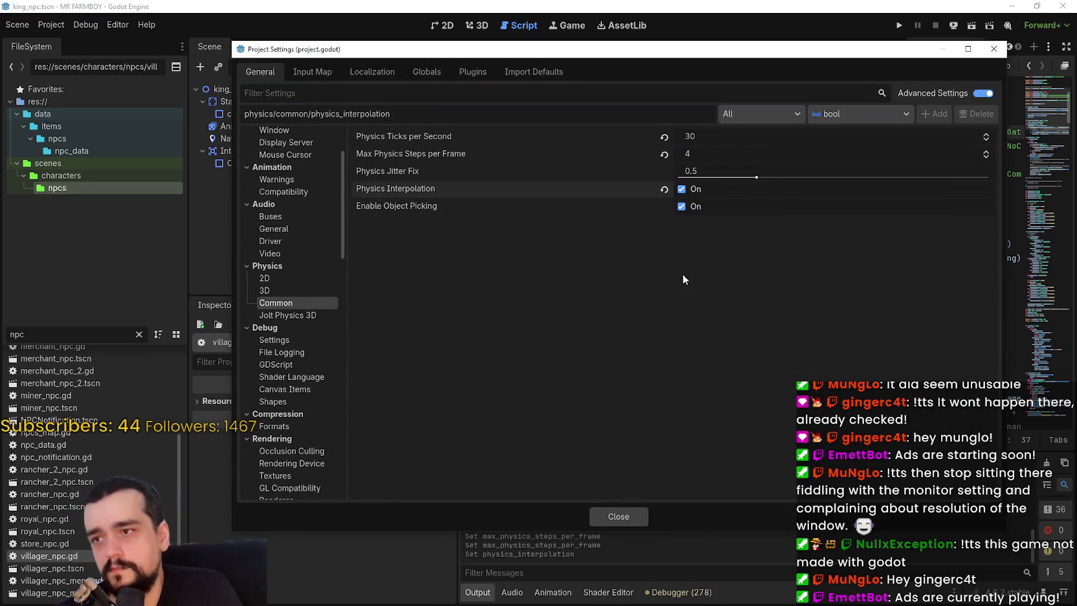
click(630, 517)
key(ctrl+s)
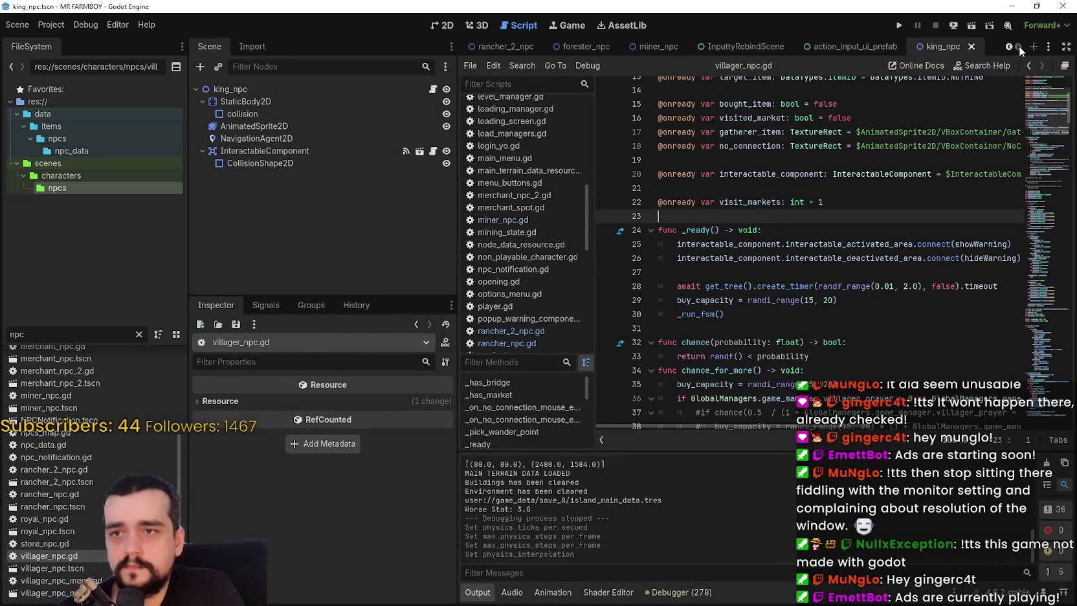
In Third_Map, set the Game node's physics interpolation mode to Off and the Player's to On
scroll(1007, 52, up, 8)
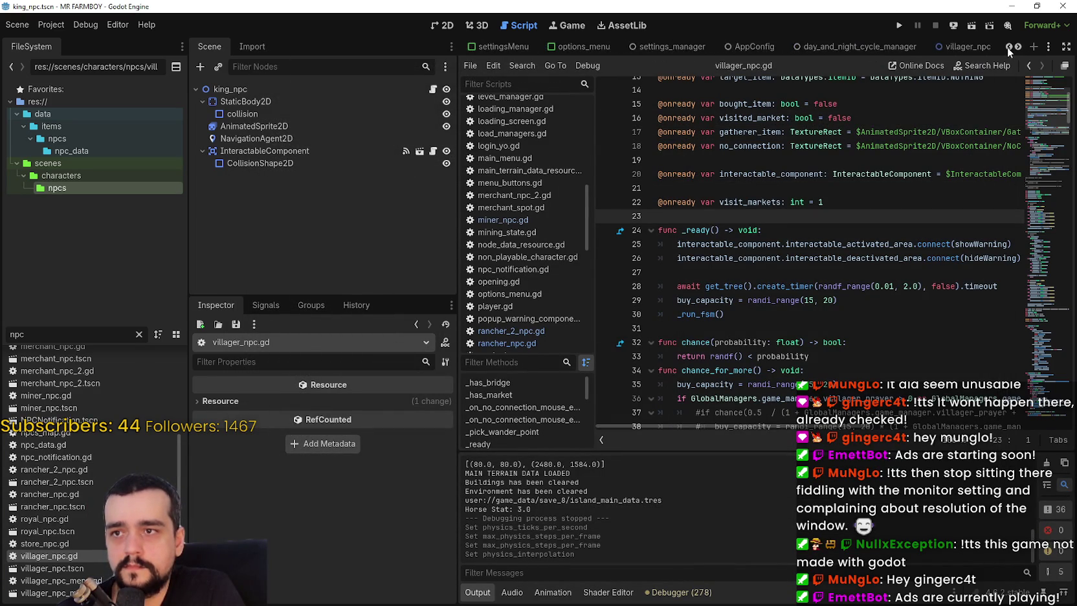
scroll(1007, 52, up, 1)
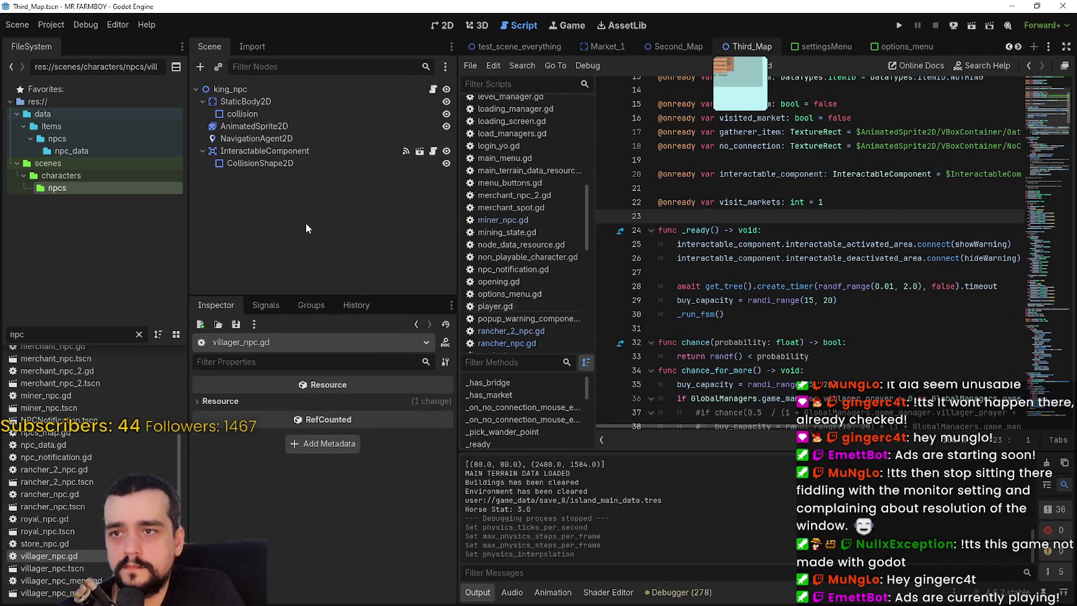
click(299, 95)
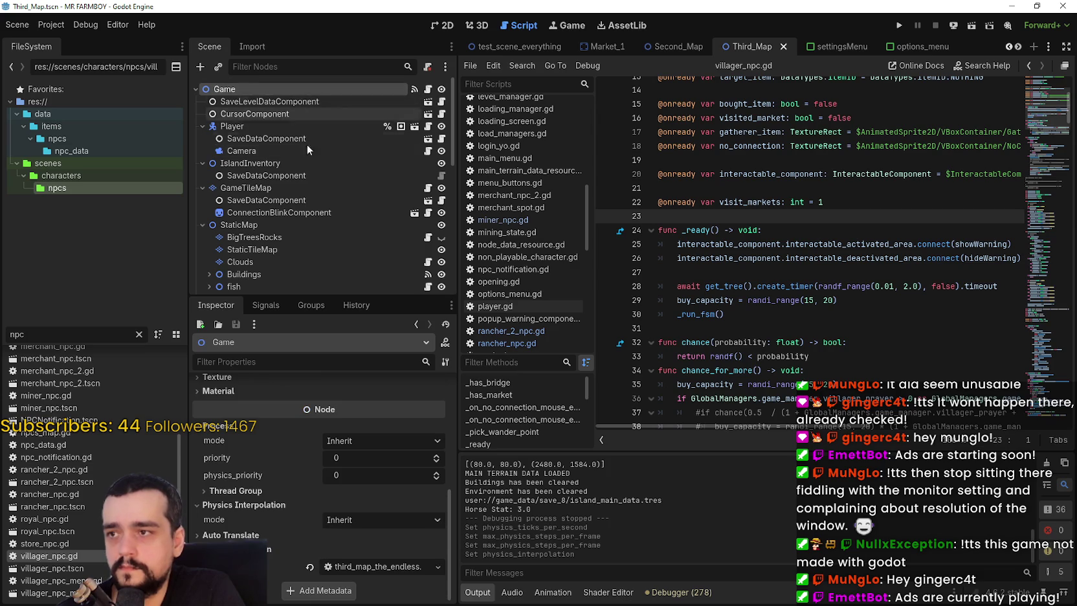
click(381, 519)
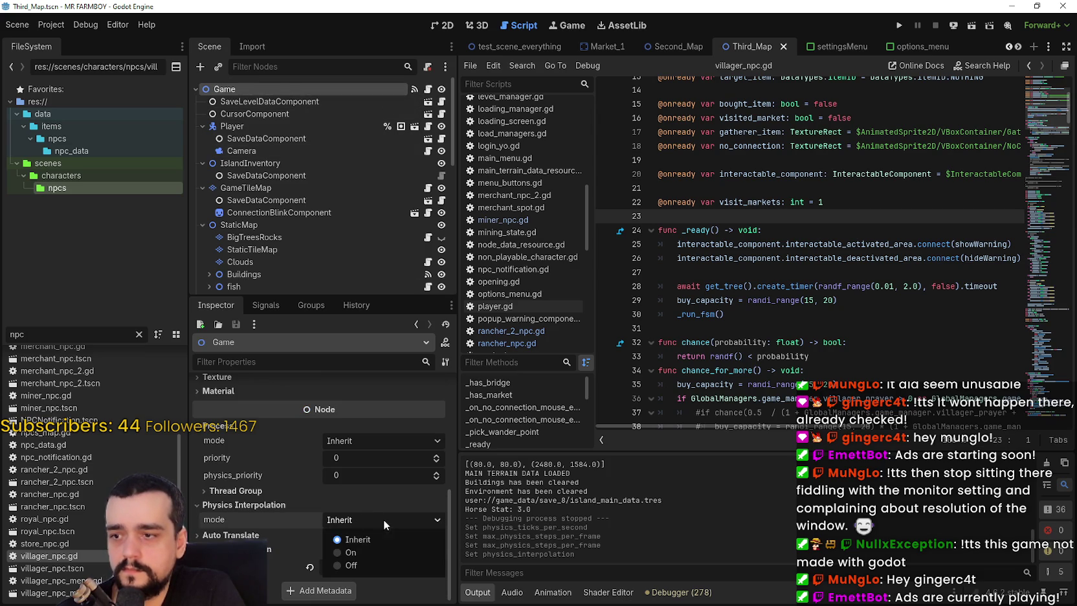
click(378, 547)
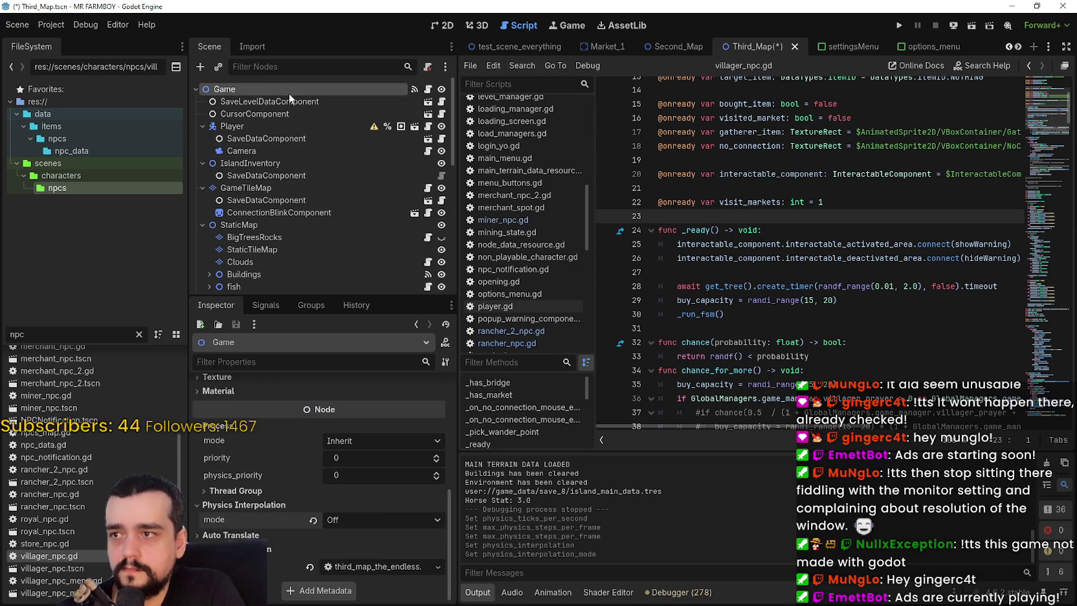
click(290, 125)
click(355, 518)
click(355, 534)
click(337, 520)
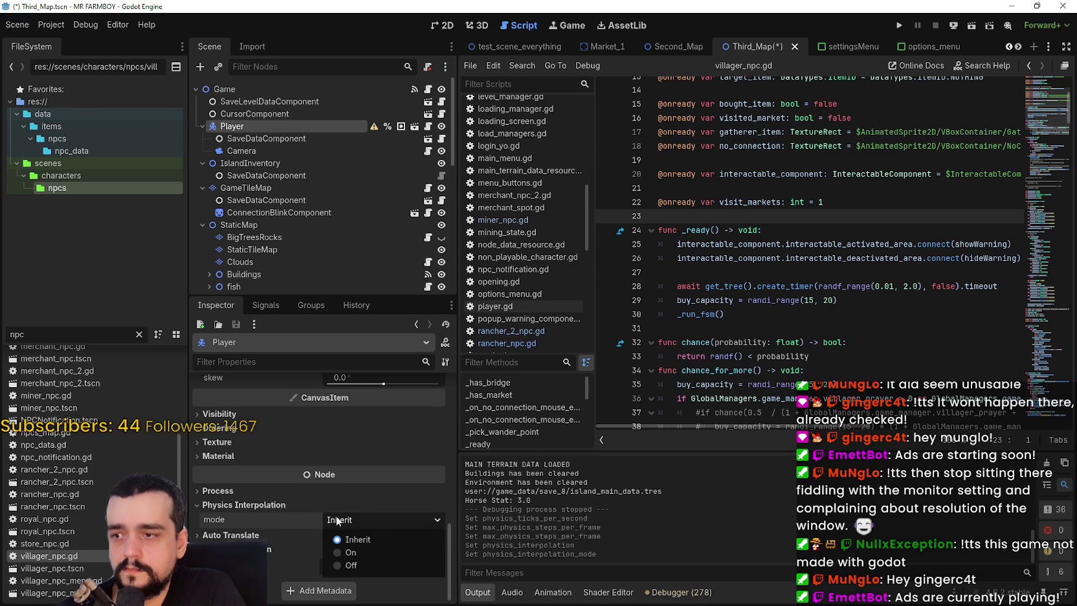
click(354, 553)
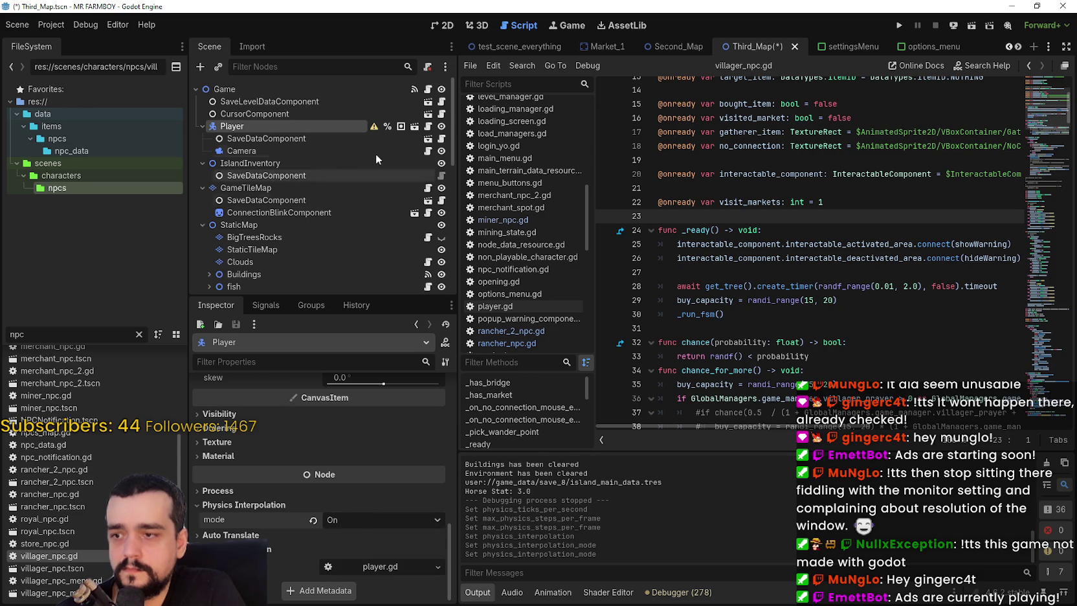
Set the Camera's process callback to Physics and run the project with F5
click(249, 150)
scroll(367, 493, up, 5)
click(334, 449)
click(353, 465)
key(F5)
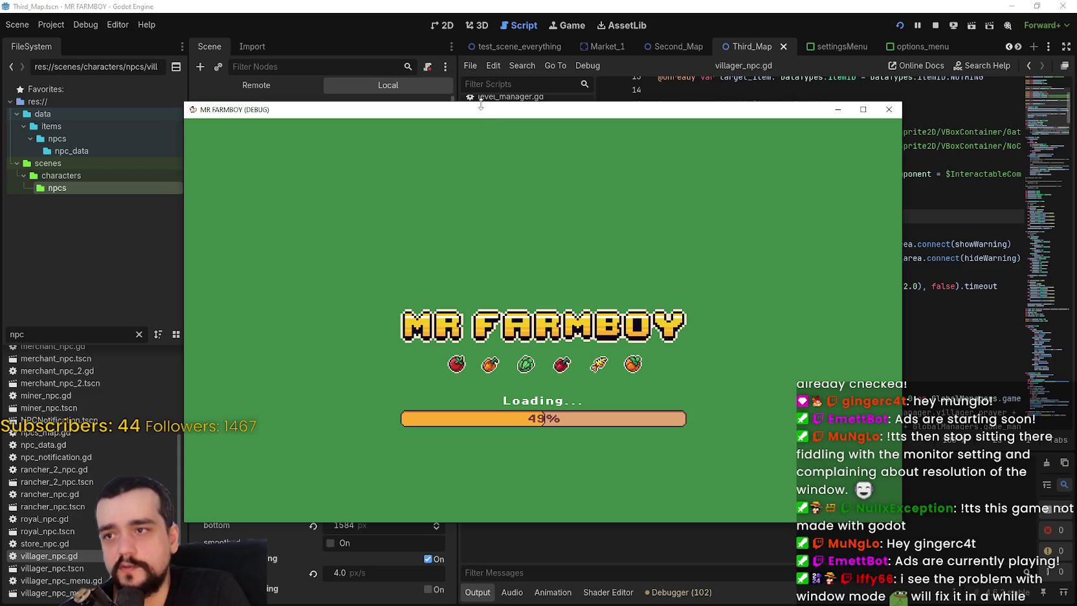
Reposition the debug game window and switch its graphics mode to Window
mouse_move(481, 110)
mouse_down()
mouse_move(466, 36)
mouse_move(484, 37)
mouse_up()
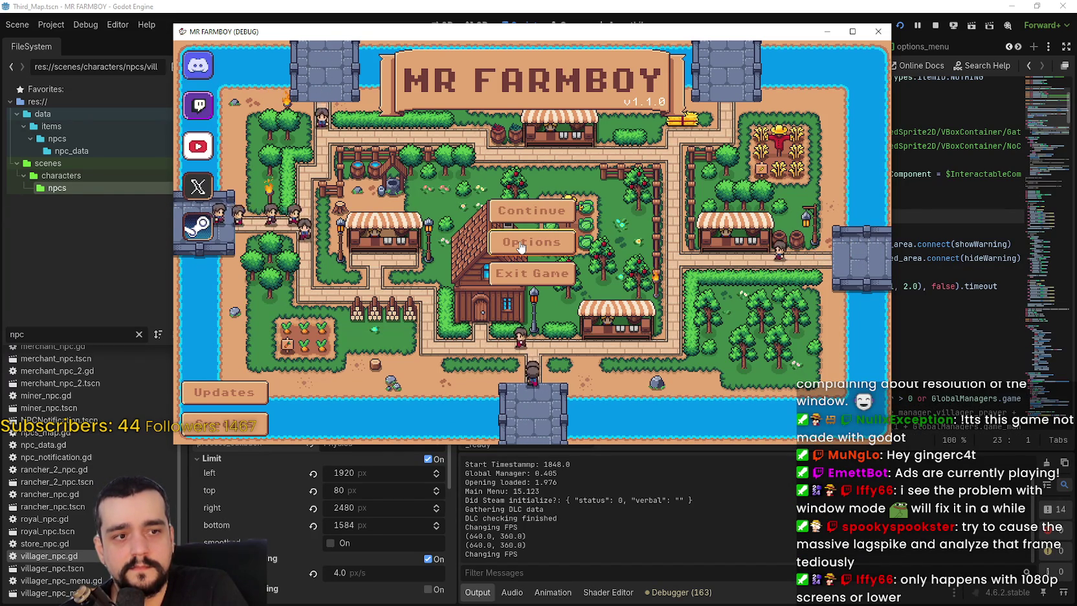
click(550, 244)
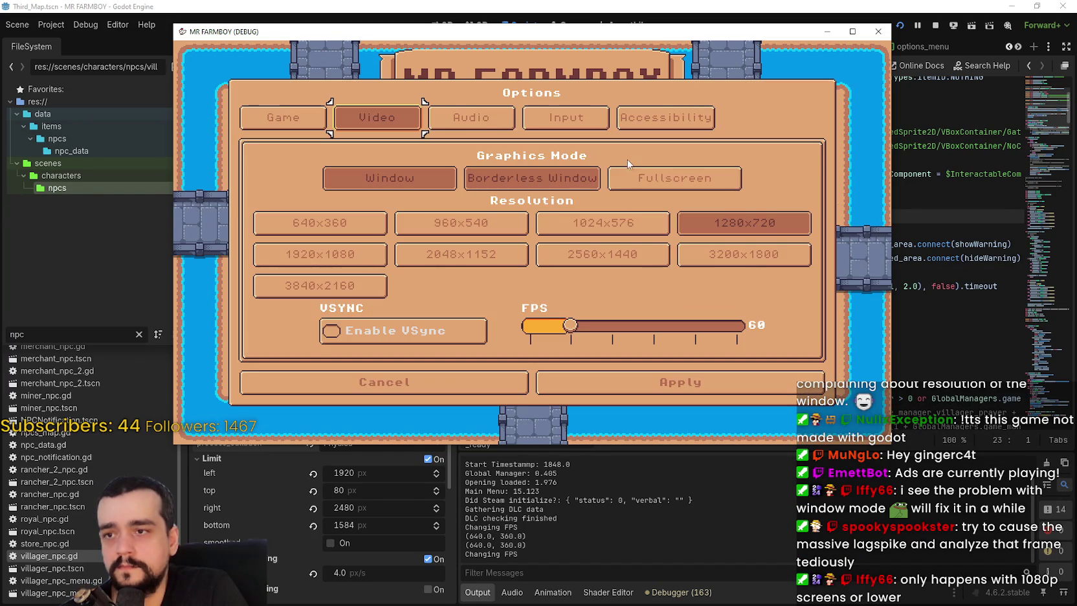
click(437, 182)
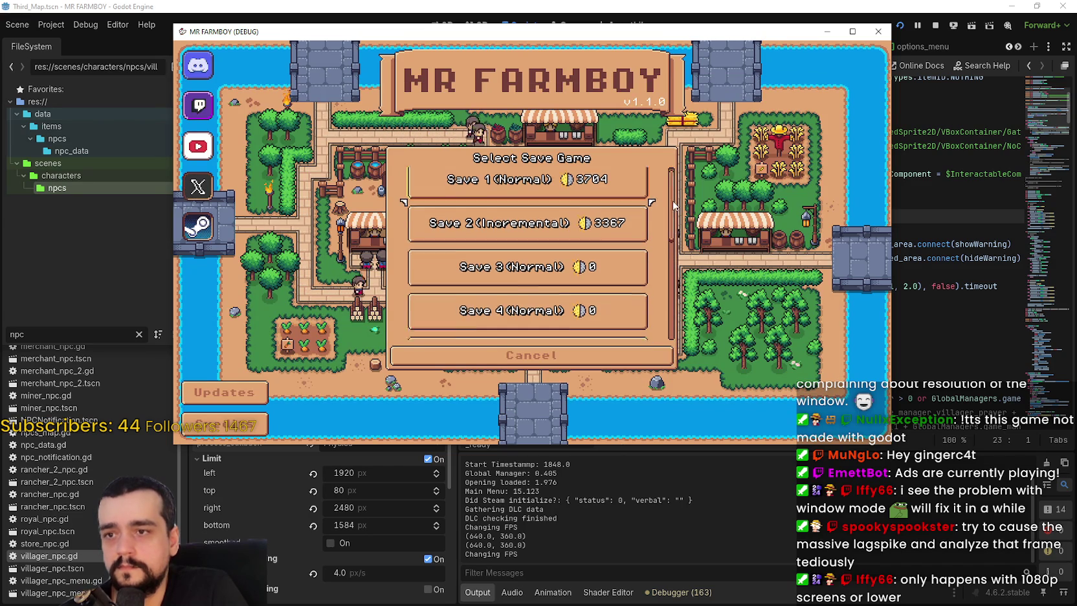
drag(687, 39, 537, 44)
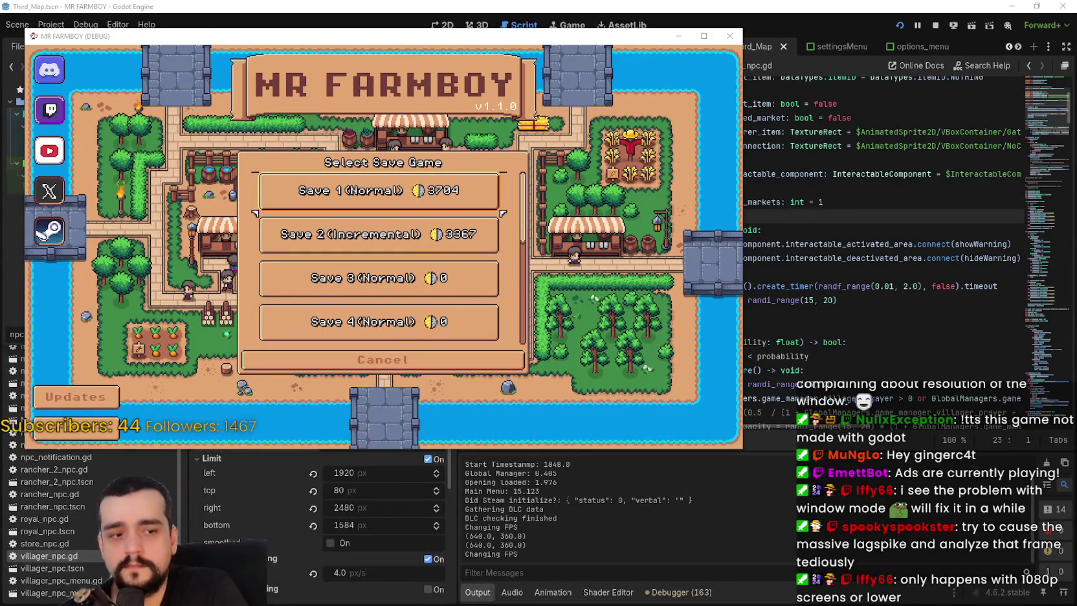
Open Task Manager on the right side and load the Save 1 game
key(ctrl+shift+Escape)
mouse_move(404, 143)
mouse_down()
mouse_move(842, 48)
mouse_move(841, 56)
mouse_up()
key(alt+F4)
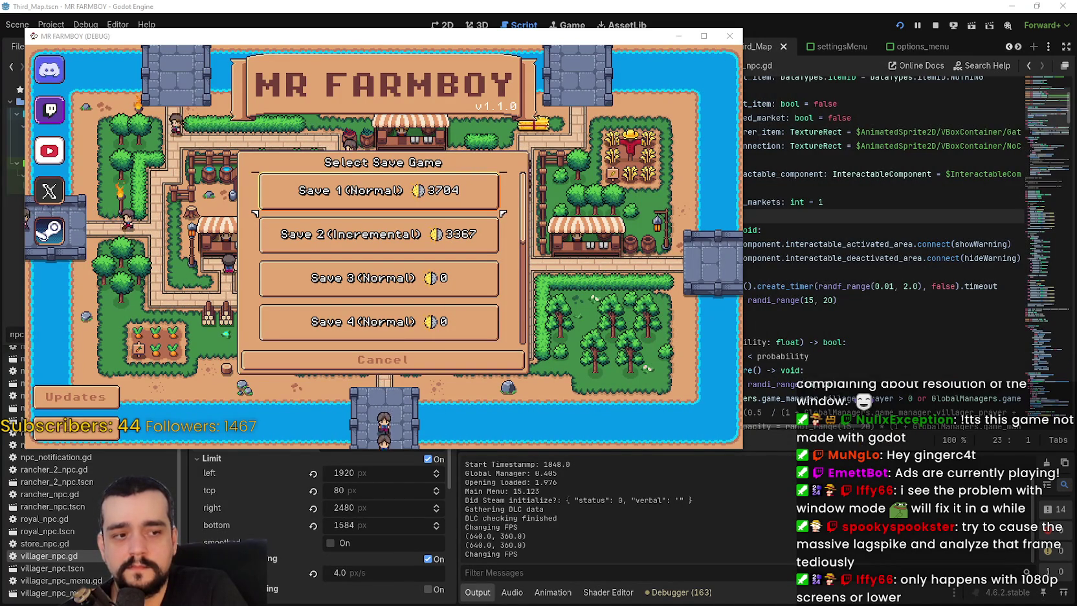
key(ctrl+shift+Escape)
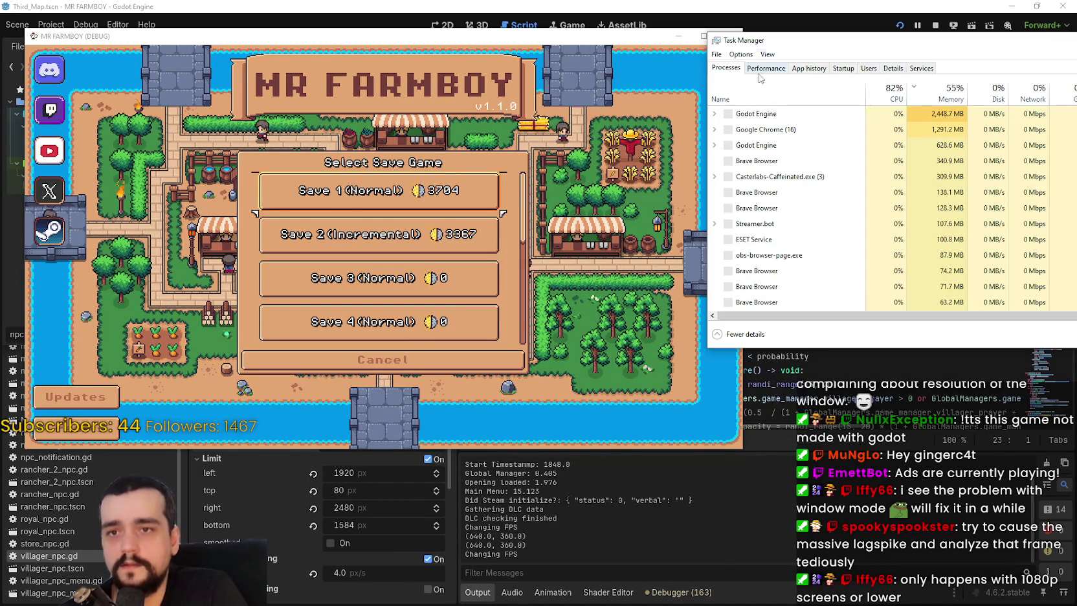
click(418, 189)
click(339, 192)
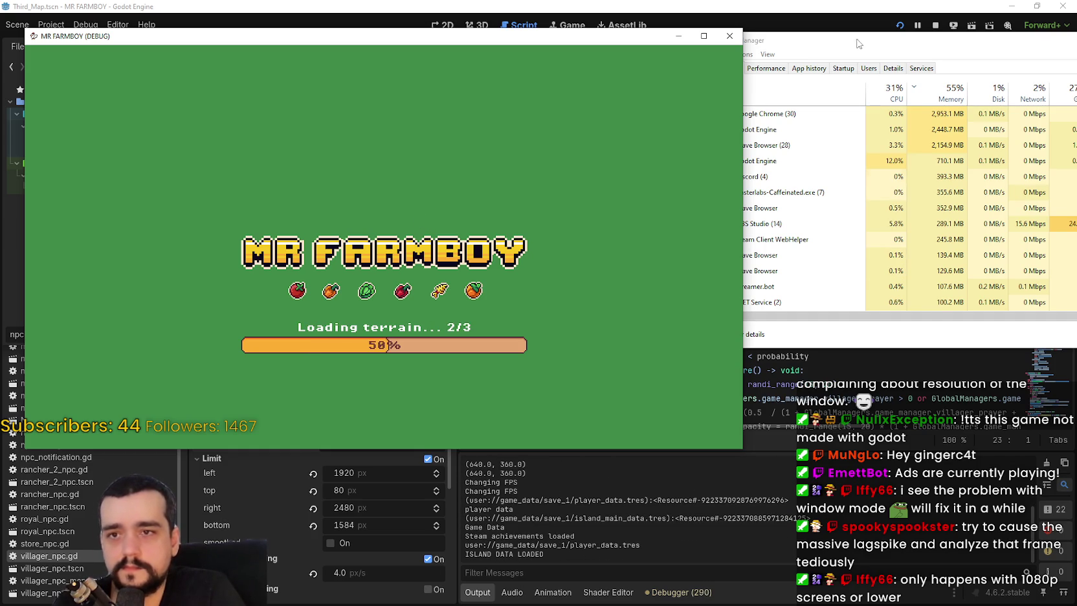
Expand the Godot Engine process in Task Manager and walk the player up and left
drag(867, 41, 932, 50)
click(781, 169)
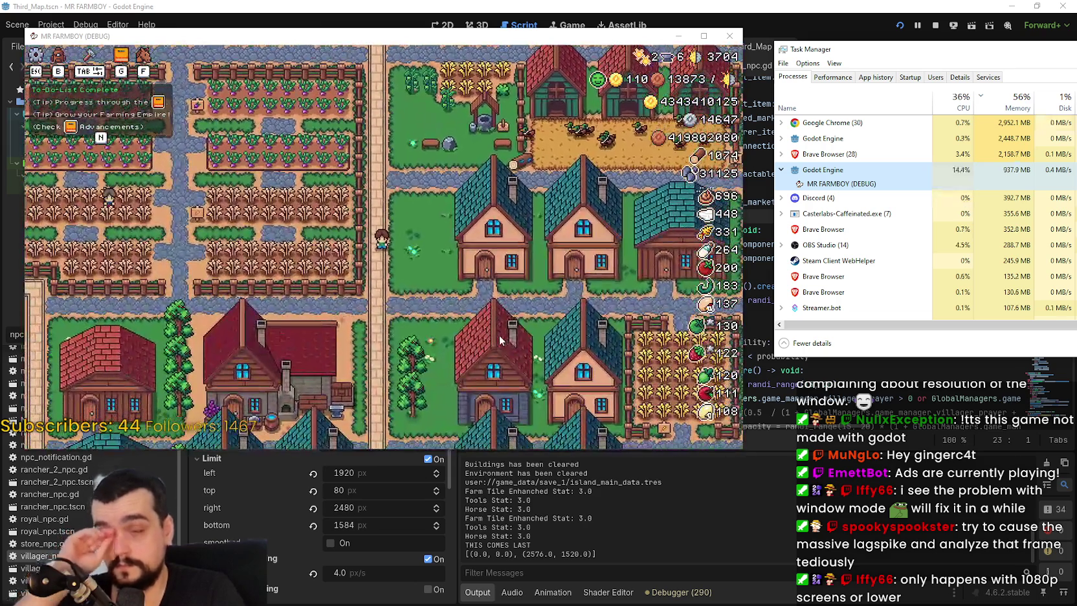
click(498, 334)
key(w)
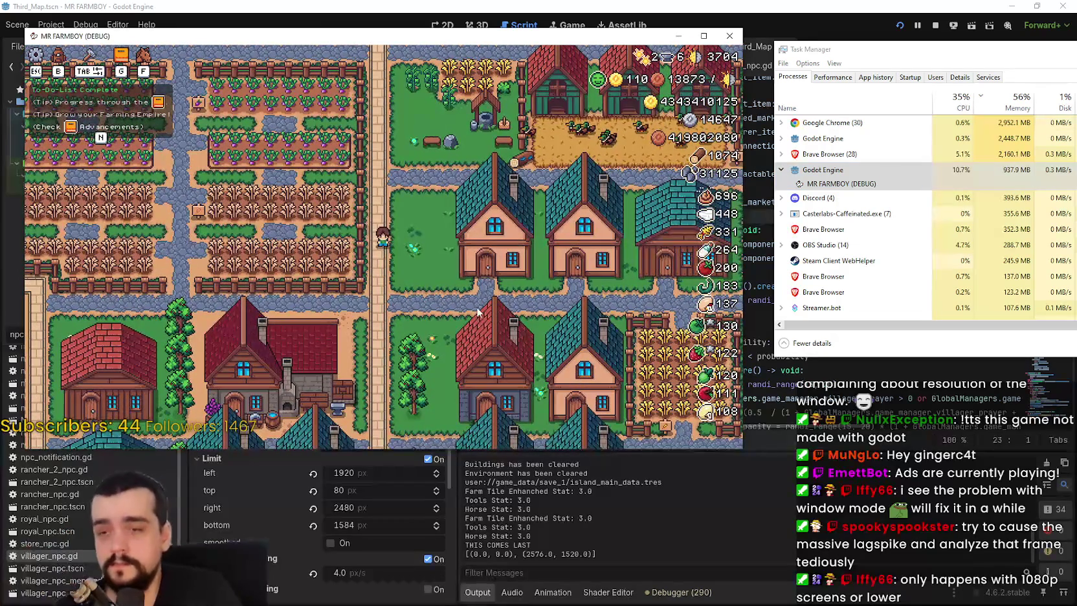
key(w)
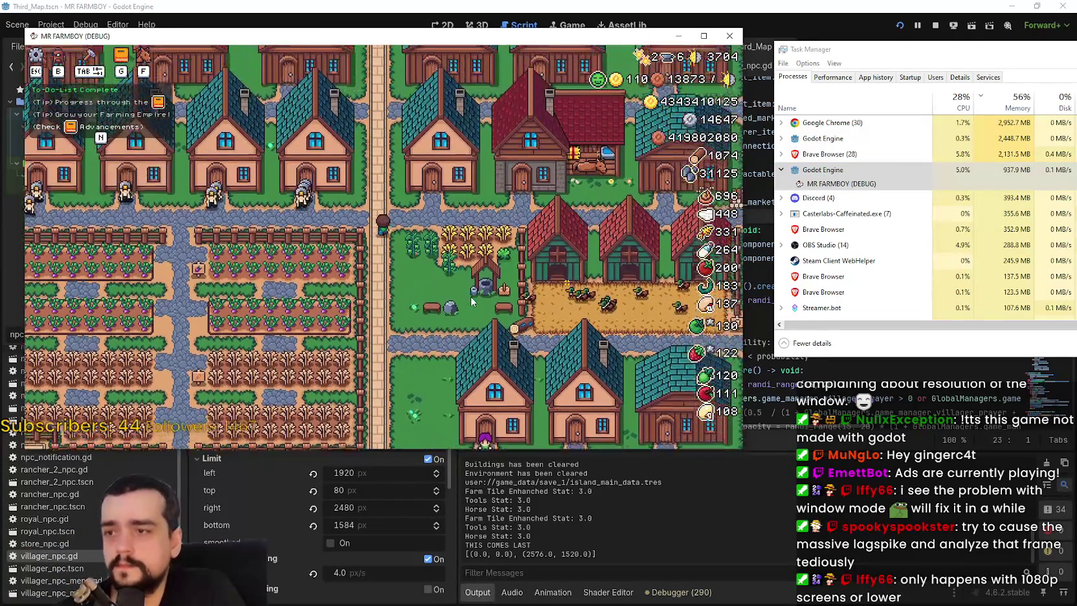
key(a)
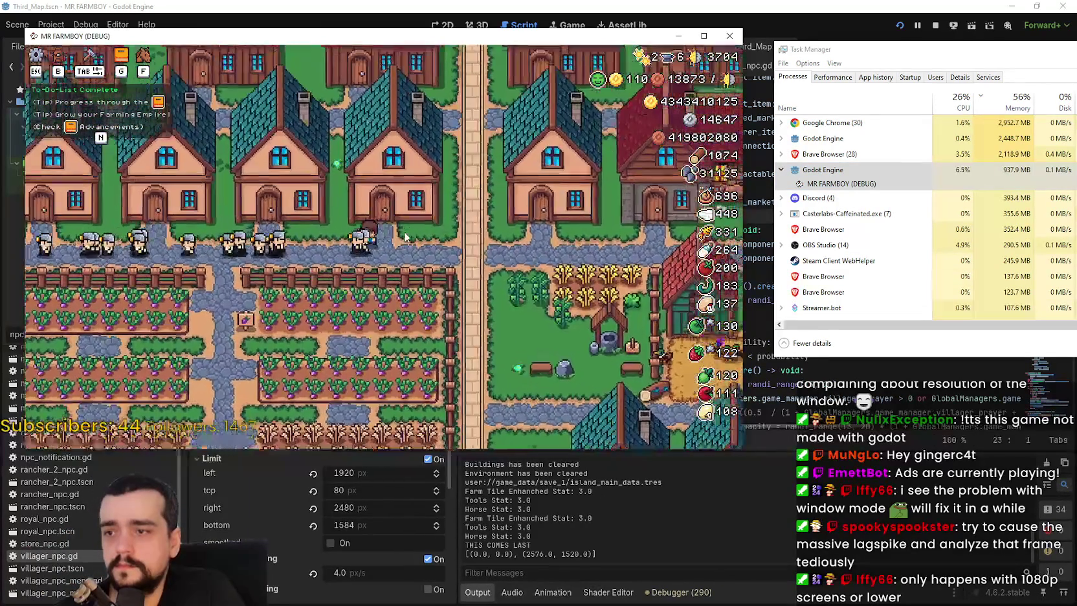
Enable VSync in the game's video options, resume play, and show the editor's Profiler
key(Escape)
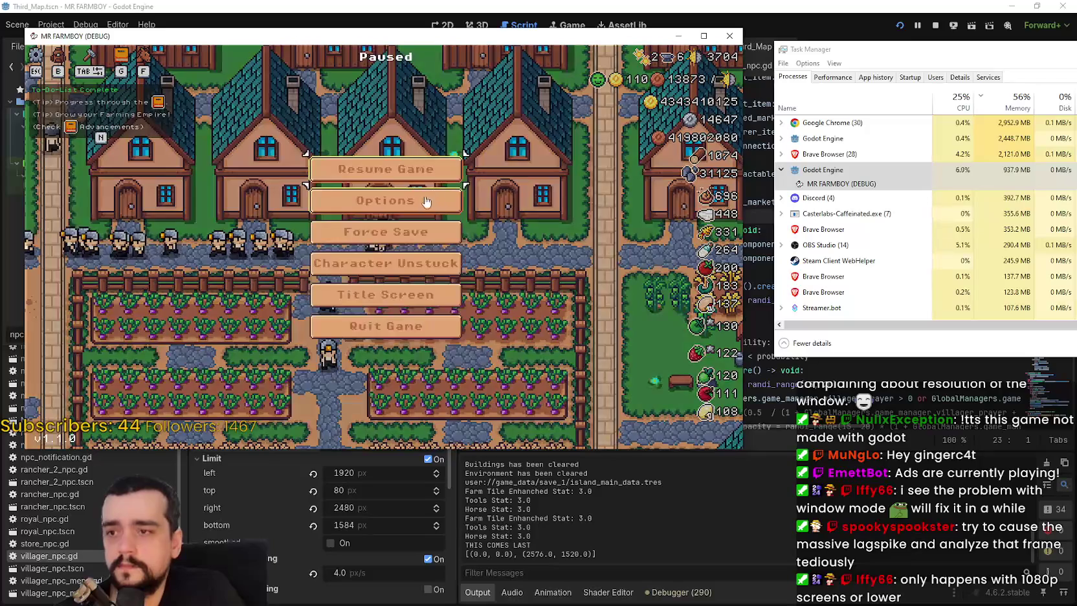
click(452, 215)
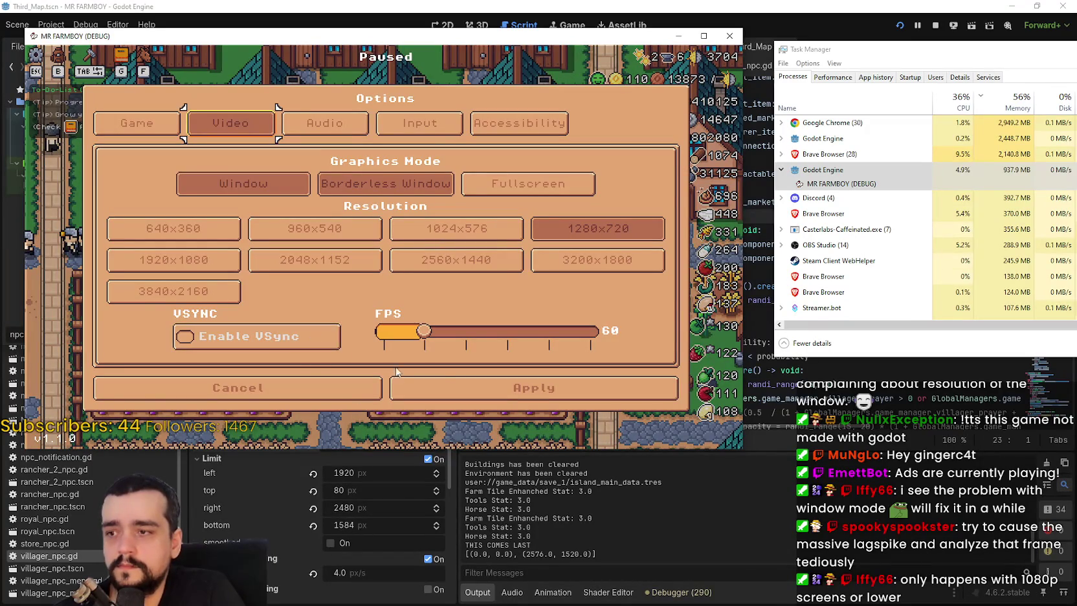
click(327, 337)
click(498, 387)
key(Escape)
key(d)
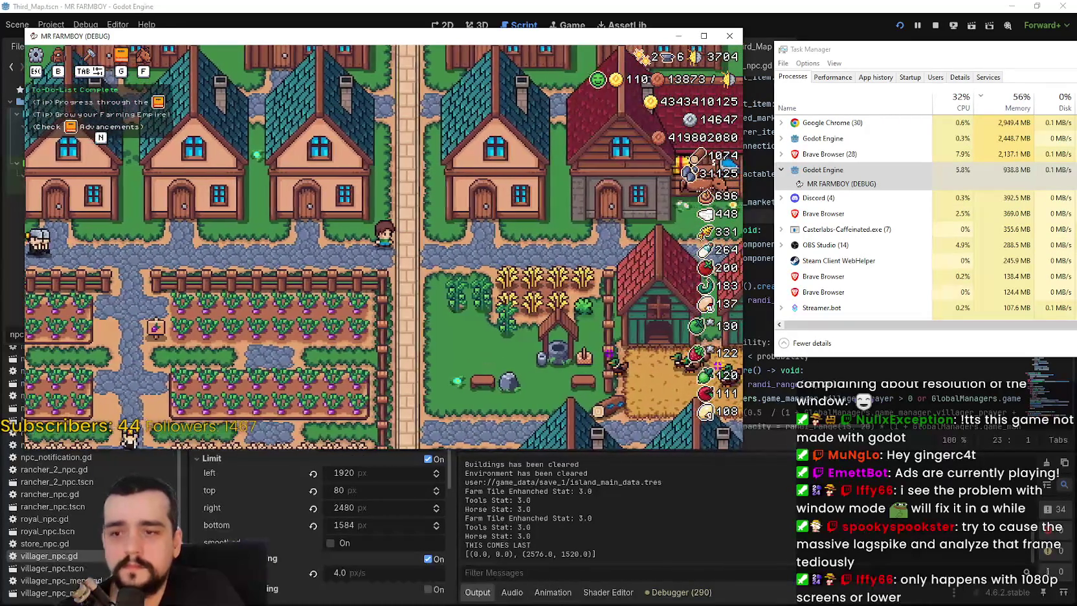
click(676, 592)
click(658, 447)
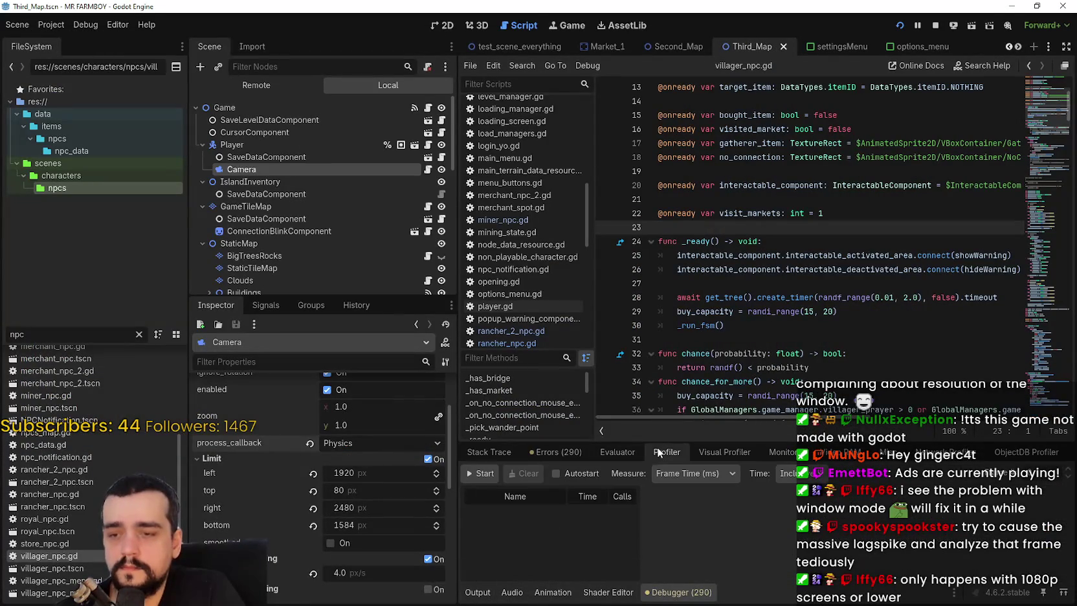
Graph the FPS, Process and Physics Process monitors in the debugger's Monitors view
click(780, 451)
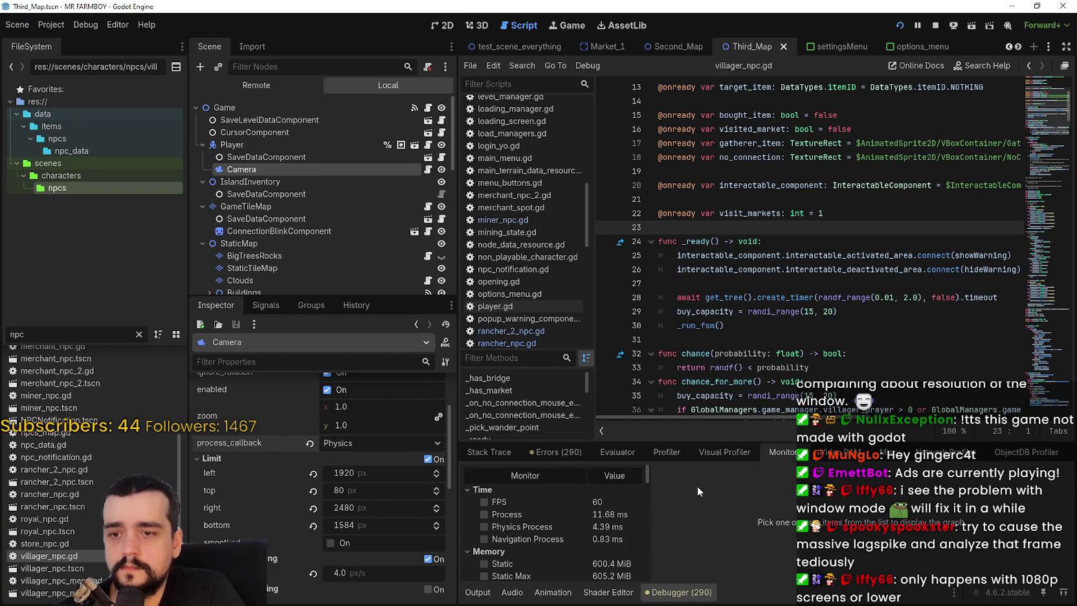
click(572, 503)
click(571, 515)
click(568, 528)
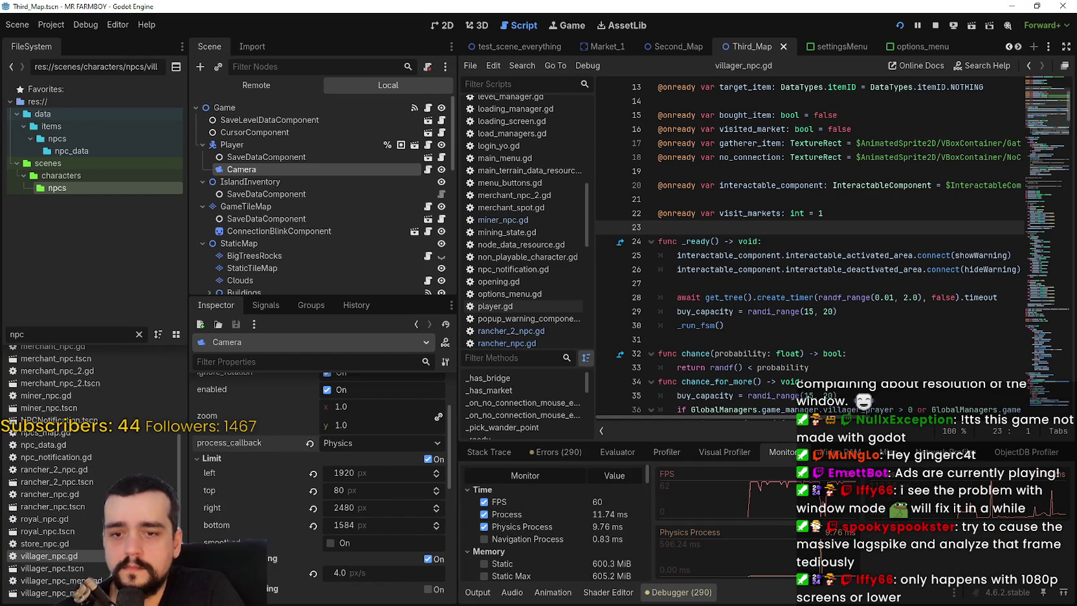
With Task Manager open, walk the player north toward the houses, then pause and resume
key(alt+Tab)
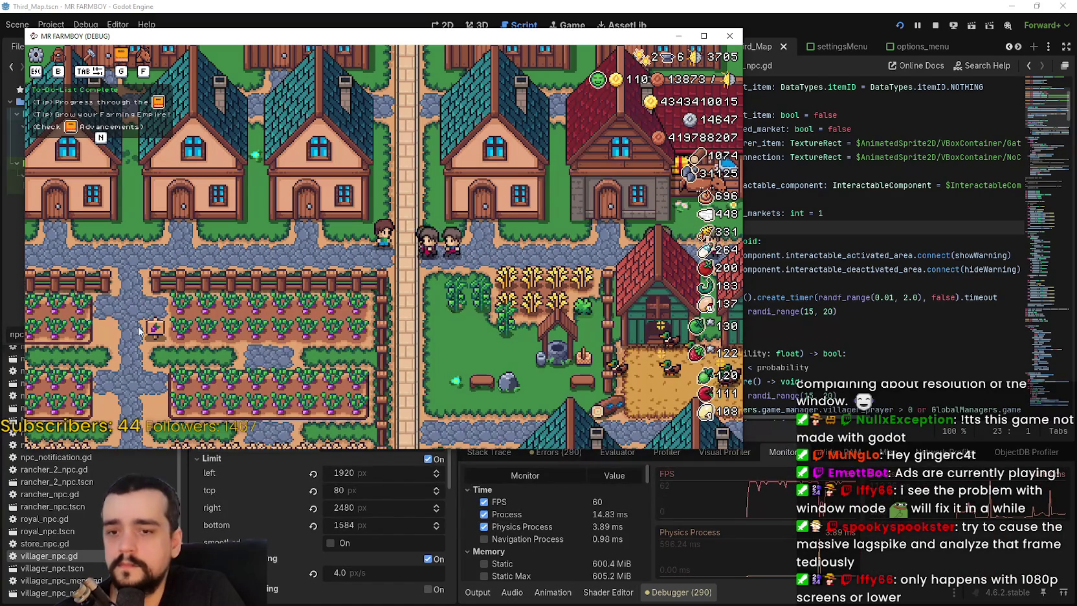
key(ctrl+shift+Escape)
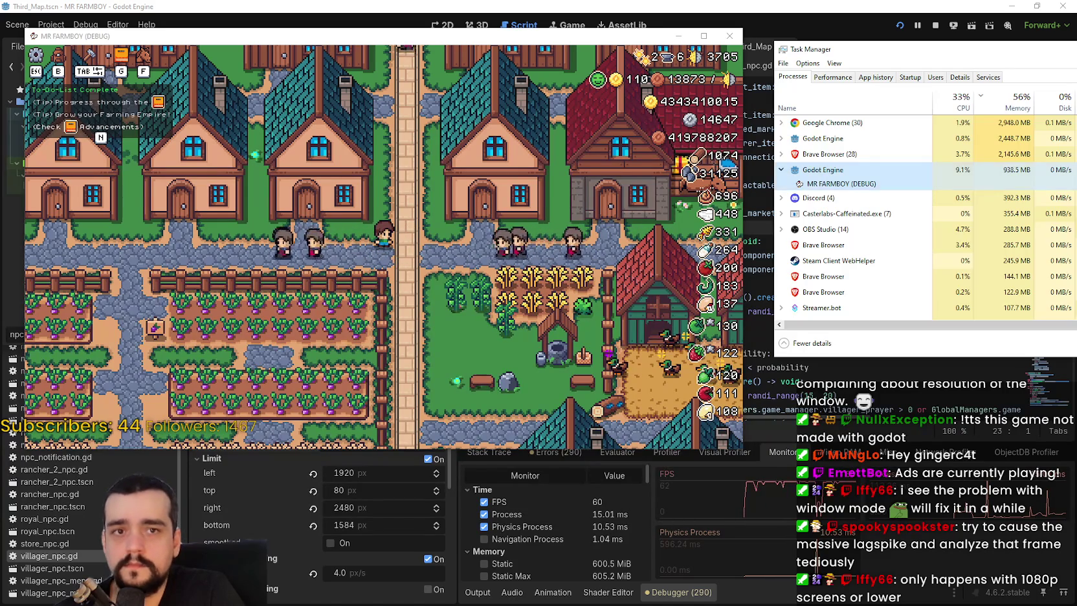
click(316, 231)
key(Escape)
key(Escape)
key(w)
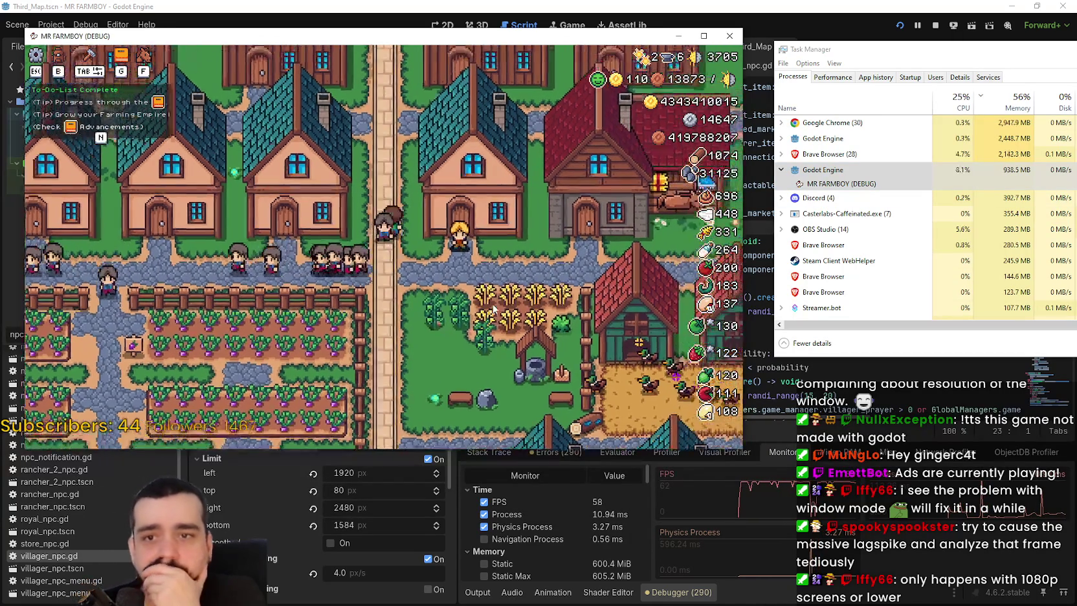
key(w)
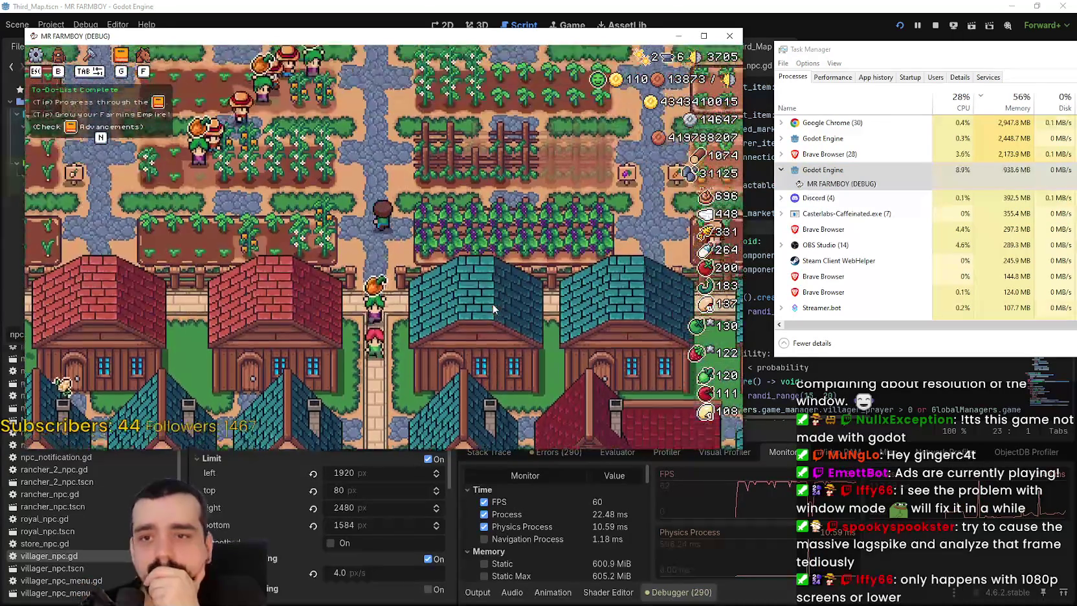
key(w)
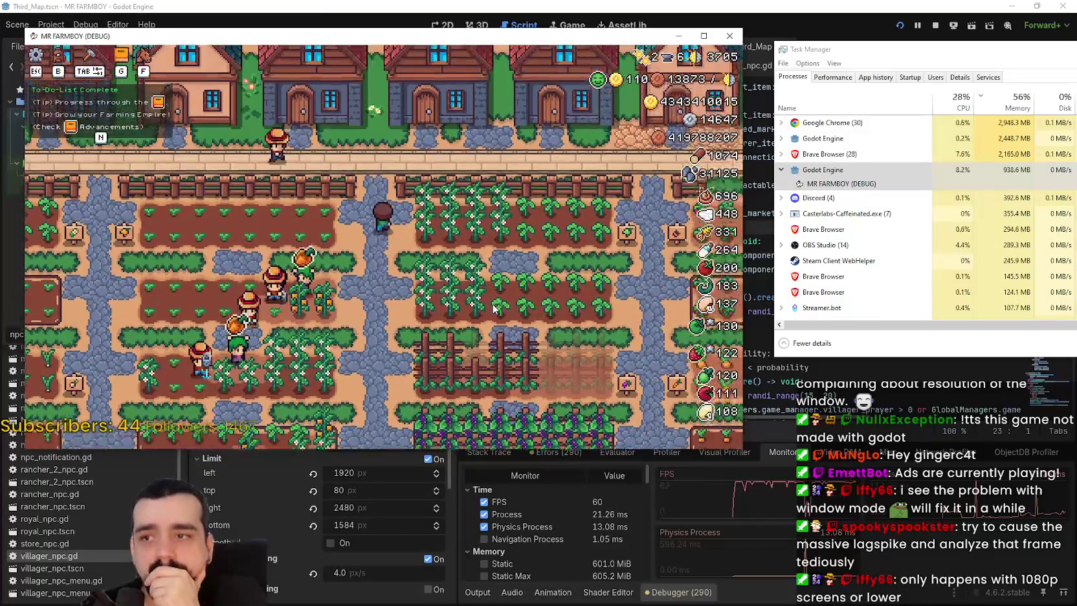
key(a)
key(a)
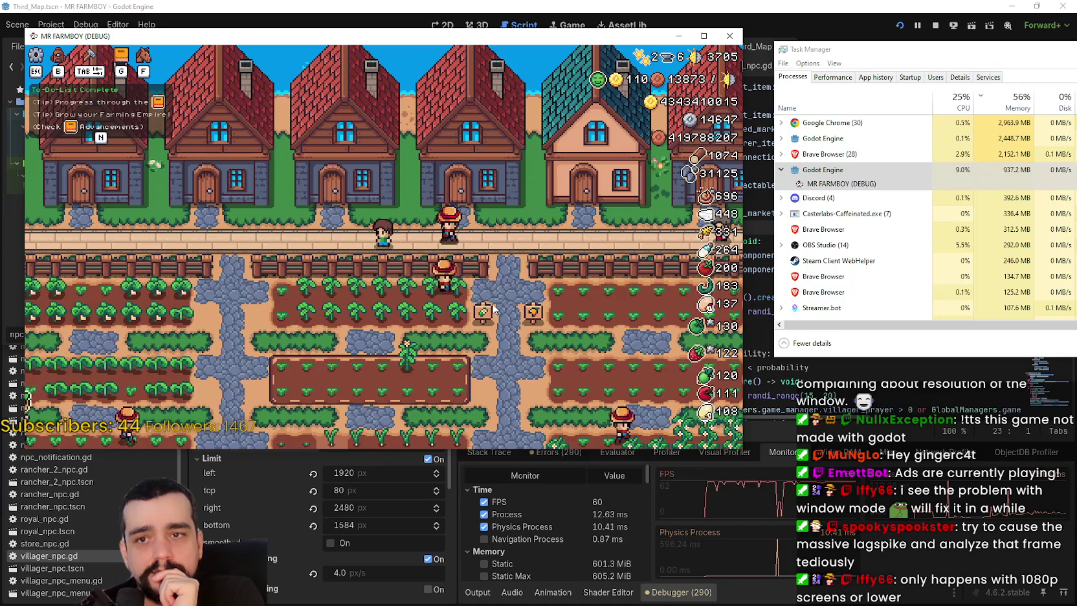
key(Escape)
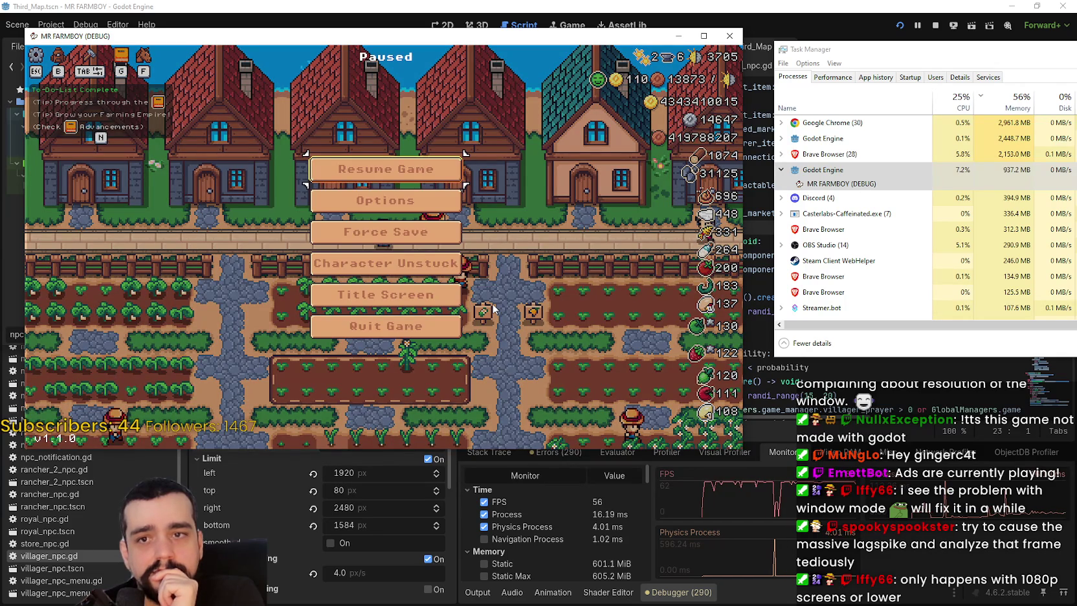
key(Escape)
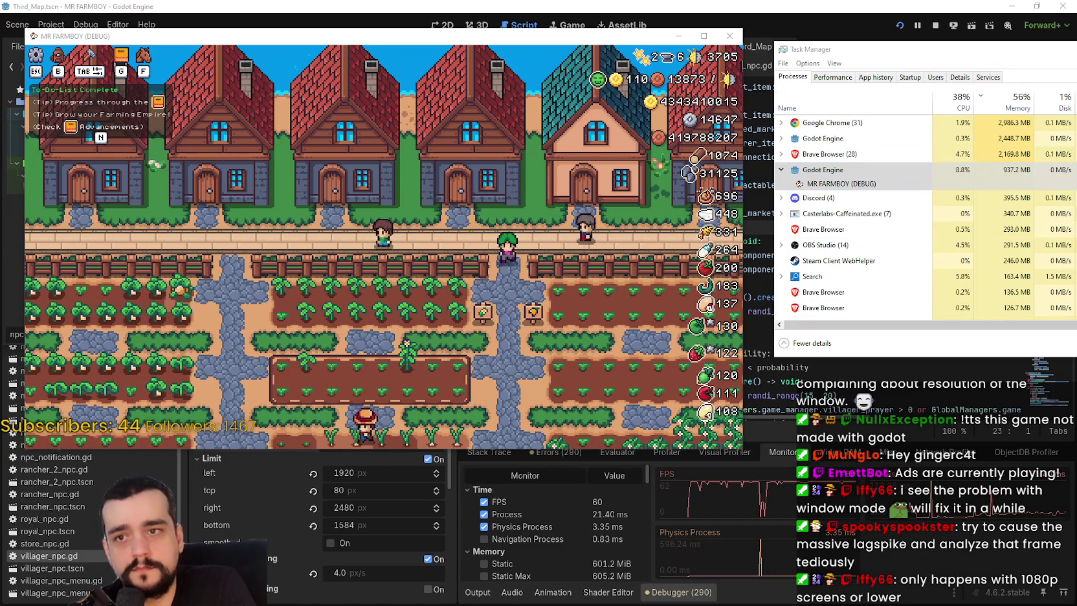
key(super+shift+s)
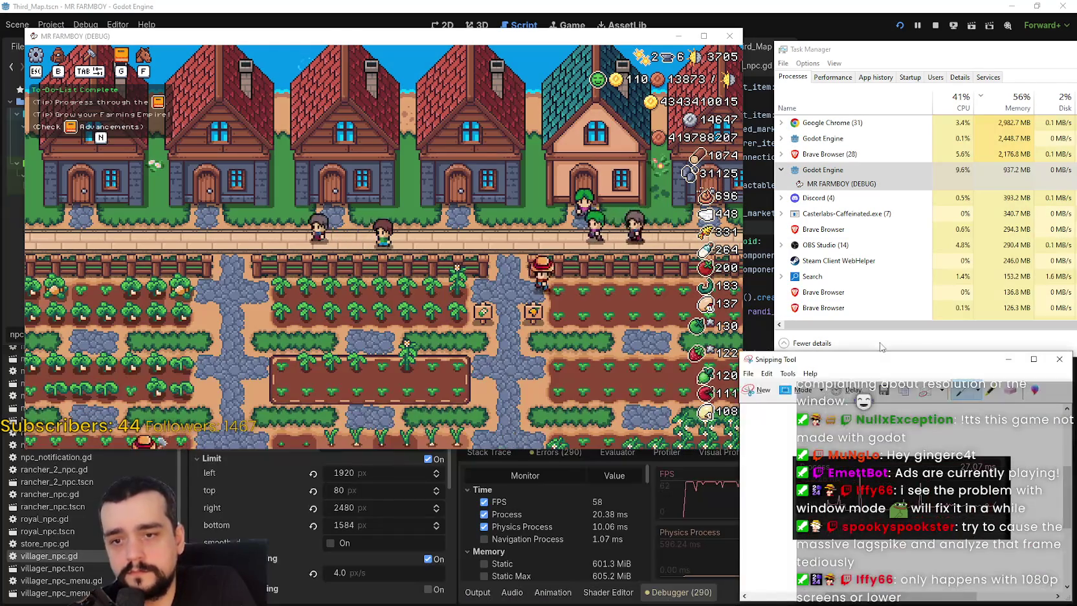
Snip the Process monitor graph region and copy the image
drag(801, 468, 1019, 551)
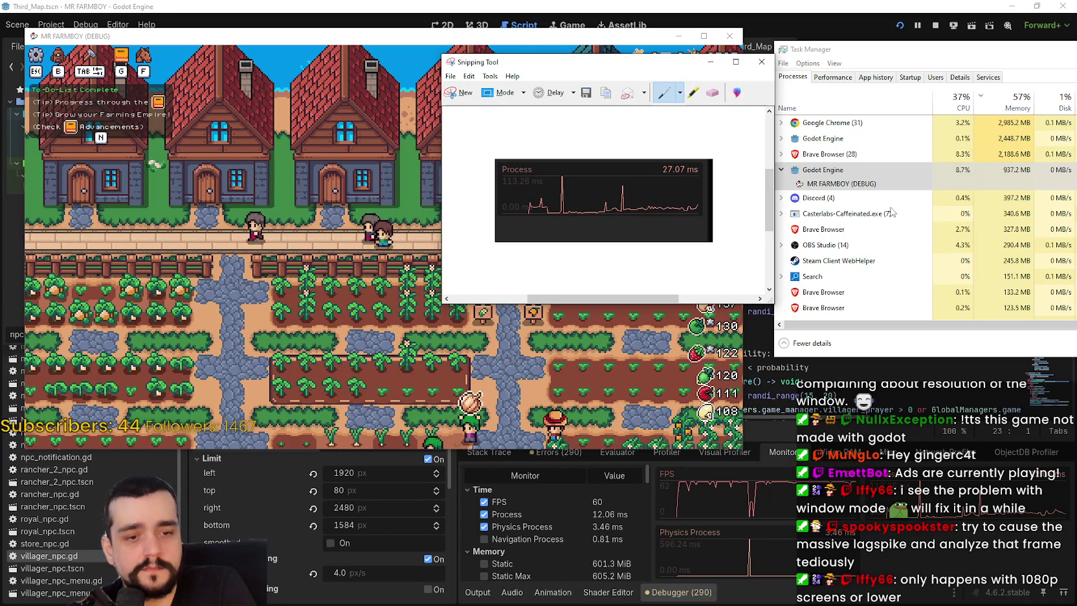
click(475, 77)
click(512, 89)
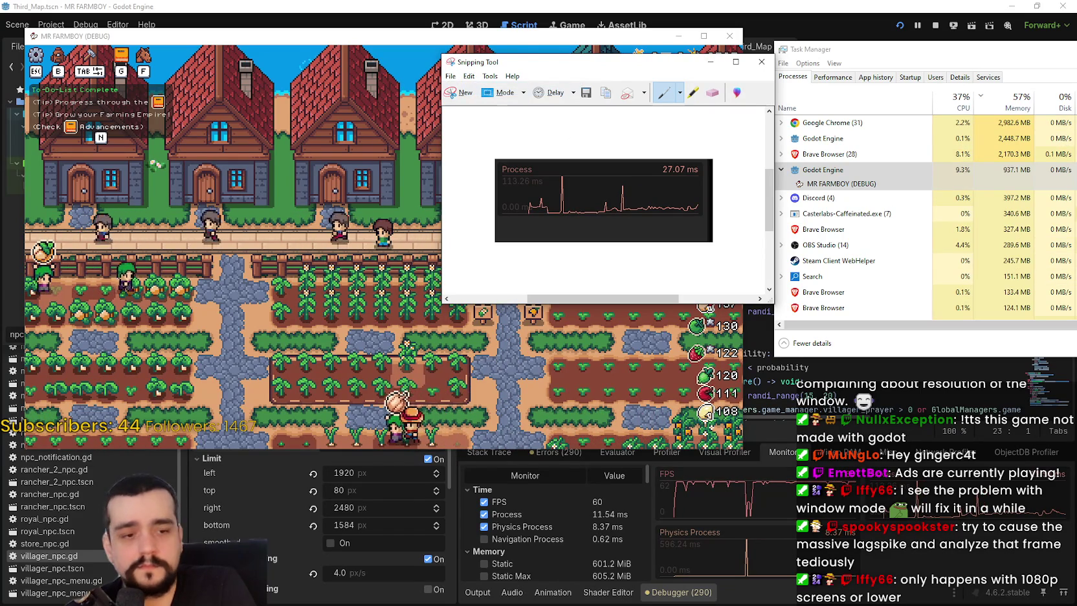
Create a new blank sprite in Aseprite with the default settings
key(alt+Tab)
click(8, 20)
click(19, 32)
click(508, 409)
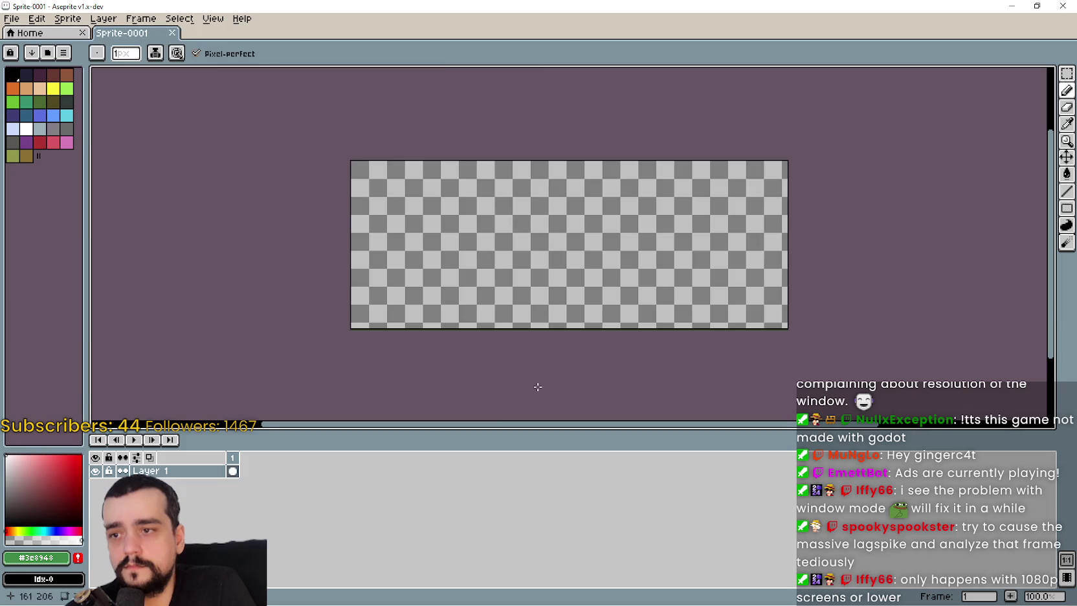
Paste the captured 27.07 ms Process graph onto the canvas and pick red
key(ctrl+v)
scroll(639, 275, up, 1)
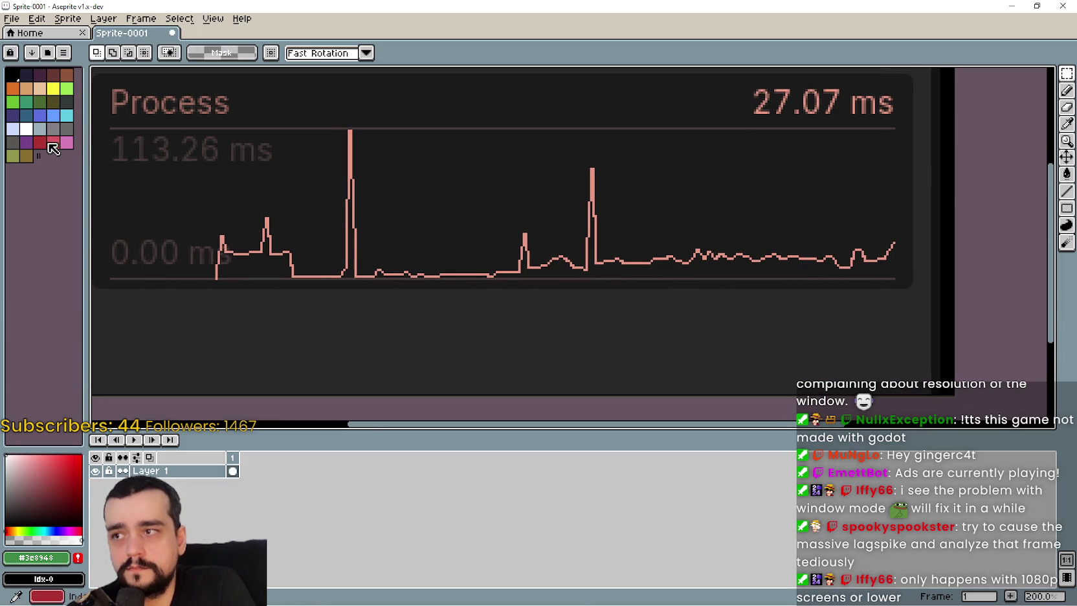
click(1064, 198)
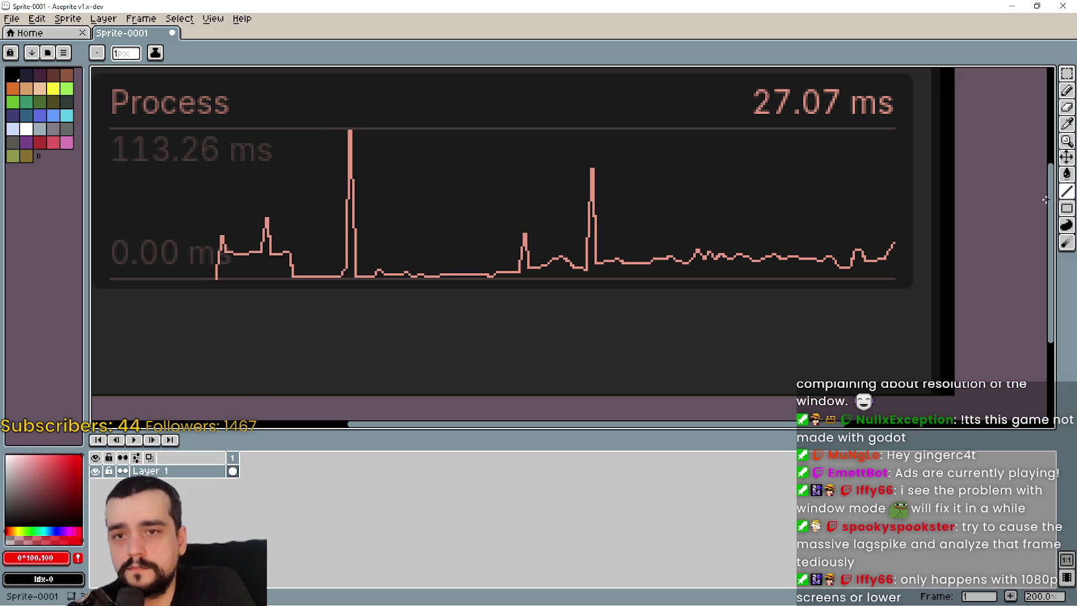
Draw a red horizontal line along the graph's baseline
scroll(387, 276, up, 1)
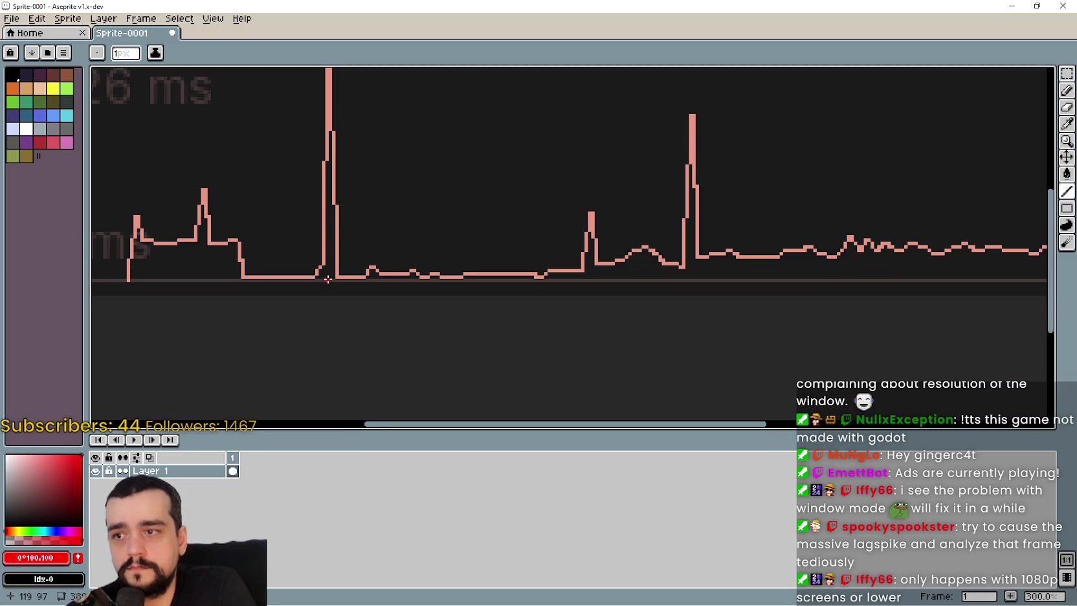
scroll(423, 283, right, 2)
scroll(358, 276, down, 1)
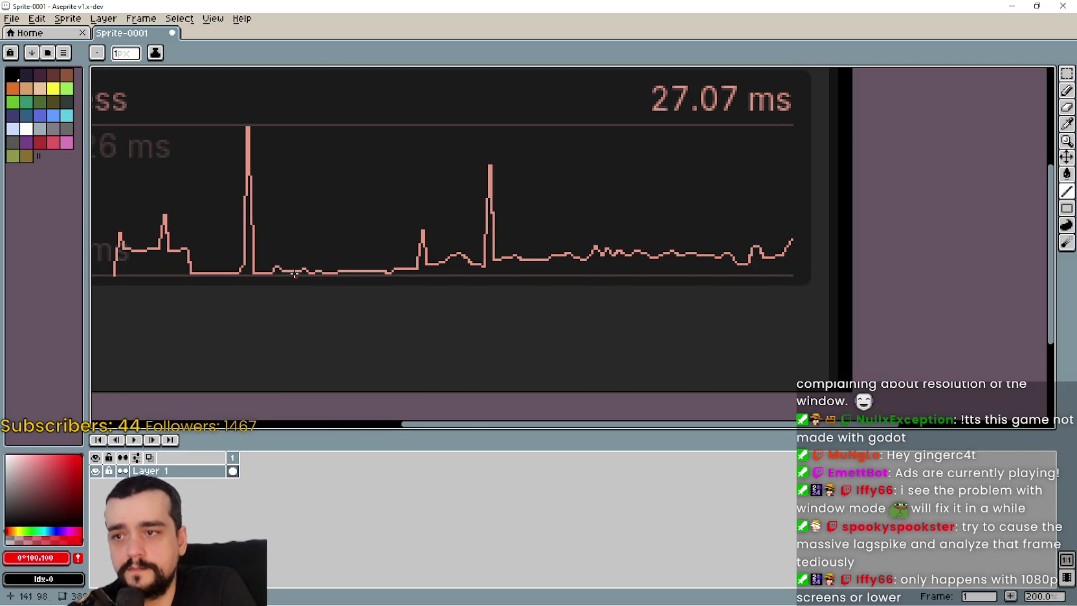
scroll(272, 266, up, 1)
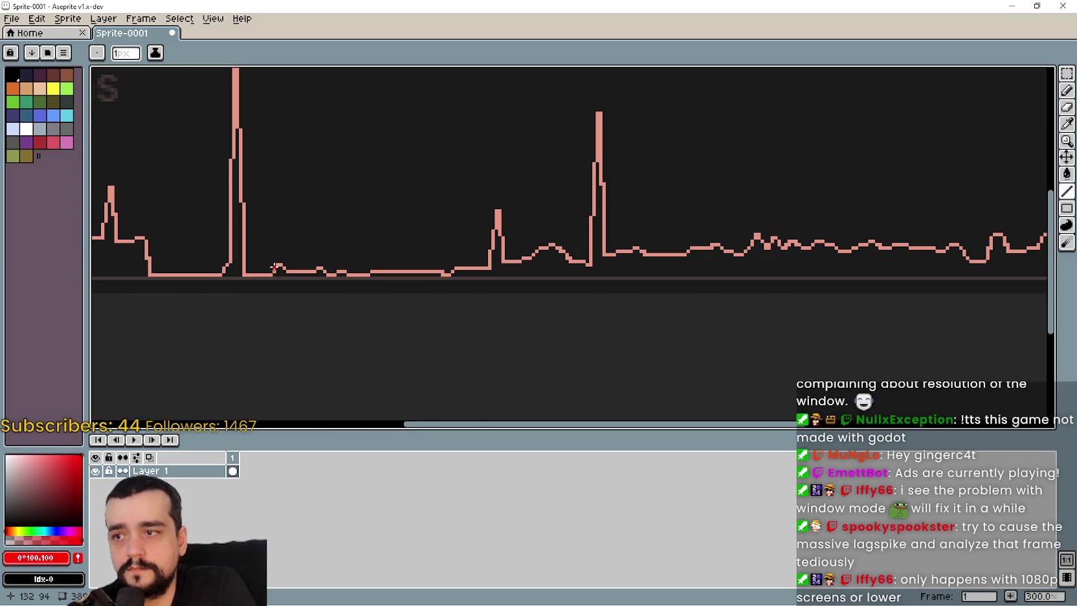
scroll(270, 267, up, 1)
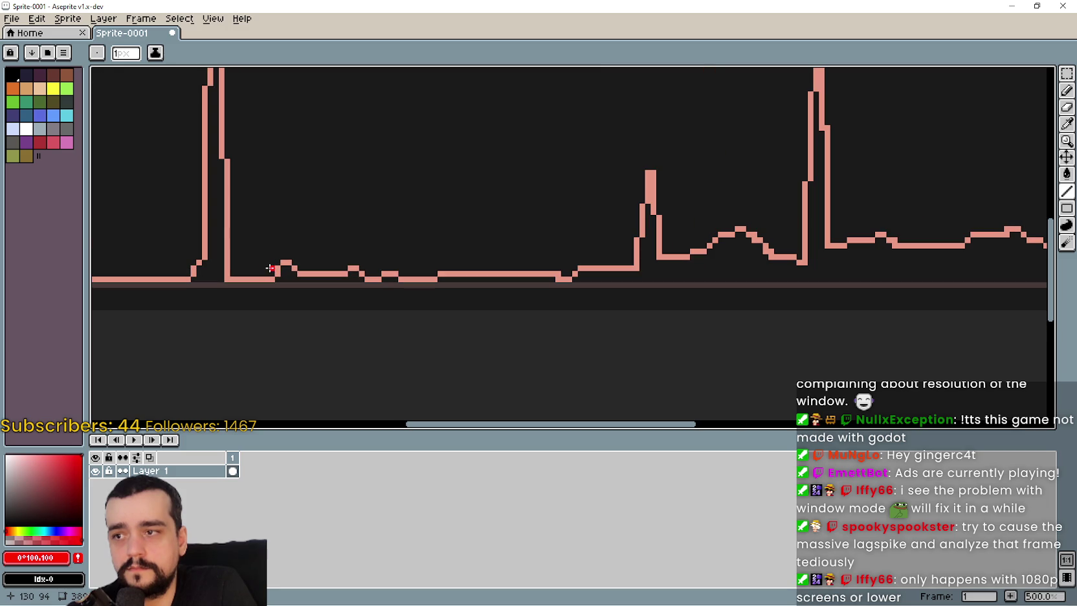
mouse_move(275, 267)
mouse_down()
mouse_move(853, 279)
mouse_move(1046, 336)
mouse_move(774, 312)
mouse_move(768, 272)
mouse_up()
scroll(776, 281, down, 2)
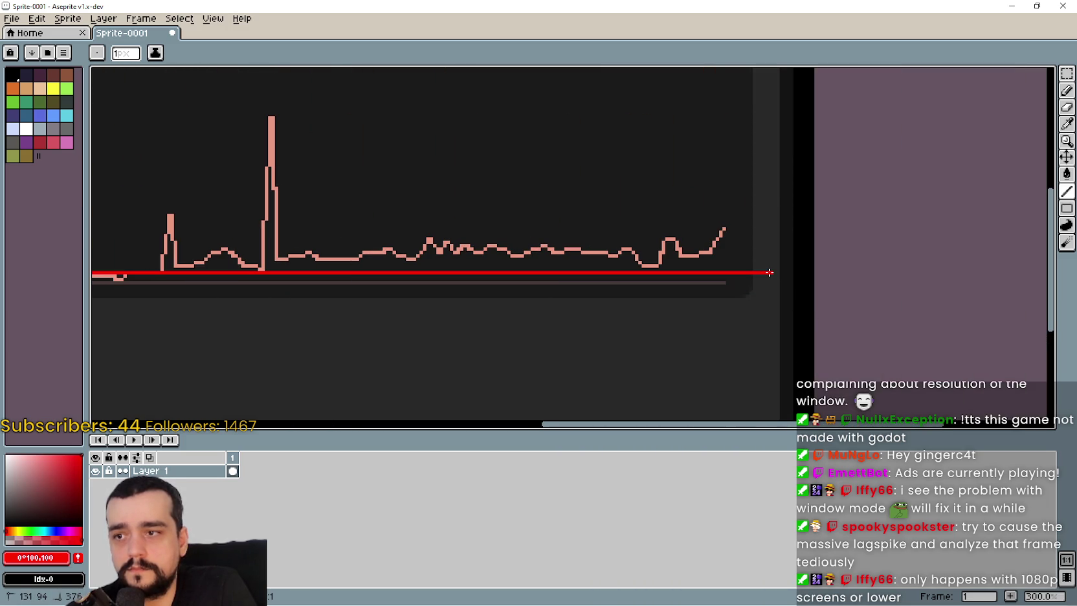
scroll(697, 339, down, 2)
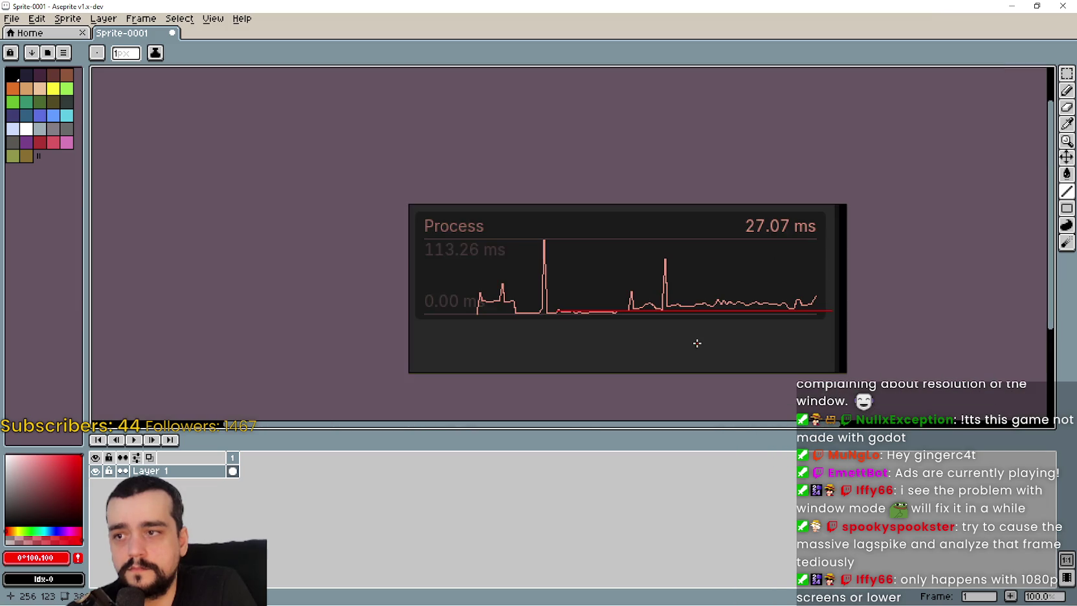
scroll(643, 338, up, 1)
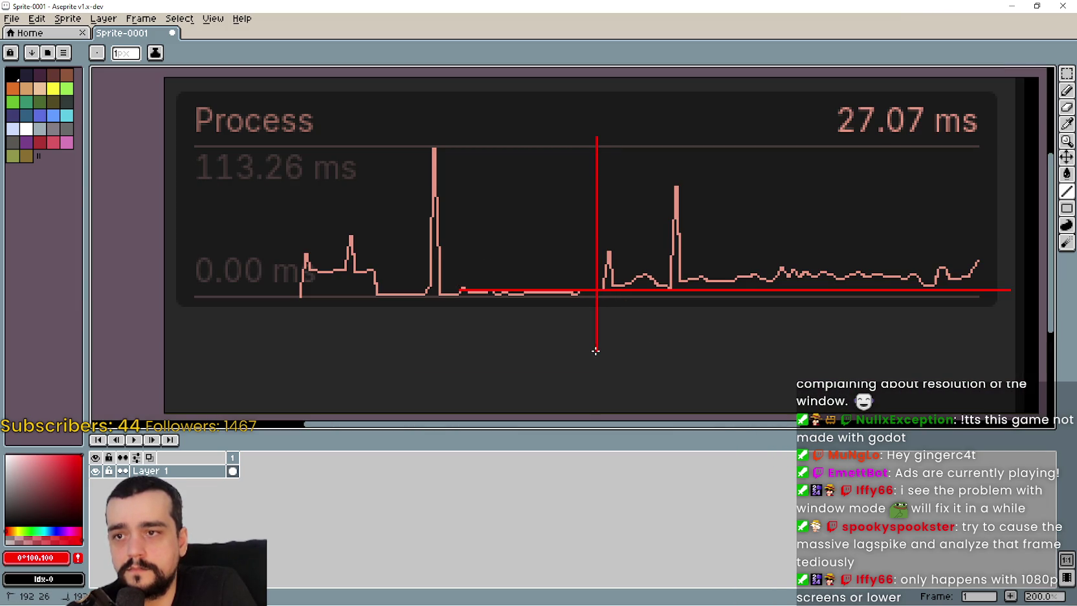
scroll(596, 350, down, 1)
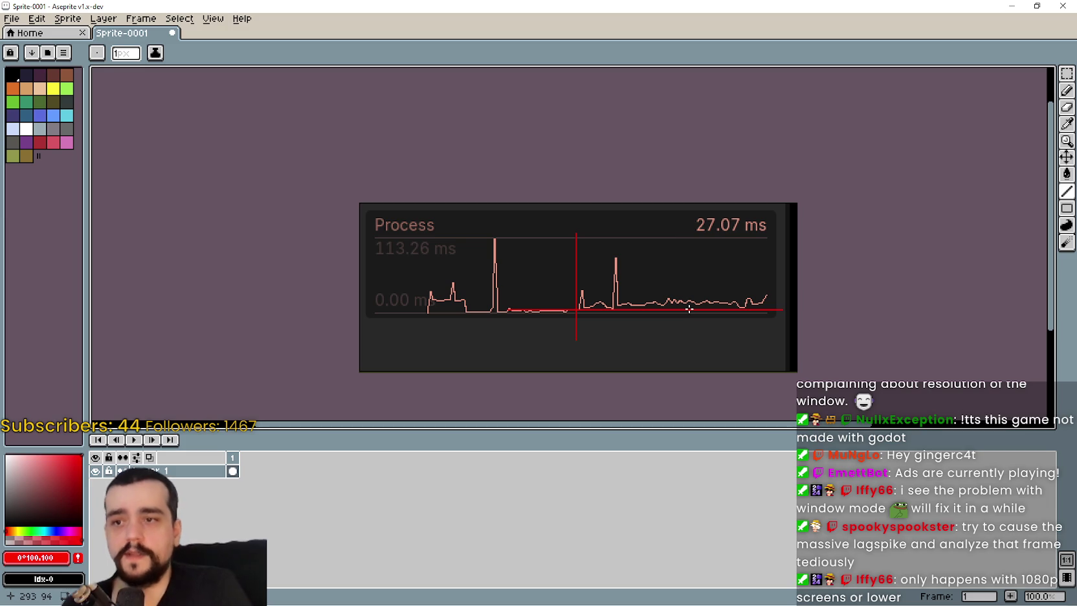
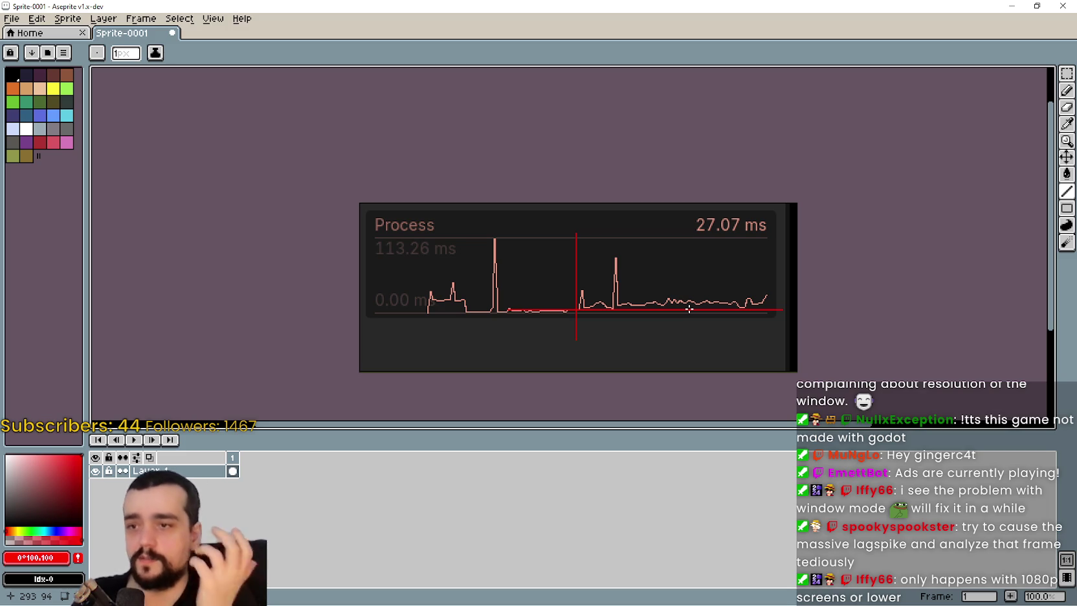
Minimize the Aseprite window to reveal the windows behind it
scroll(528, 281, up, 5)
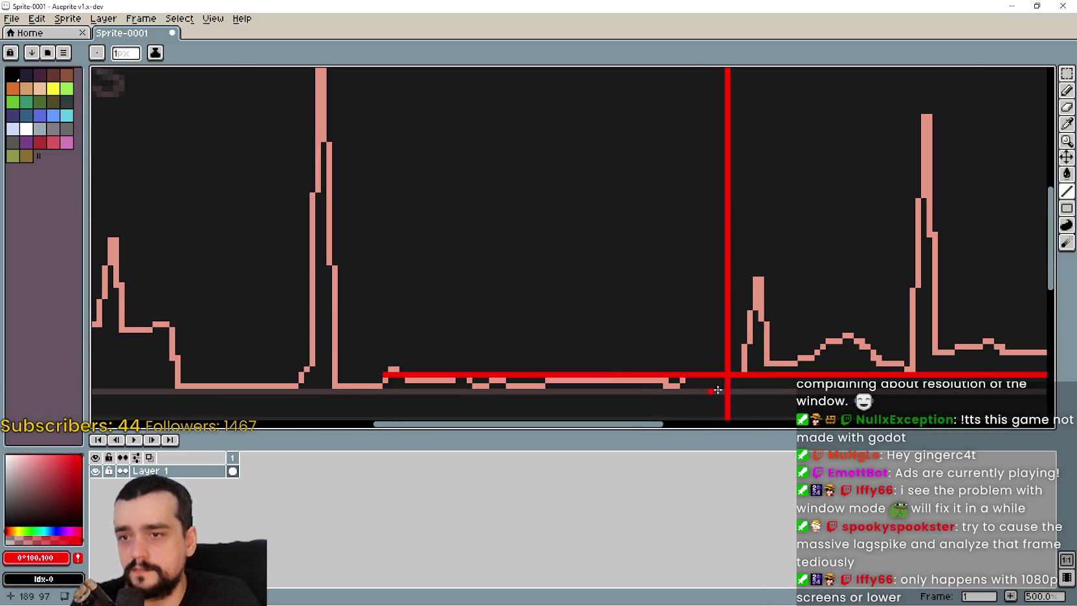
scroll(488, 324, up, 1)
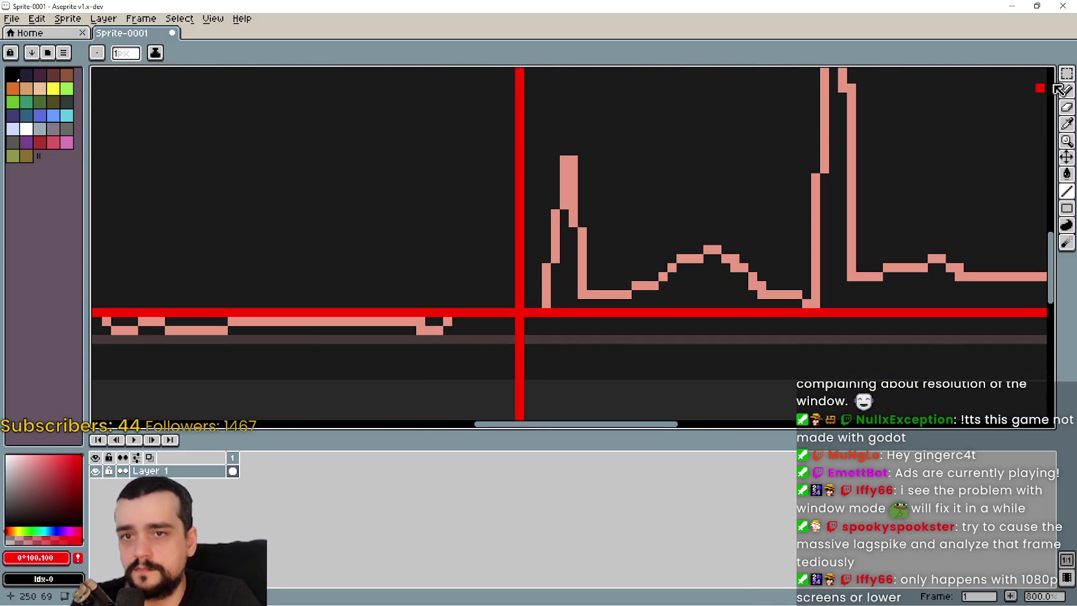
scroll(492, 321, down, 3)
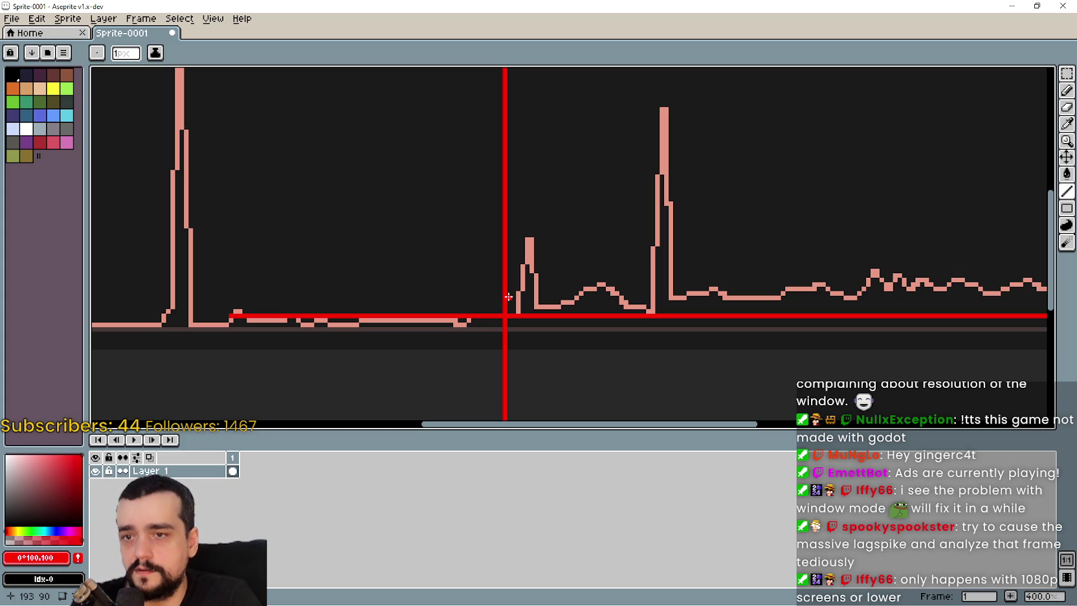
scroll(645, 304, down, 3)
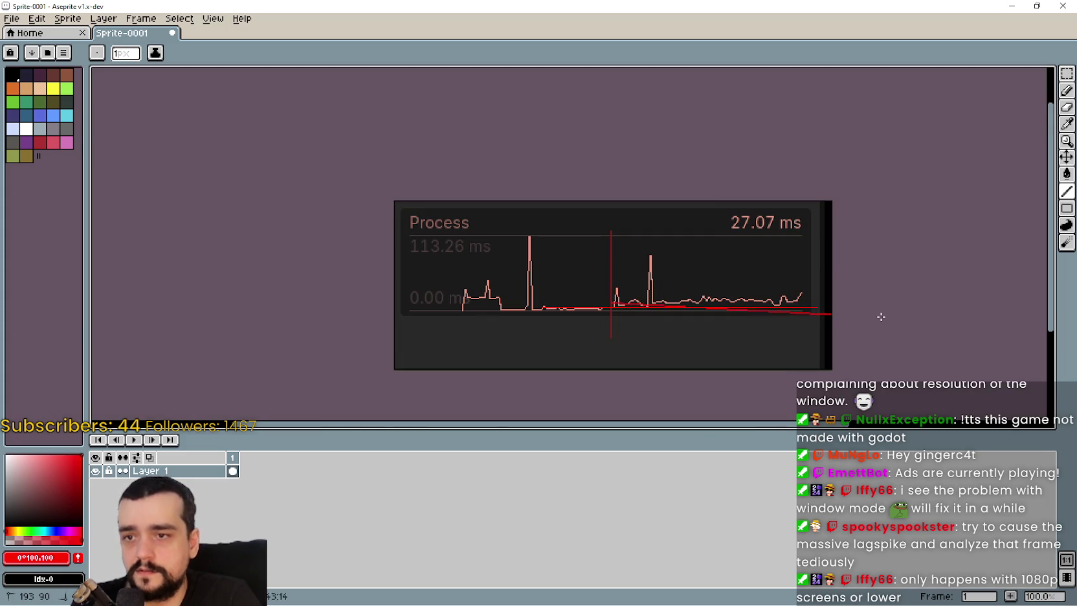
scroll(885, 316, up, 1)
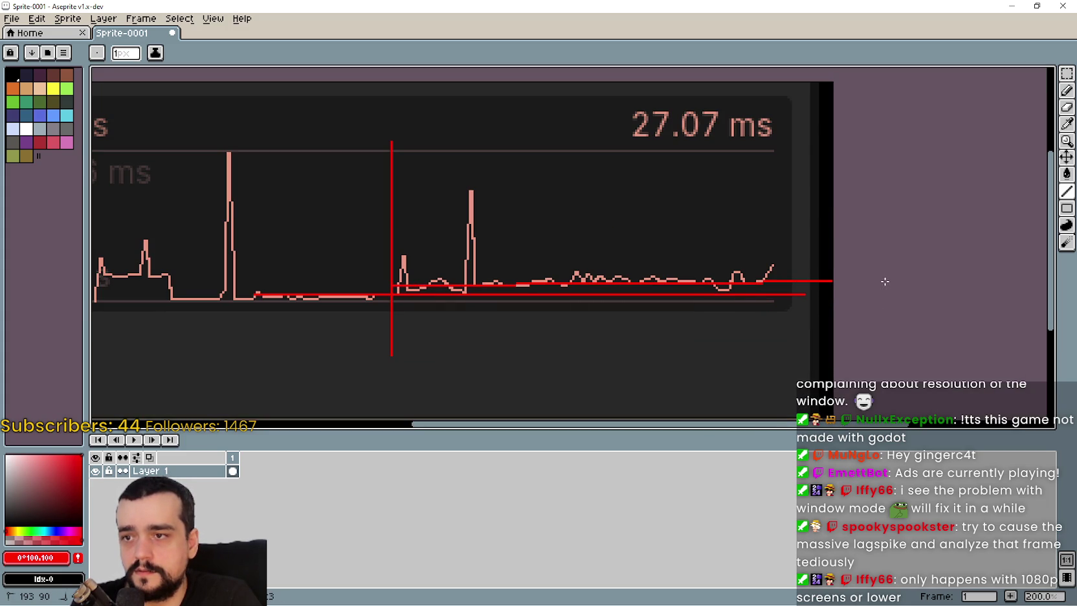
scroll(790, 320, down, 1)
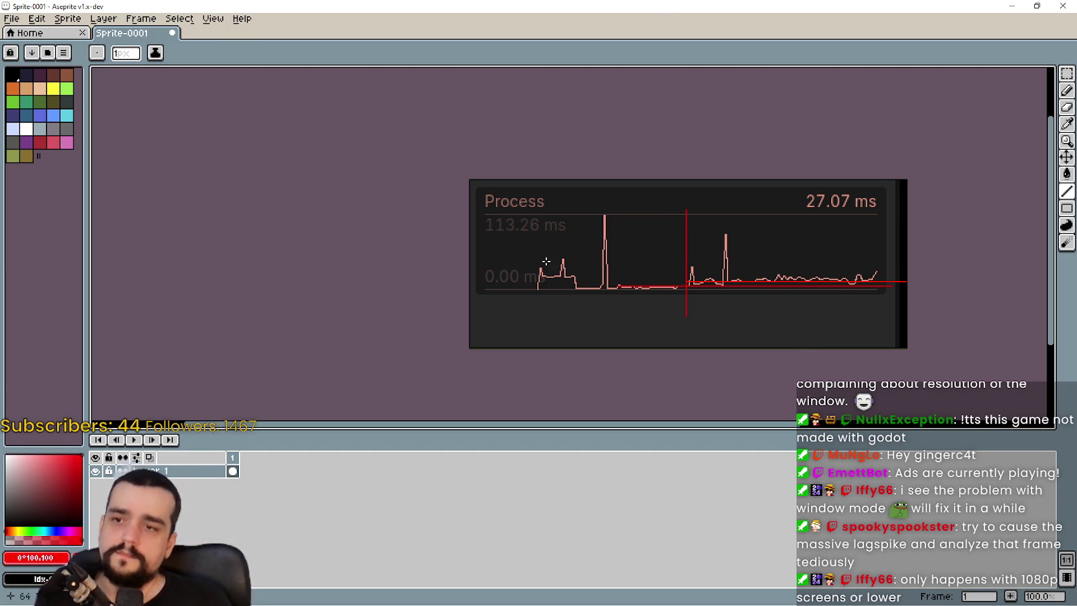
click(1040, 5)
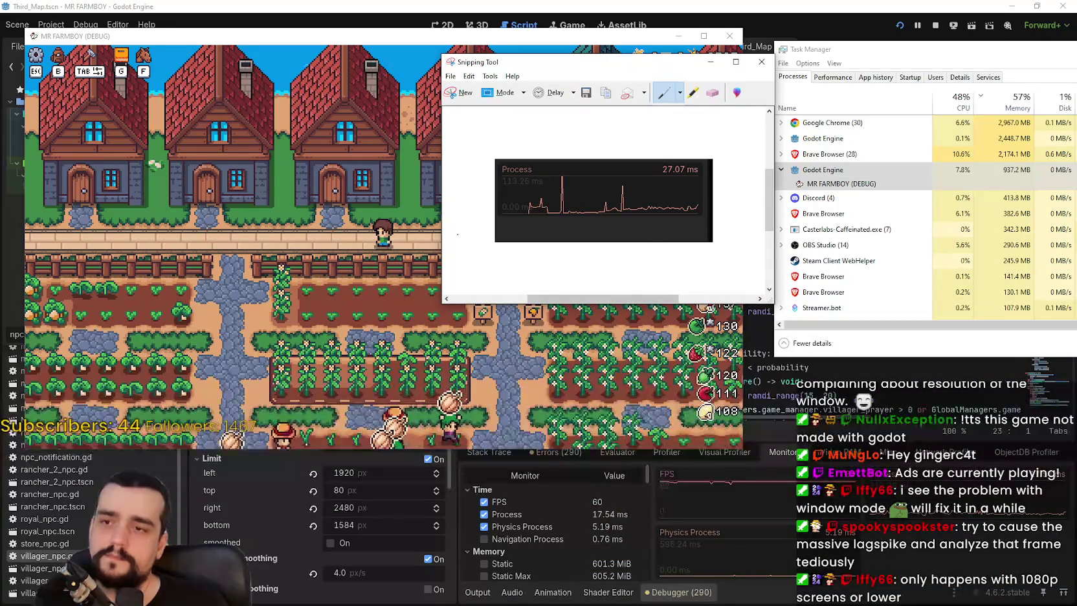
Close the Snipping Tool snip without saving and return to the Godot editor
click(762, 60)
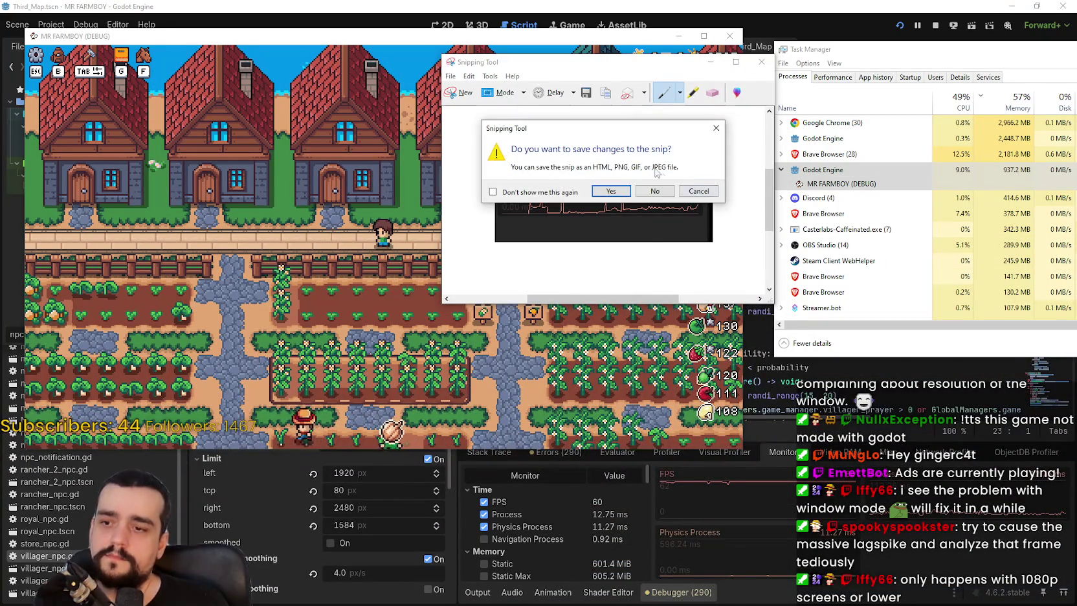
click(705, 187)
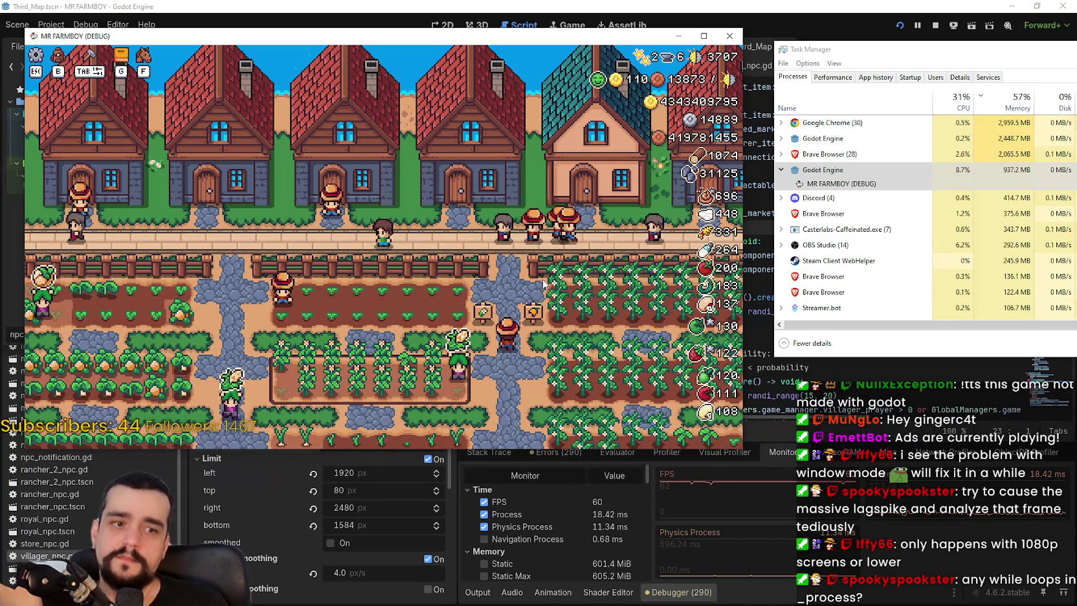
click(908, 25)
Stop the running game and search all project files for 'while'
click(936, 29)
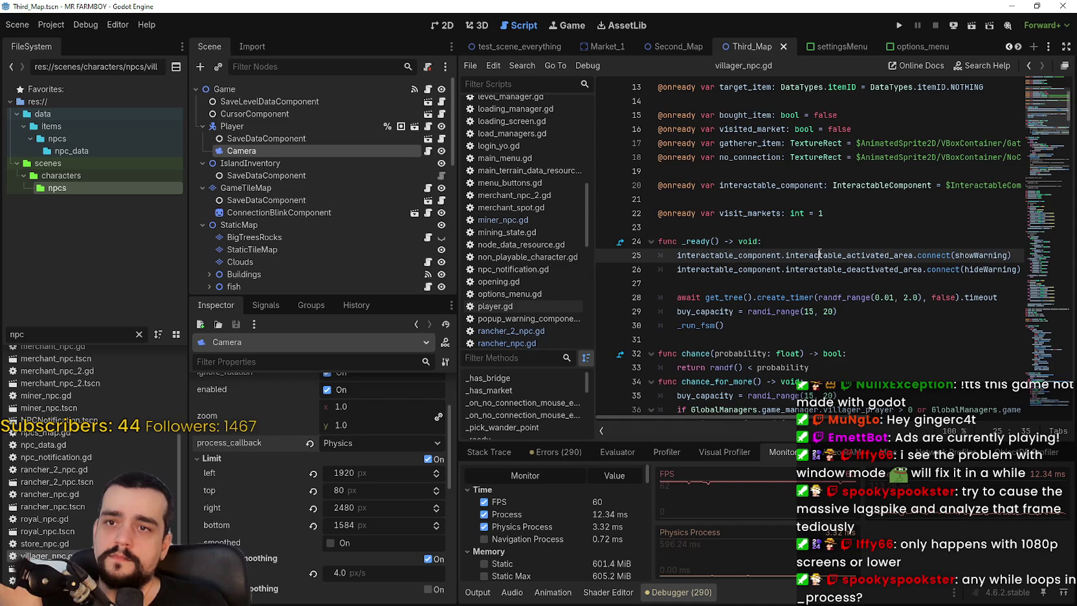
click(814, 244)
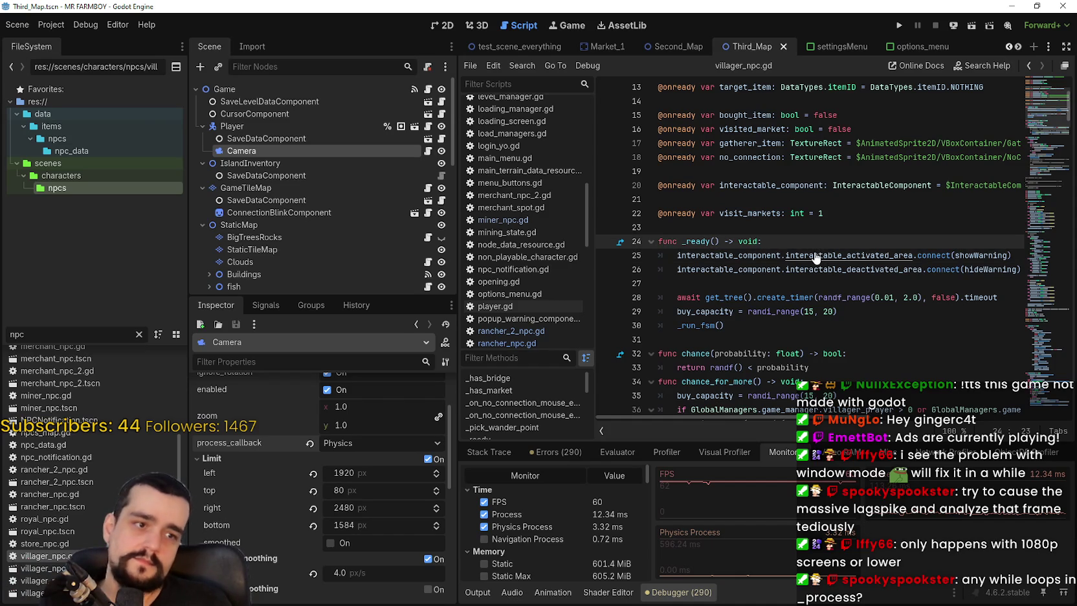
key(ctrl+shift+f)
text(w)
key(BackSpace)
text(le)
key(Return)
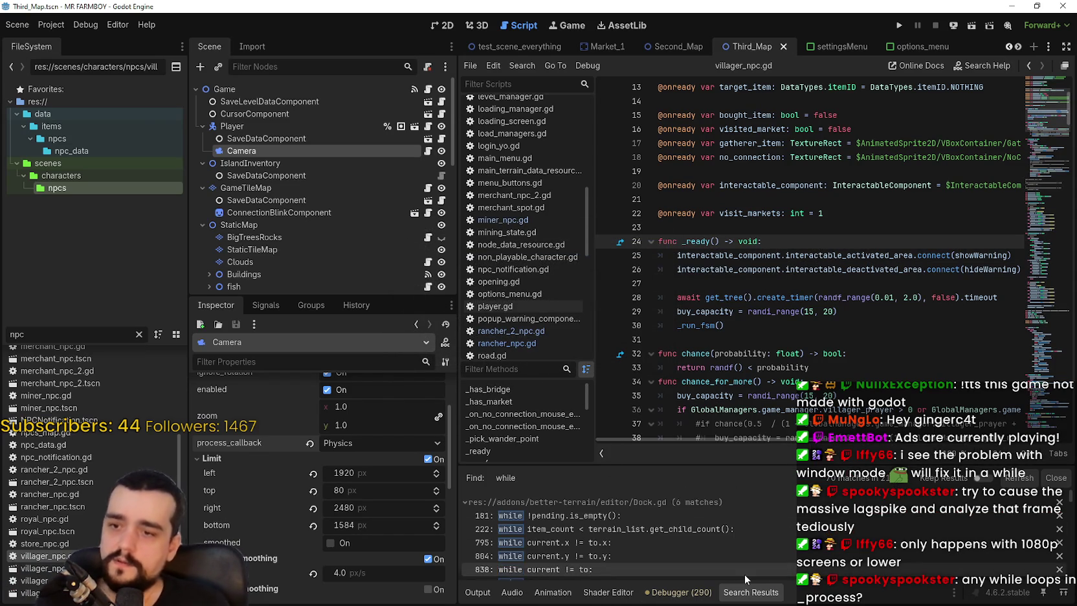
Resize the Search Results panel and open the main_terrain_data_resource.gd line 159 match
scroll(698, 549, down, 1)
scroll(698, 549, down, 3)
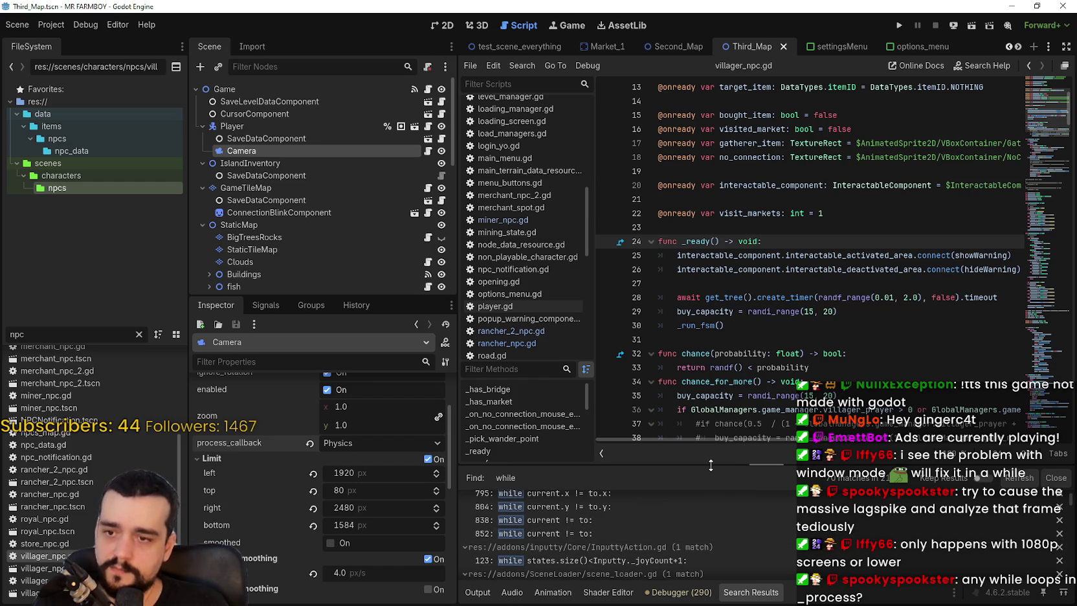
drag(714, 465, 709, 230)
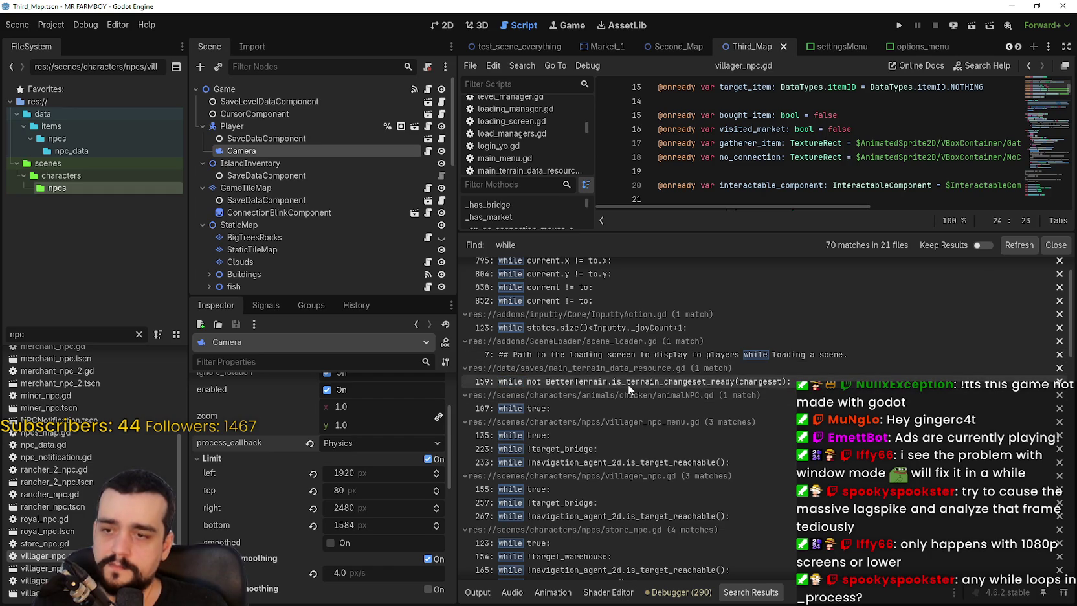
drag(726, 231, 712, 320)
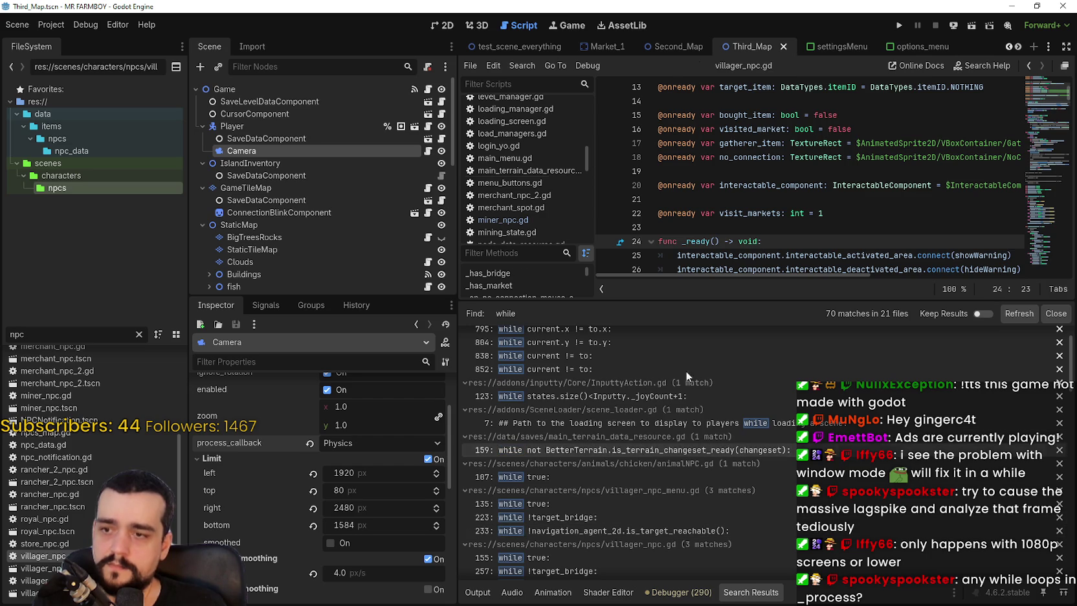
click(657, 449)
Open animalNPC.gd at its while true loop from the search results
drag(722, 298, 721, 400)
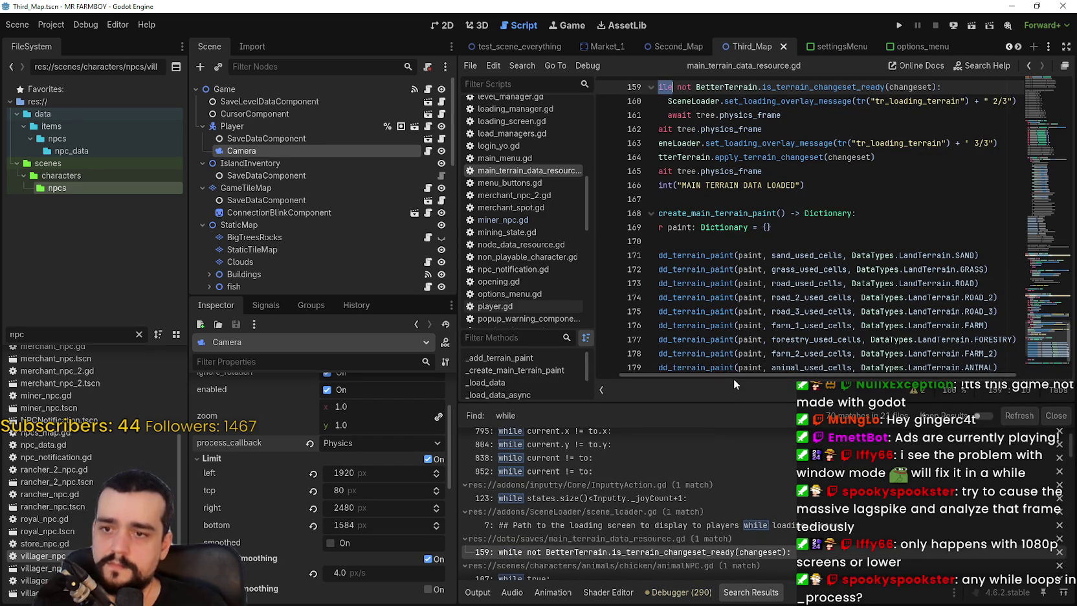
scroll(688, 283, up, 4)
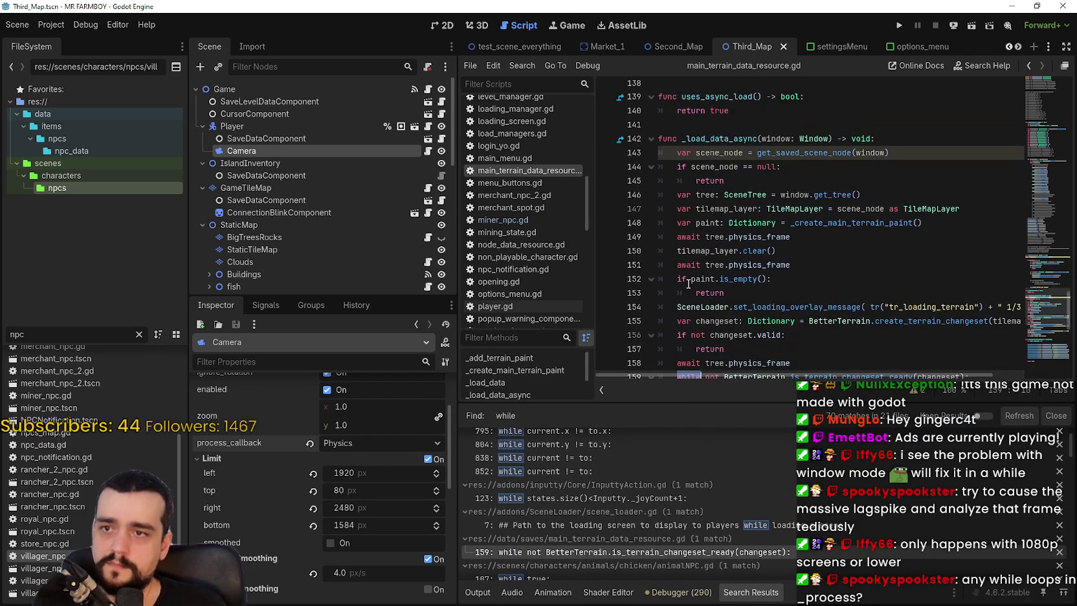
scroll(689, 157, down, 1)
scroll(687, 158, down, 4)
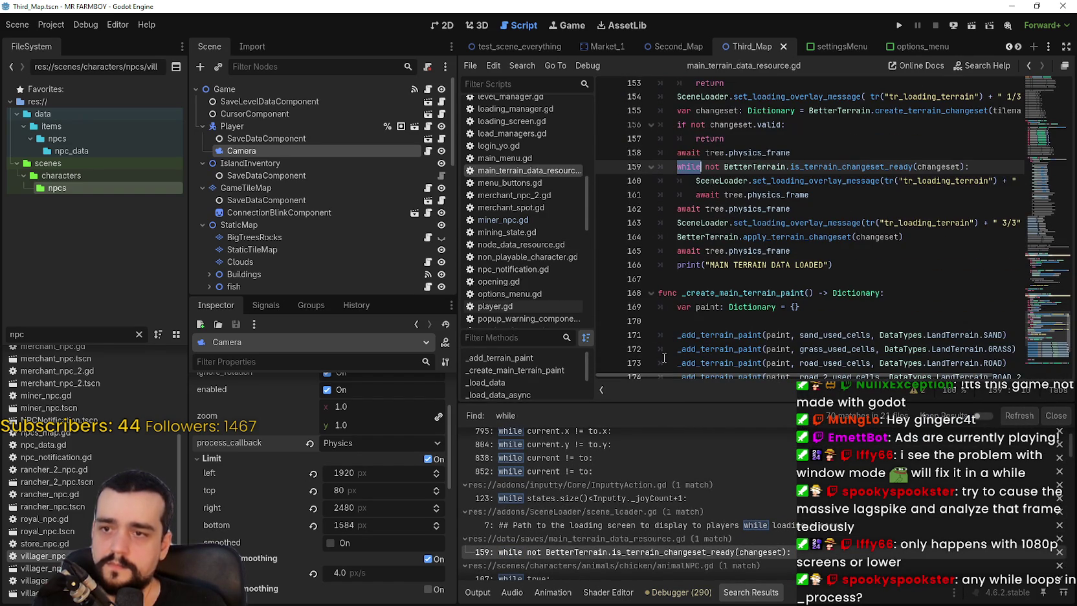
scroll(639, 523, down, 3)
click(590, 490)
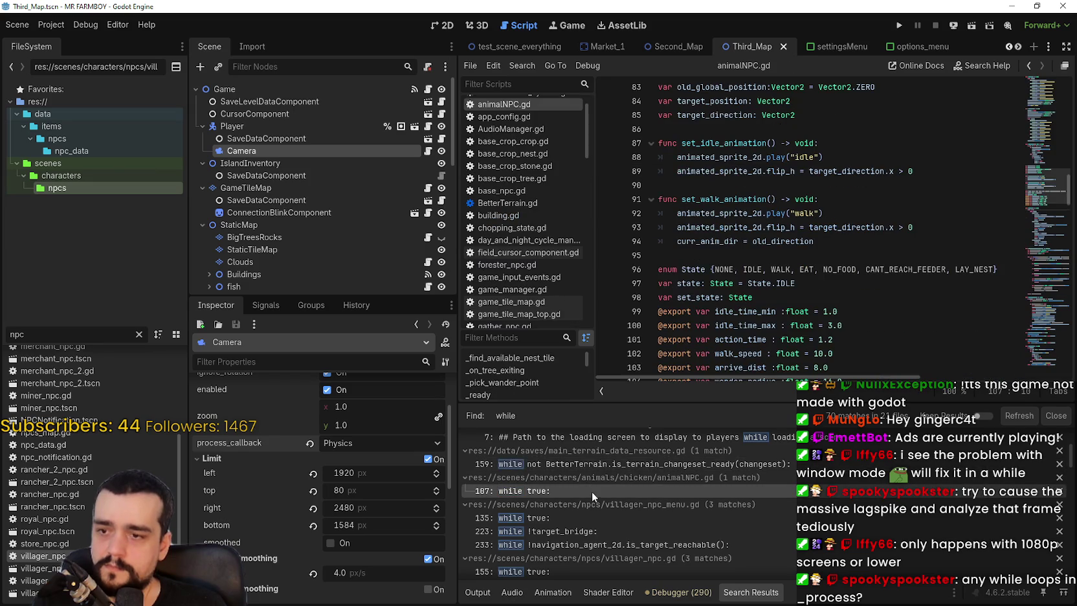
scroll(715, 242, down, 5)
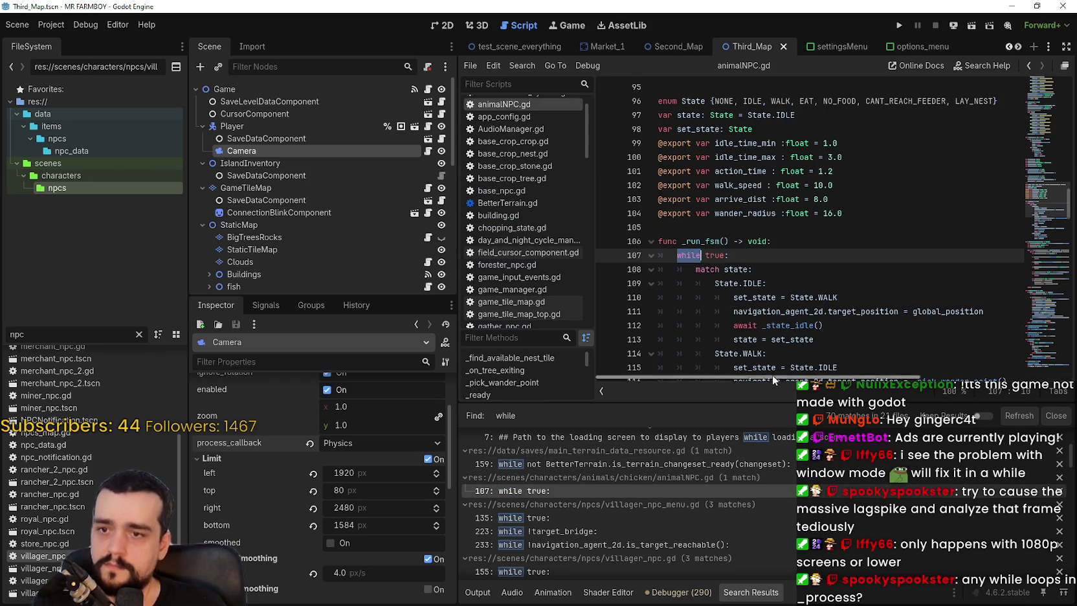
Inspect the while loop body in animalNPC.gd's _run_fsm, lines 107–117
drag(770, 352, 772, 376)
drag(684, 181, 775, 238)
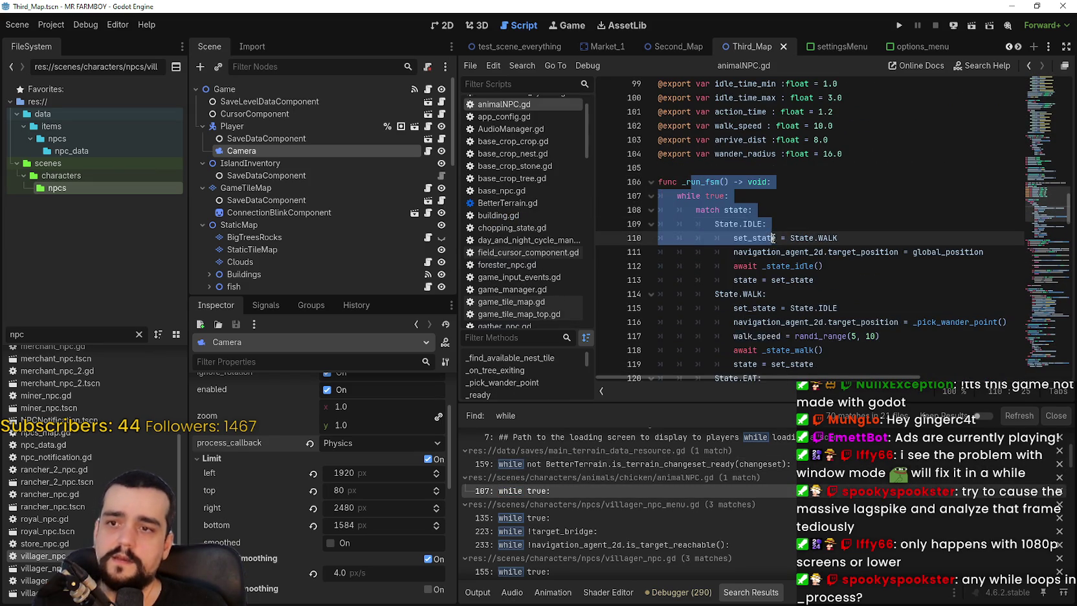
scroll(774, 237, down, 2)
scroll(775, 232, down, 3)
mouse_move(1031, 226)
mouse_down()
mouse_move(1041, 83)
mouse_move(1043, 223)
mouse_move(1042, 215)
mouse_up()
click(803, 149)
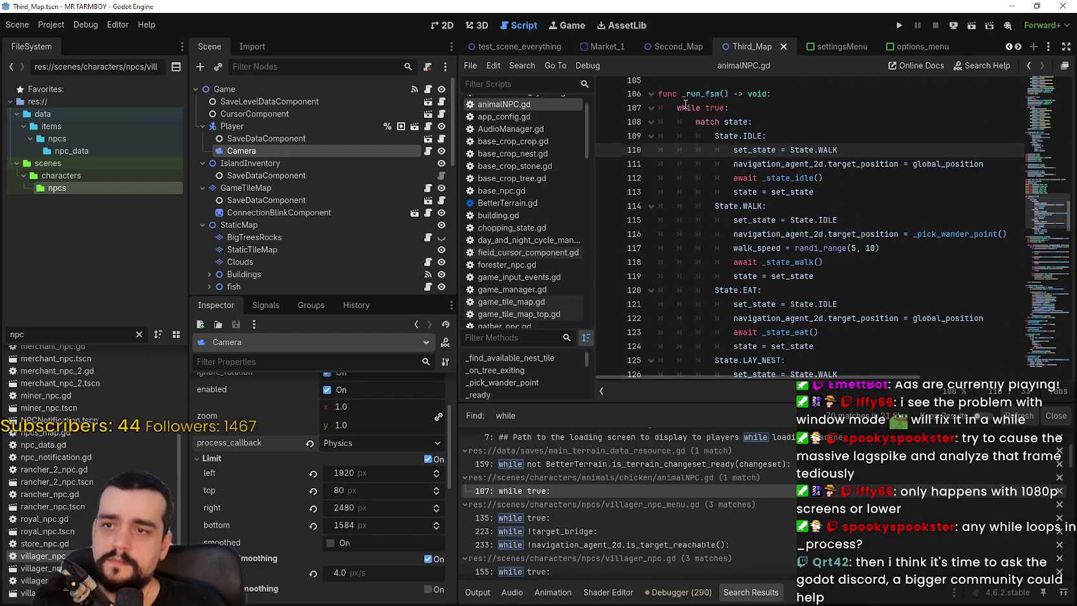
drag(684, 105, 821, 257)
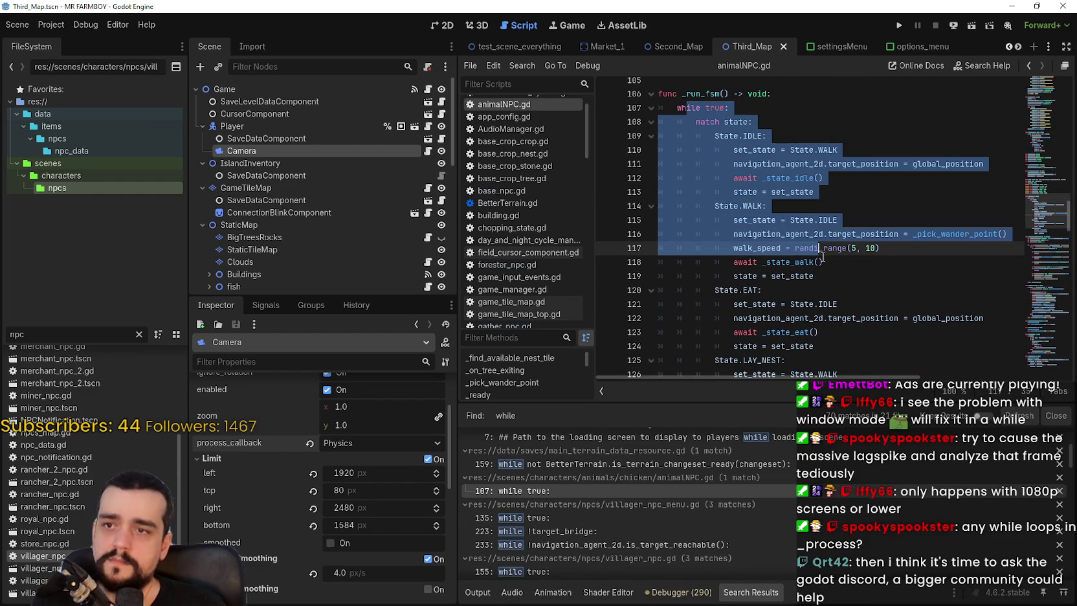
click(844, 298)
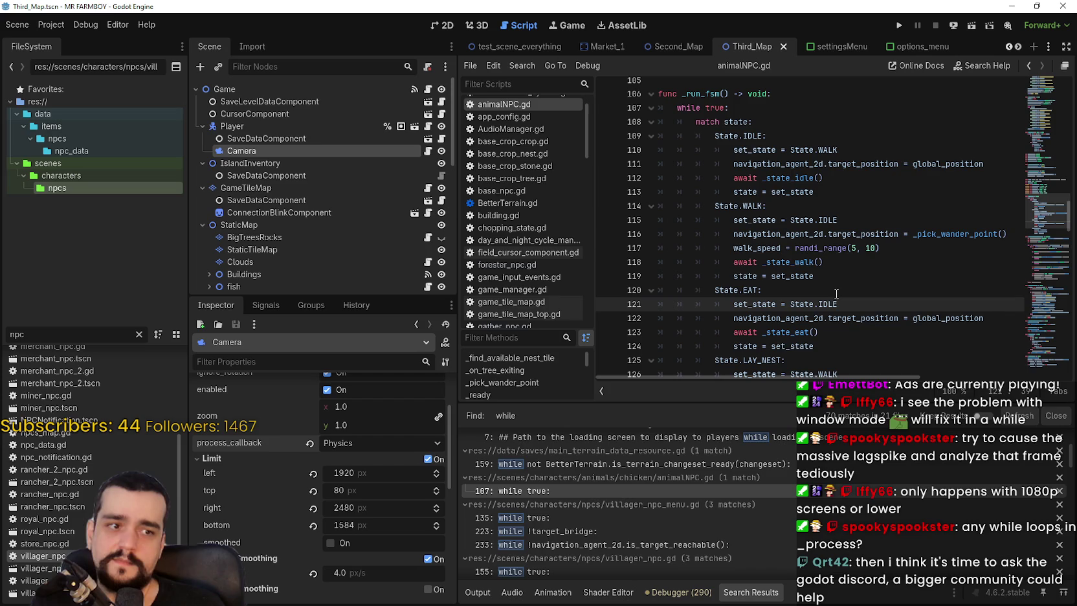
scroll(604, 507, down, 3)
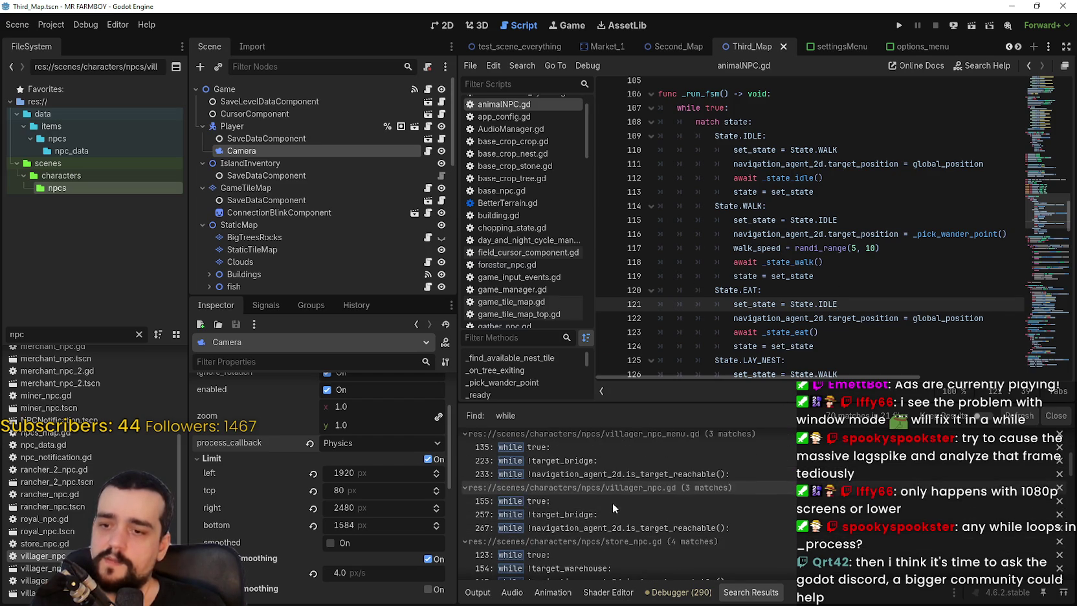
scroll(592, 477, up, 2)
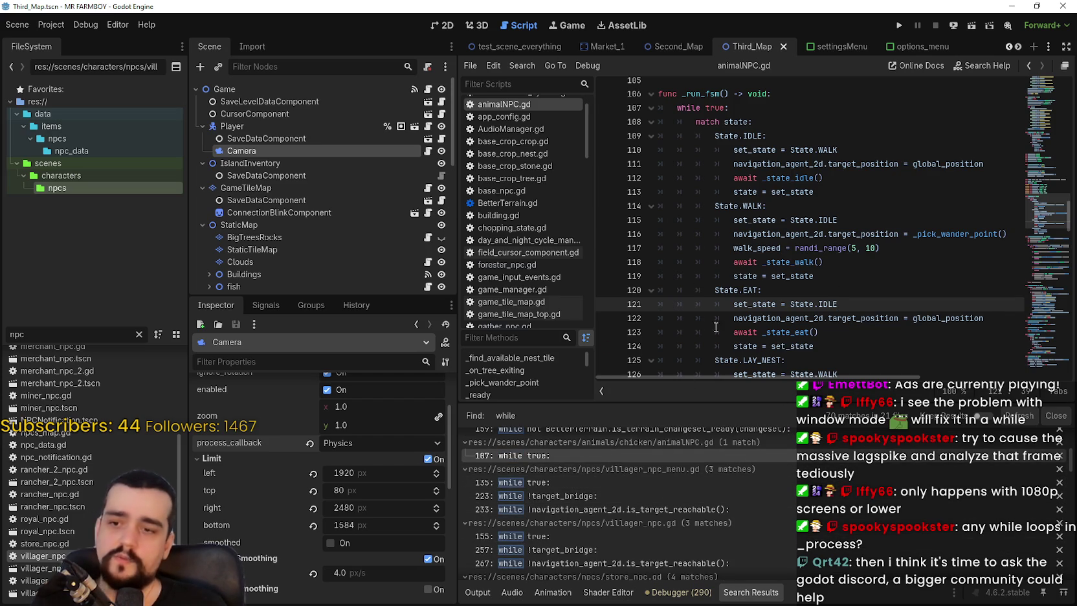
scroll(790, 225, up, 3)
mouse_move(712, 194)
mouse_down()
mouse_move(751, 324)
mouse_move(738, 378)
mouse_move(802, 237)
mouse_up()
scroll(665, 492, down, 2)
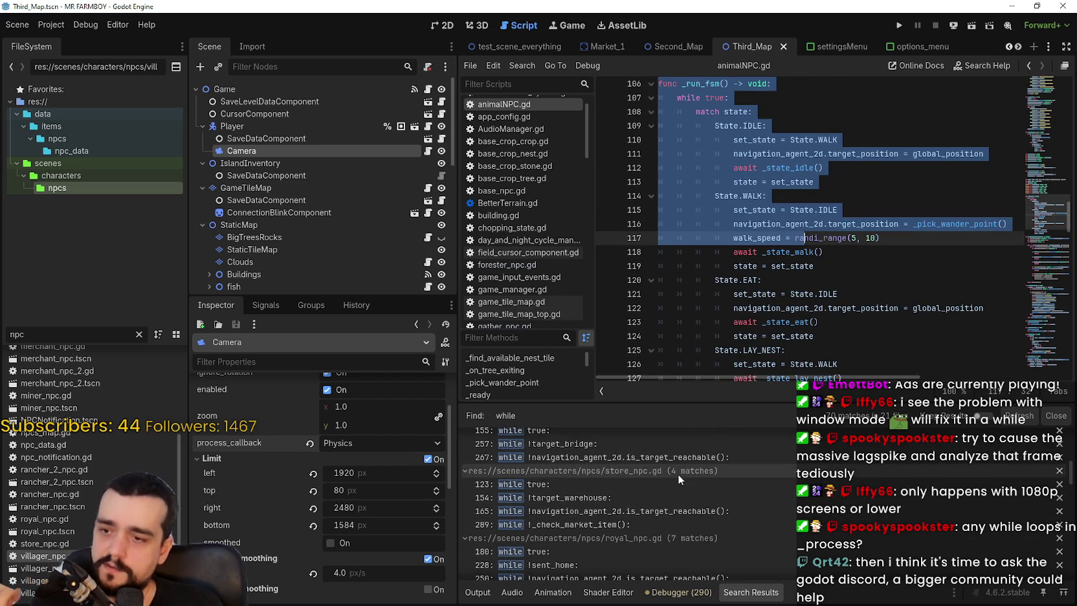
Open store_npc.gd at its line-123 while true loop
click(679, 495)
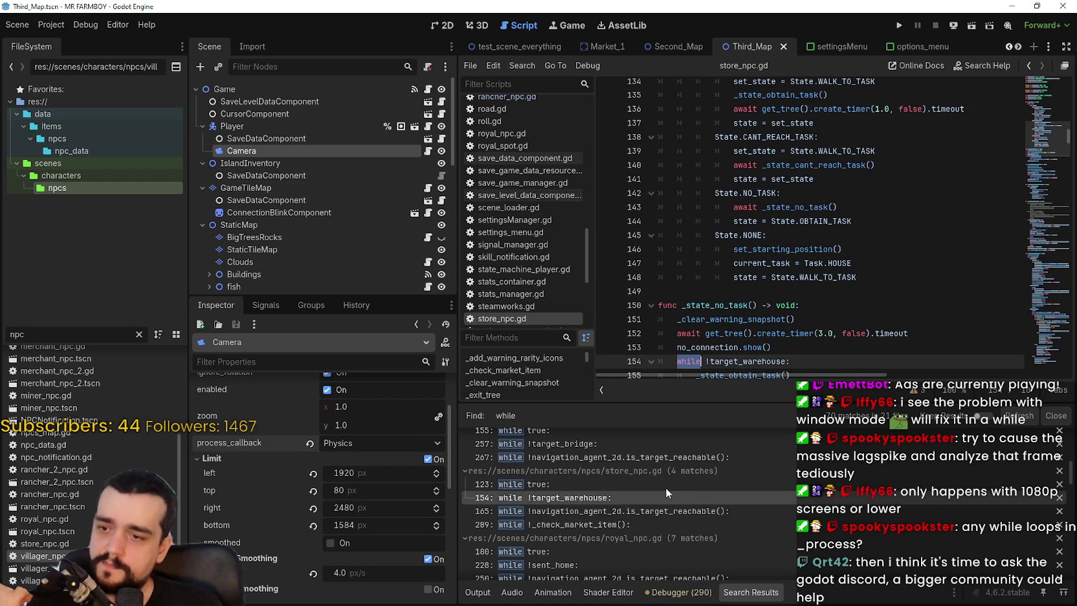
click(665, 485)
scroll(624, 516, down, 2)
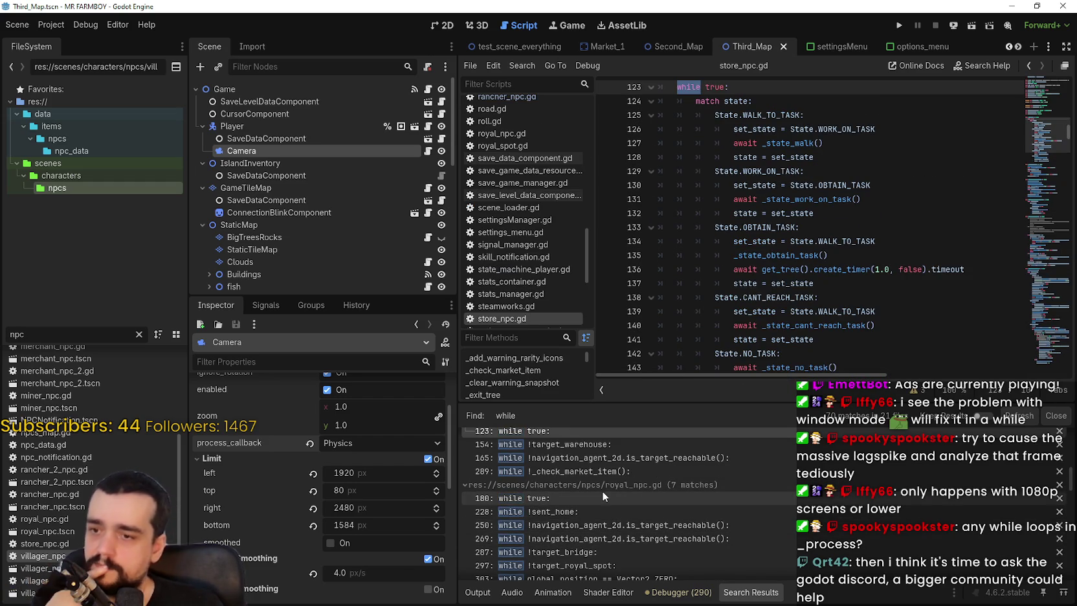
scroll(622, 502, down, 4)
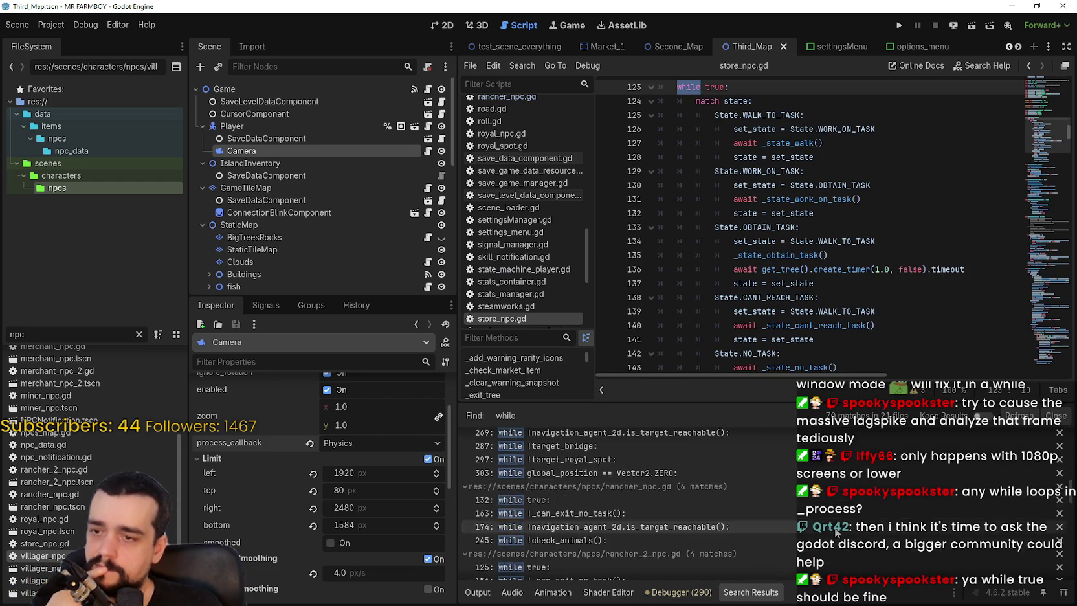
Scroll the results and open load_managers.gd at its line-57 while true loop
scroll(800, 530, down, 5)
scroll(1066, 508, down, 4)
scroll(1061, 522, down, 8)
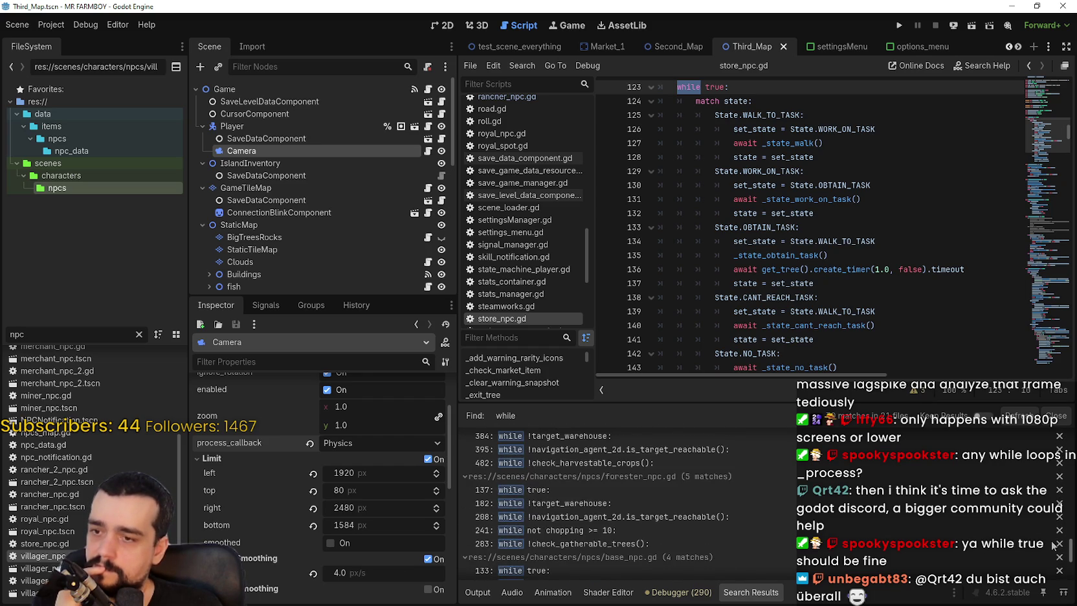
scroll(1050, 545, down, 3)
scroll(1048, 556, down, 3)
scroll(1049, 563, down, 1)
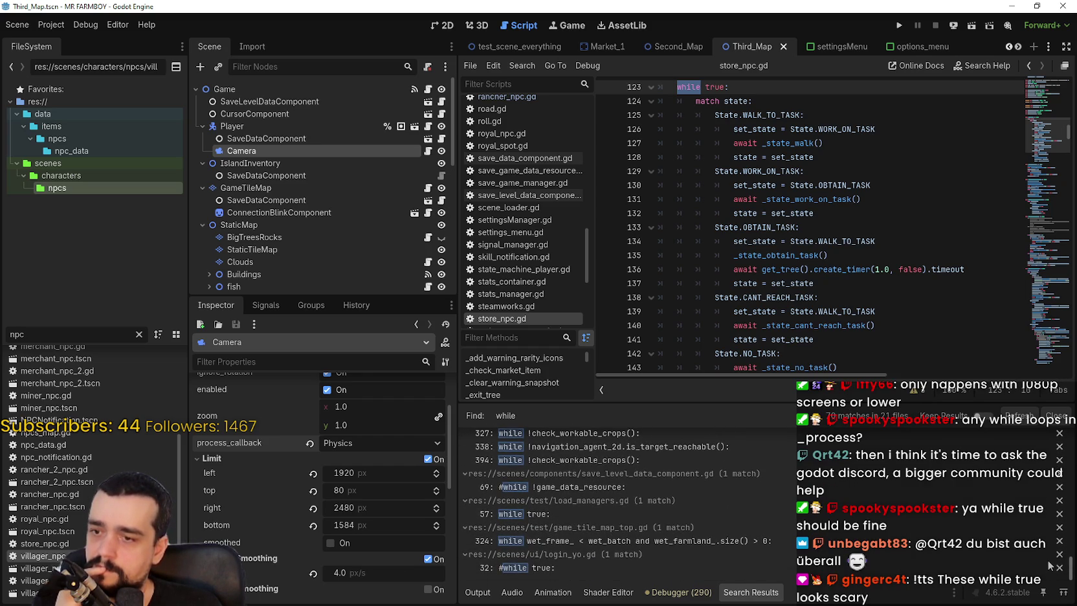
click(767, 512)
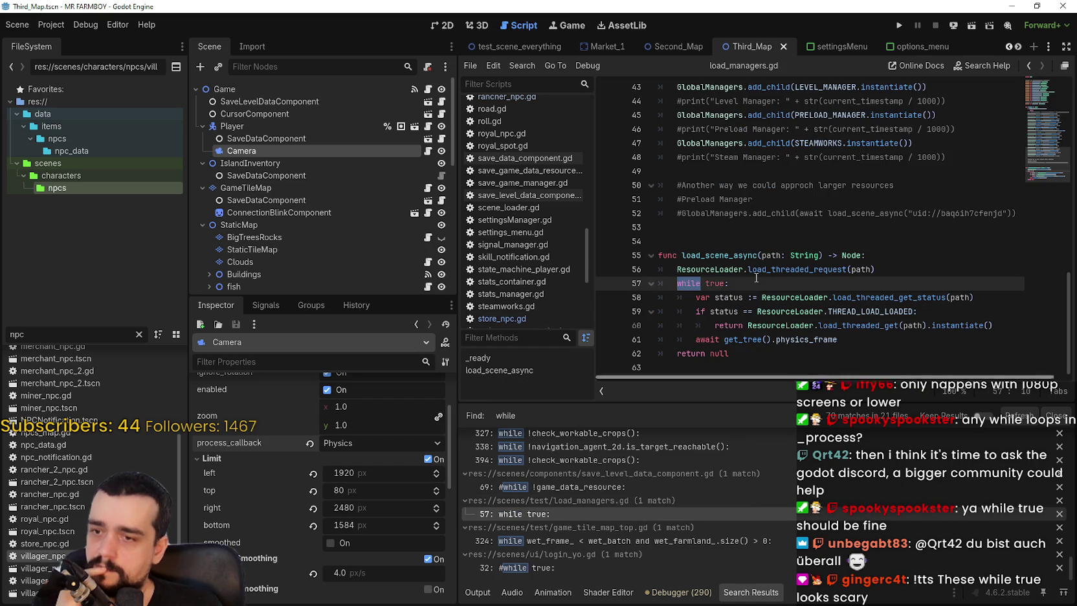
Open game_tile_map_top.gd at its line-324 wet_frame_ loop and review batch_wet_tiles
click(658, 541)
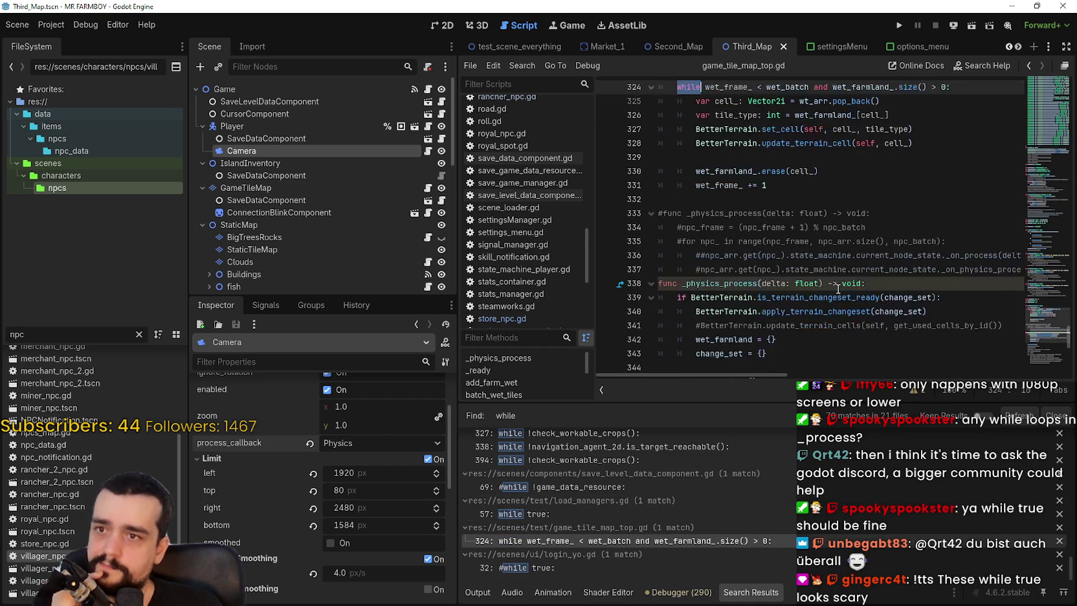
click(815, 286)
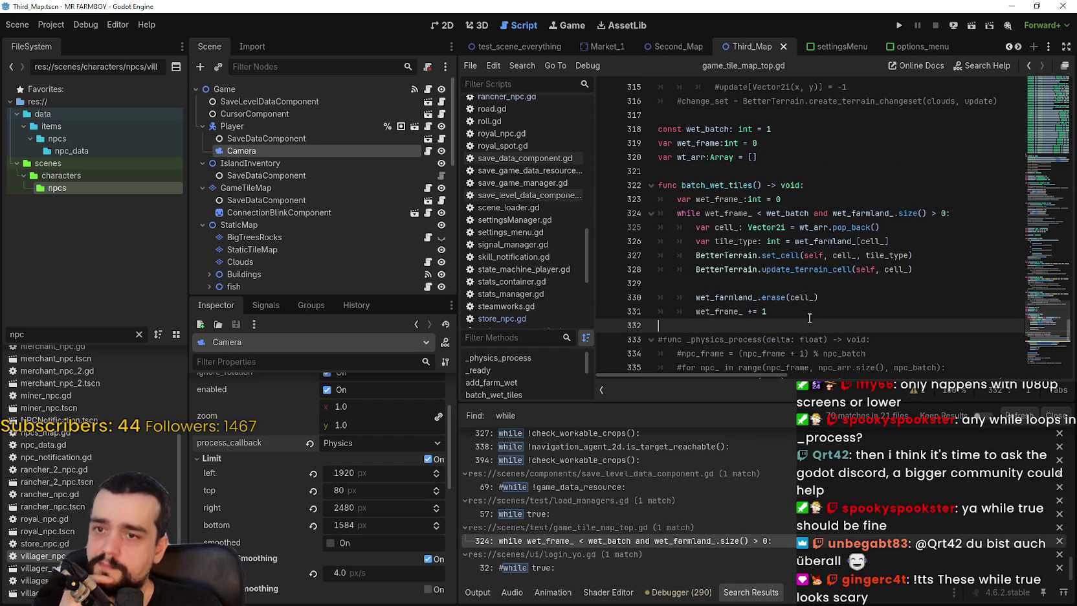
scroll(802, 310, down, 1)
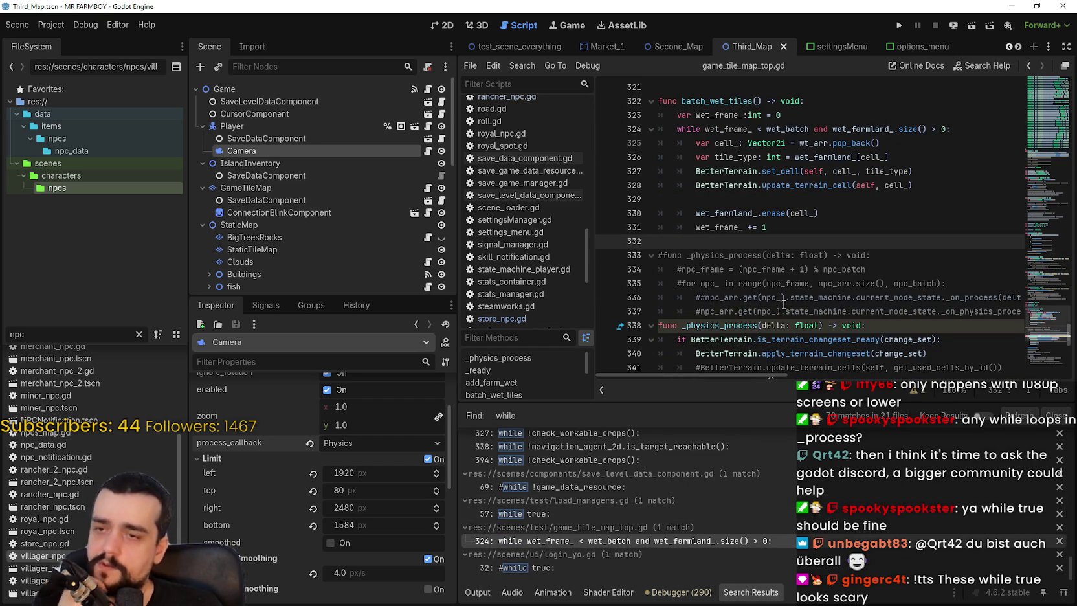
double_click(725, 102)
scroll(762, 238, down, 2)
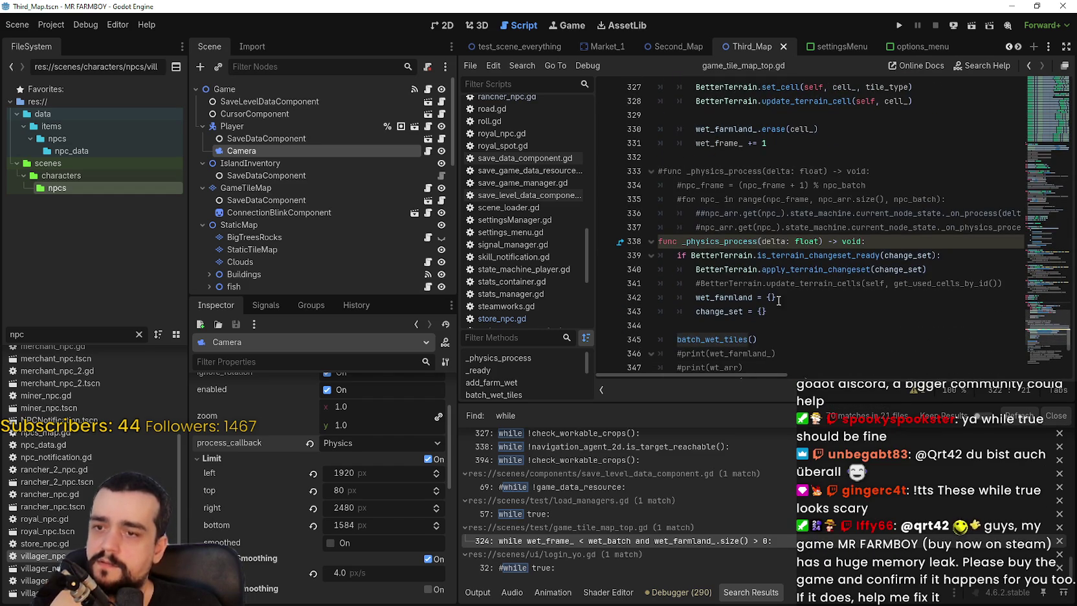
click(801, 327)
scroll(822, 311, down, 4)
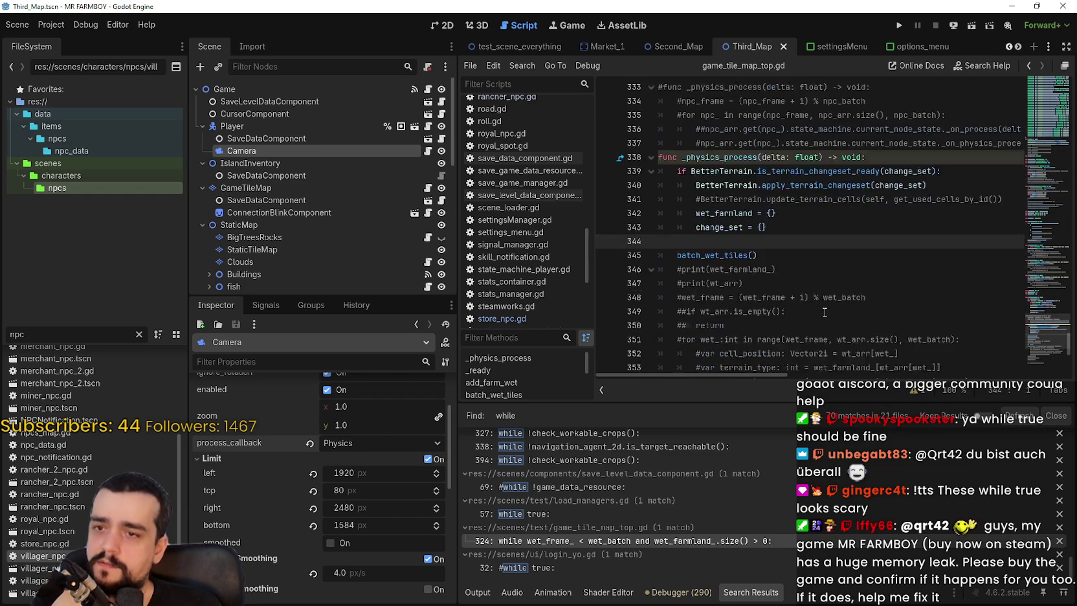
scroll(809, 288, up, 1)
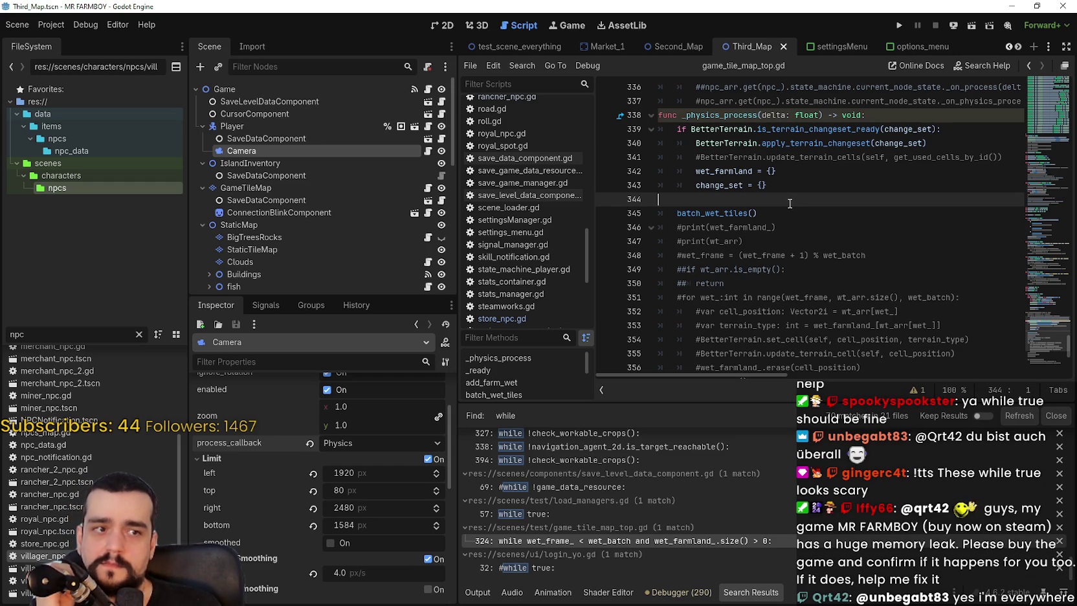
scroll(789, 203, down, 7)
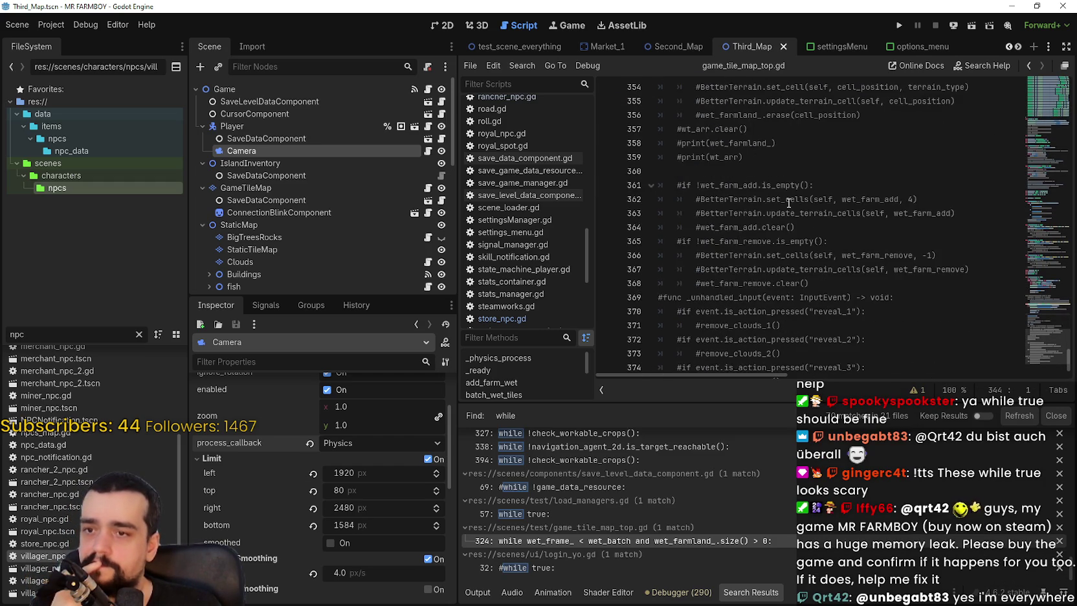
drag(1062, 365, 1044, 324)
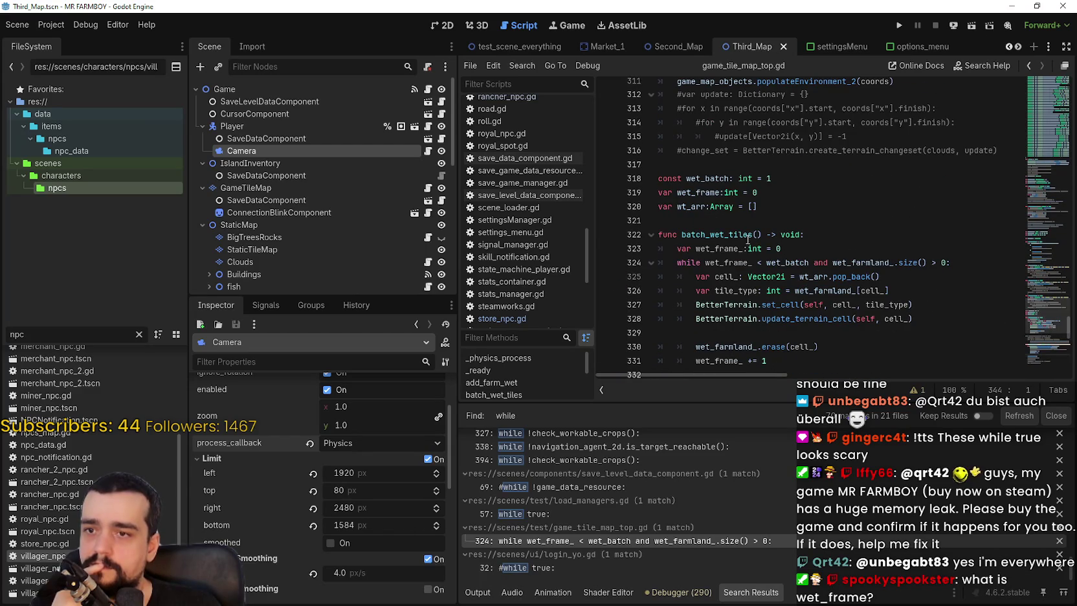
Highlight batch_wet_tiles on line 322, then change_set on line 343
double_click(734, 235)
mouse_move(1029, 280)
mouse_down()
mouse_move(1061, 57)
mouse_move(1045, 129)
mouse_move(1039, 331)
mouse_up()
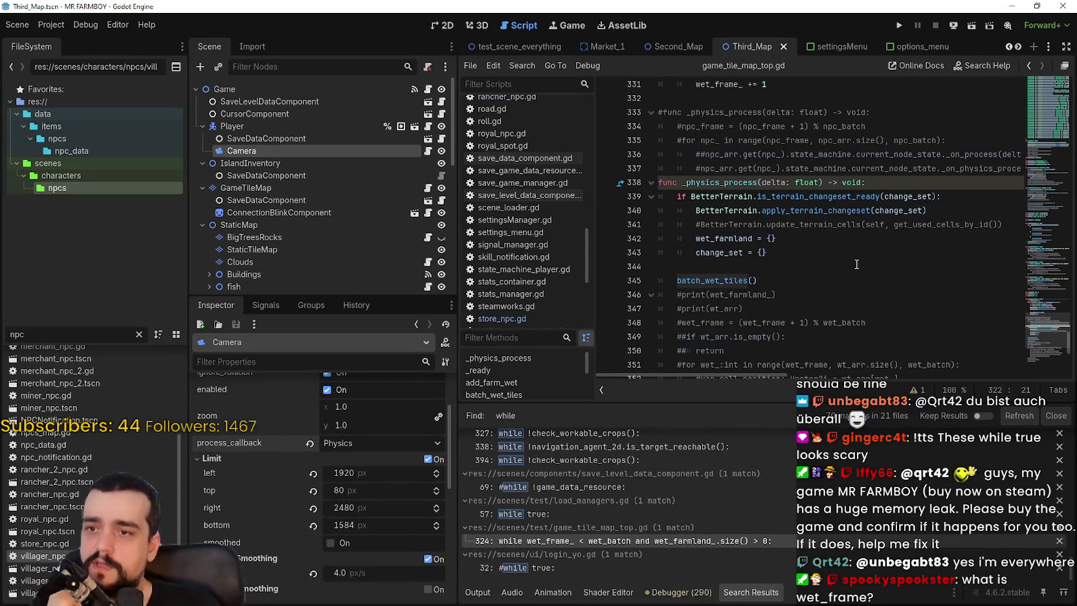
click(833, 264)
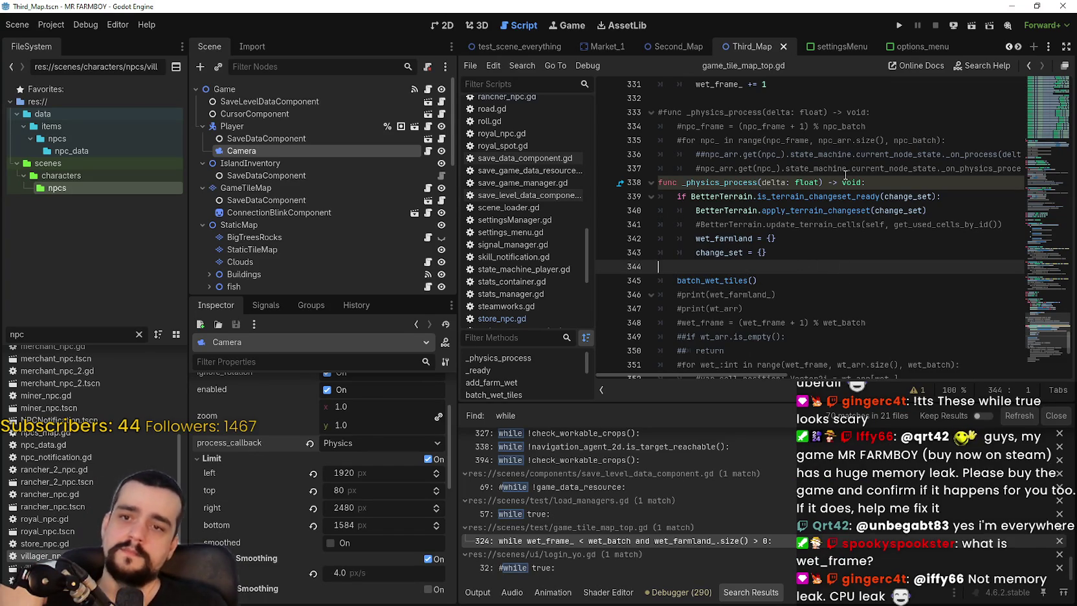
double_click(906, 196)
scroll(749, 192, down, 4)
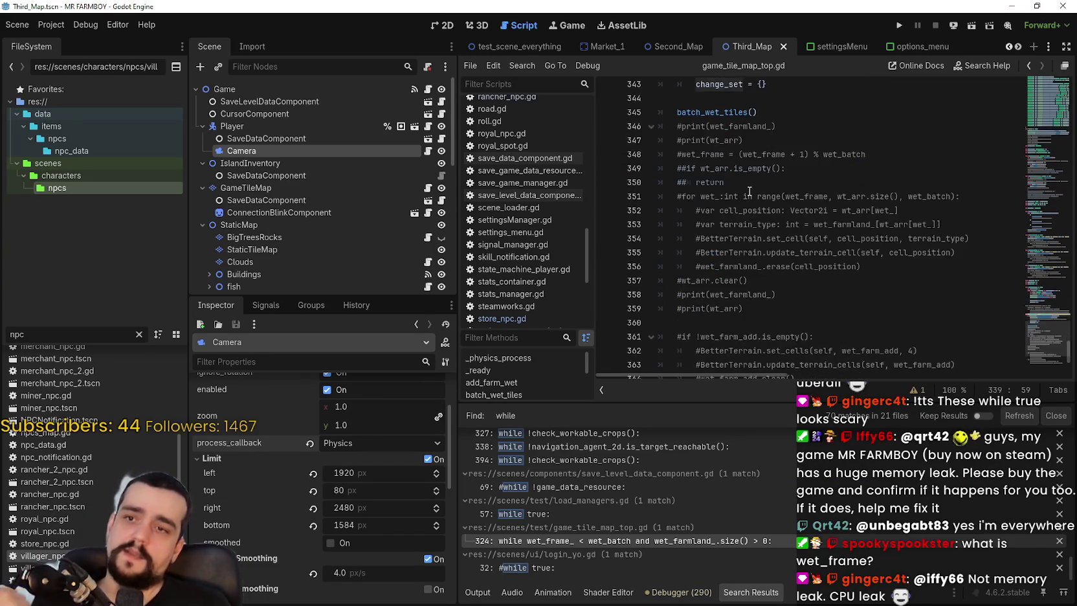
scroll(749, 191, up, 2)
double_click(718, 171)
Search the script for change_set and step through all 9 matches
key(ctrl+f)
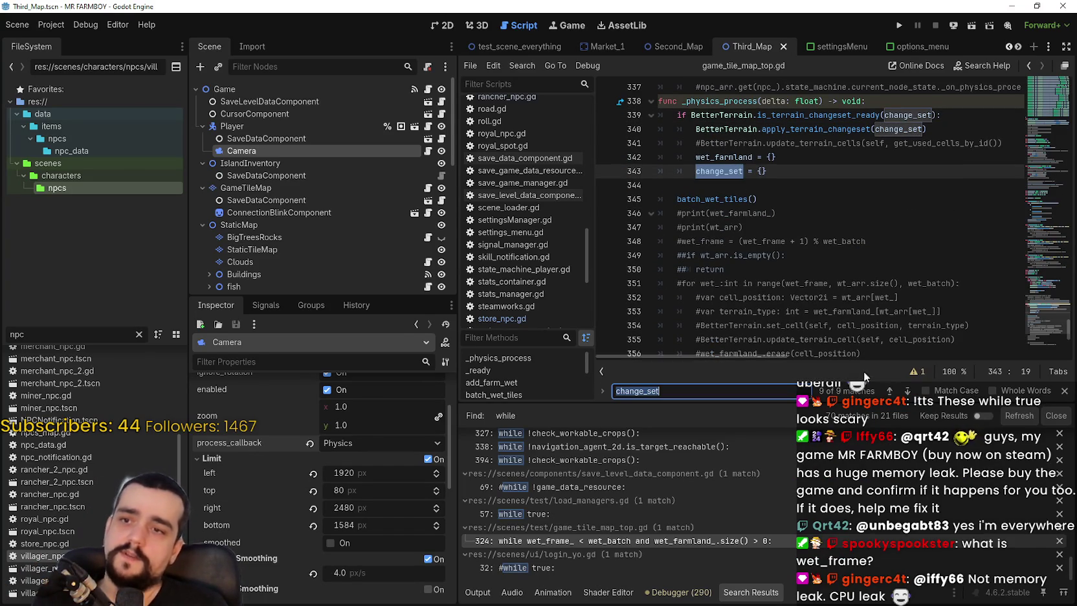
scroll(878, 173, up, 1)
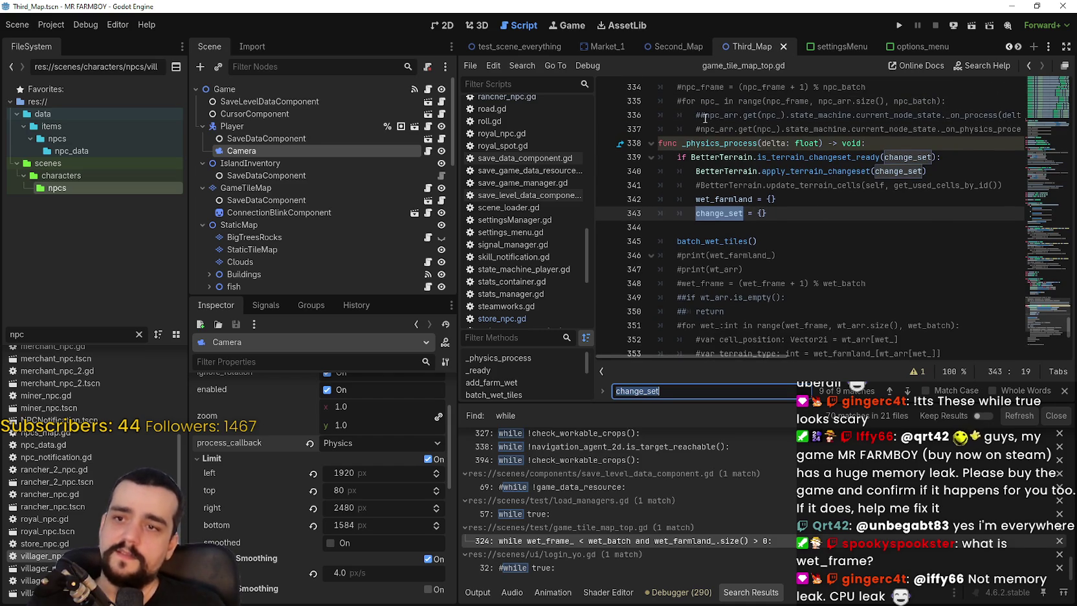
click(905, 391)
click(906, 391)
click(906, 391)
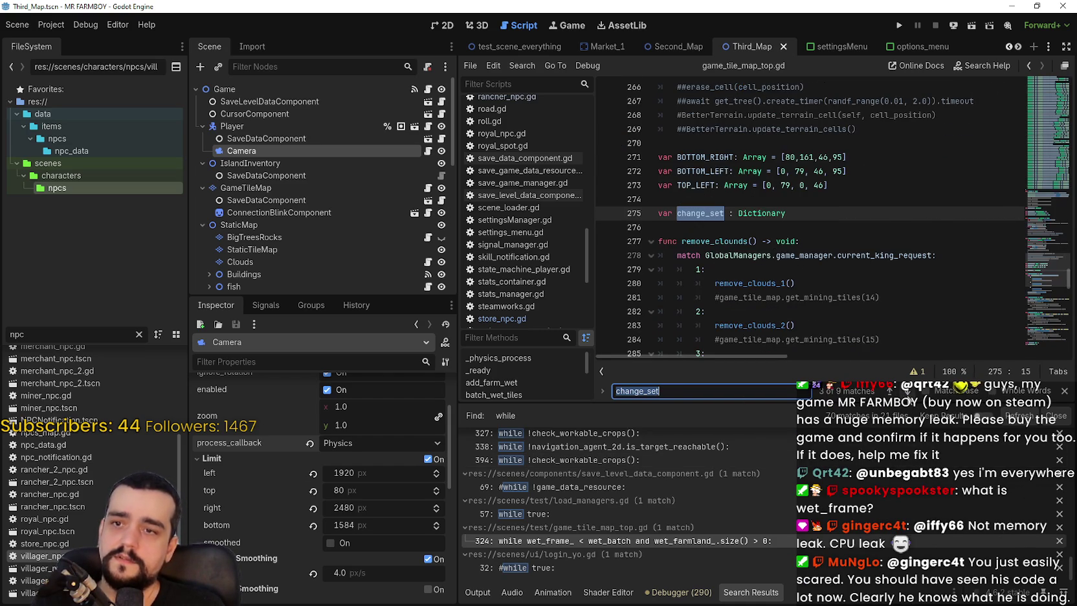
click(906, 392)
click(906, 392)
click(905, 392)
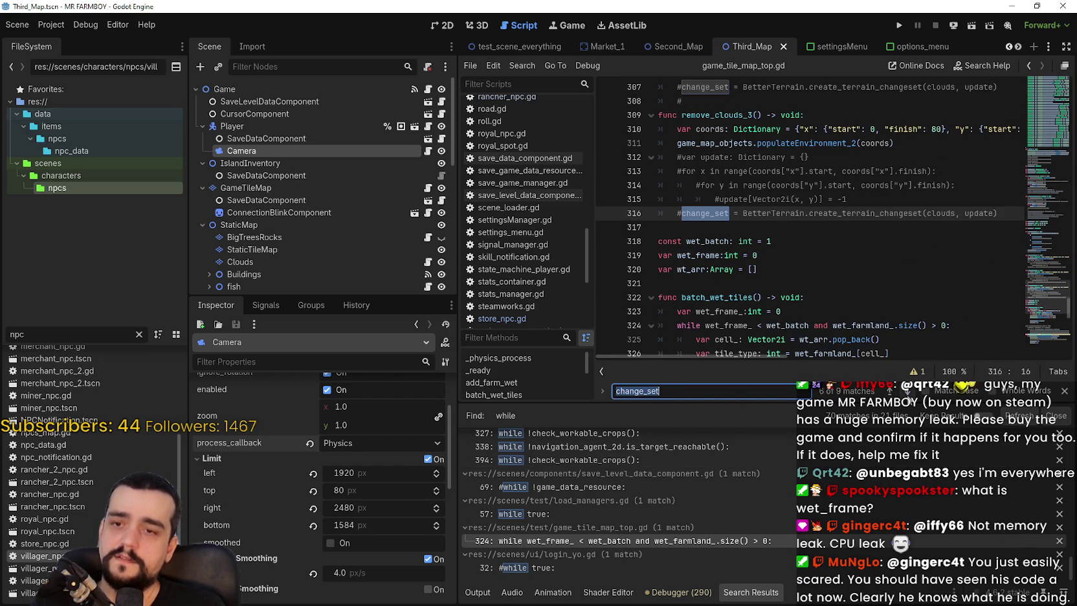
click(906, 391)
click(905, 391)
click(906, 391)
click(844, 240)
click(841, 223)
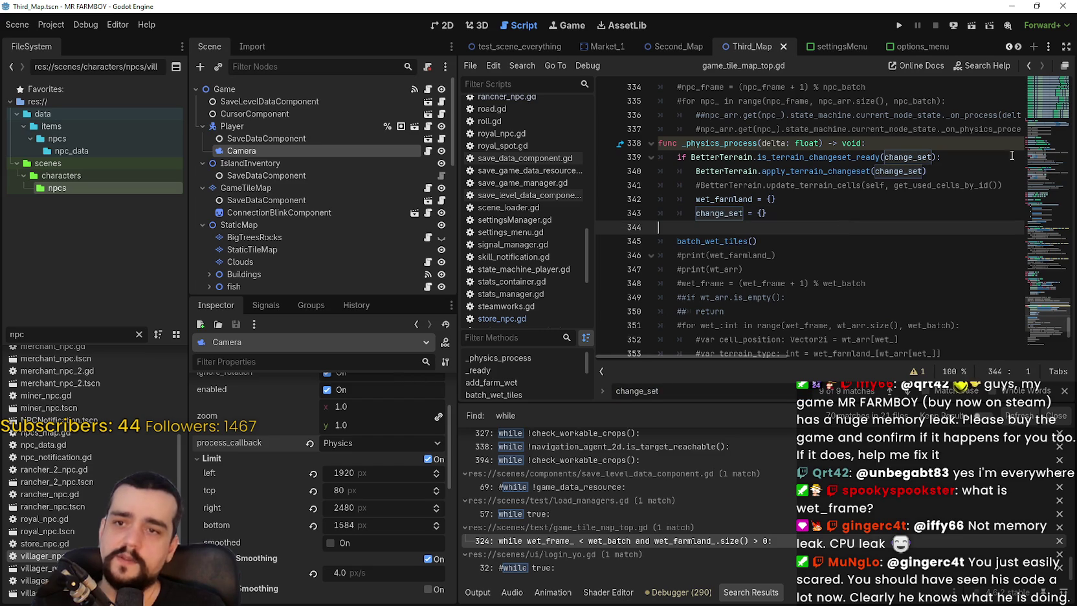
scroll(1056, 298, down, 8)
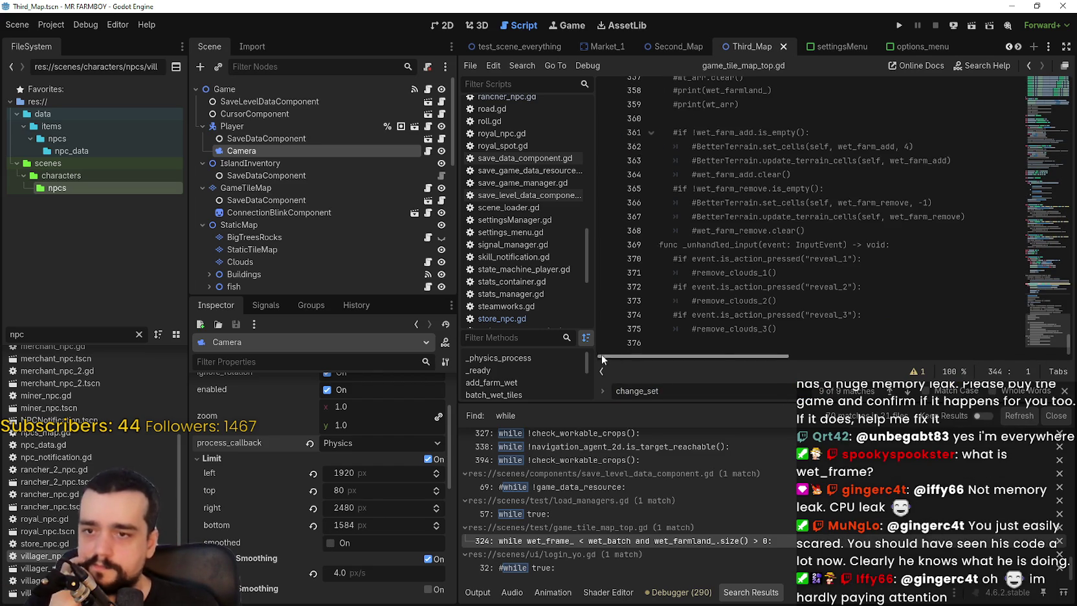
Close the change_set search and open miner_npc.gd at its while true loop
click(1063, 390)
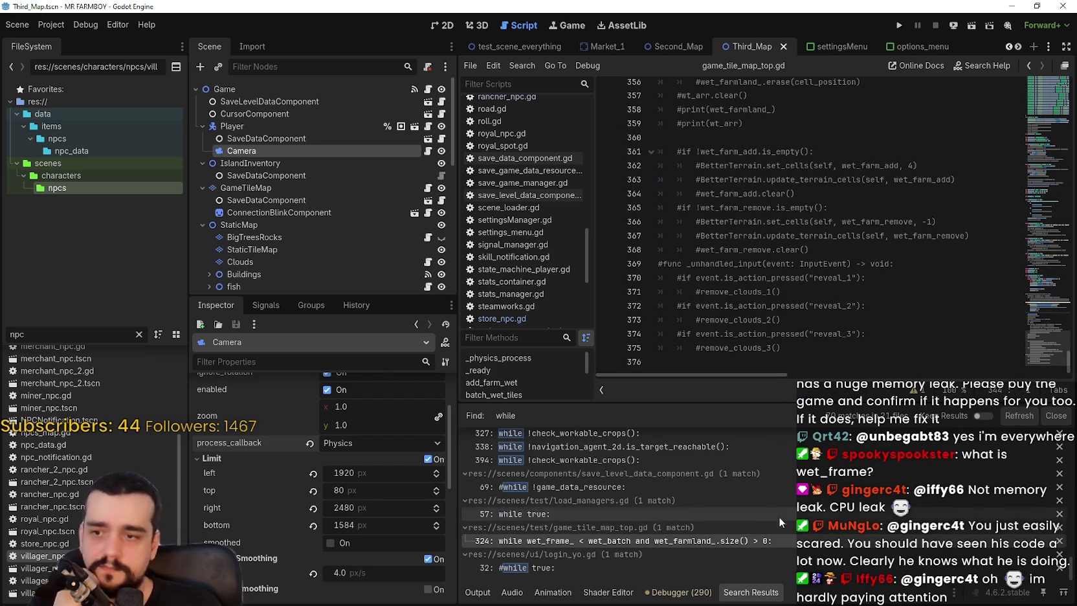
scroll(742, 511, up, 5)
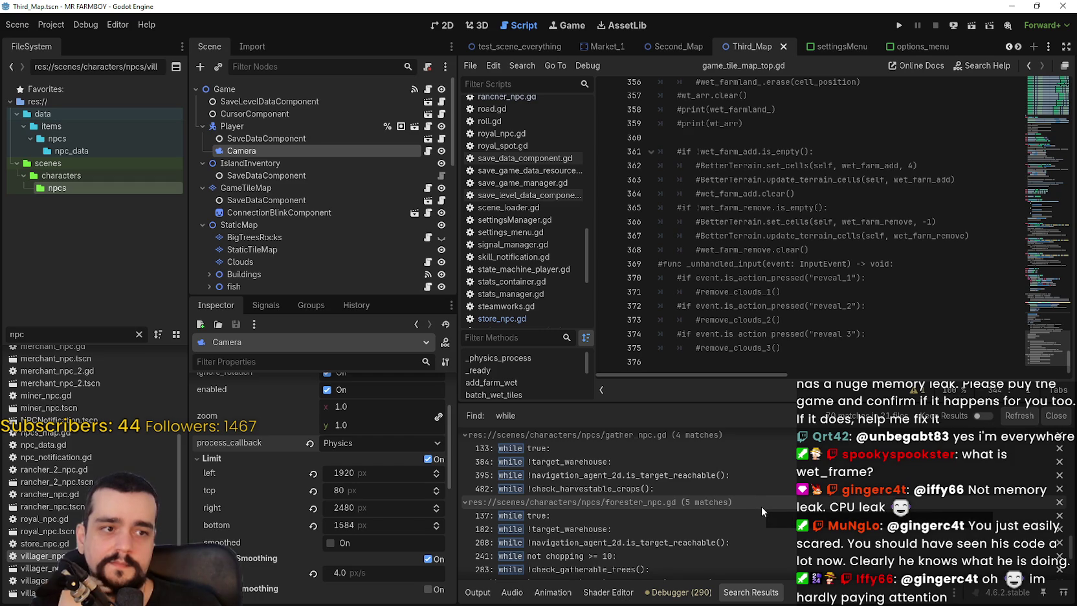
scroll(660, 508, up, 2)
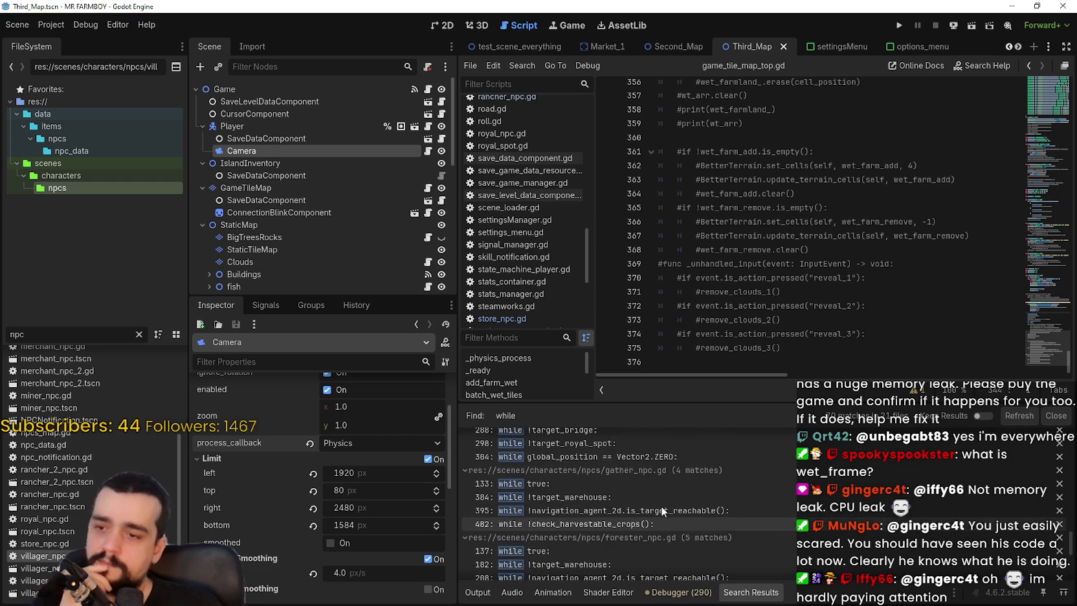
scroll(734, 540, up, 10)
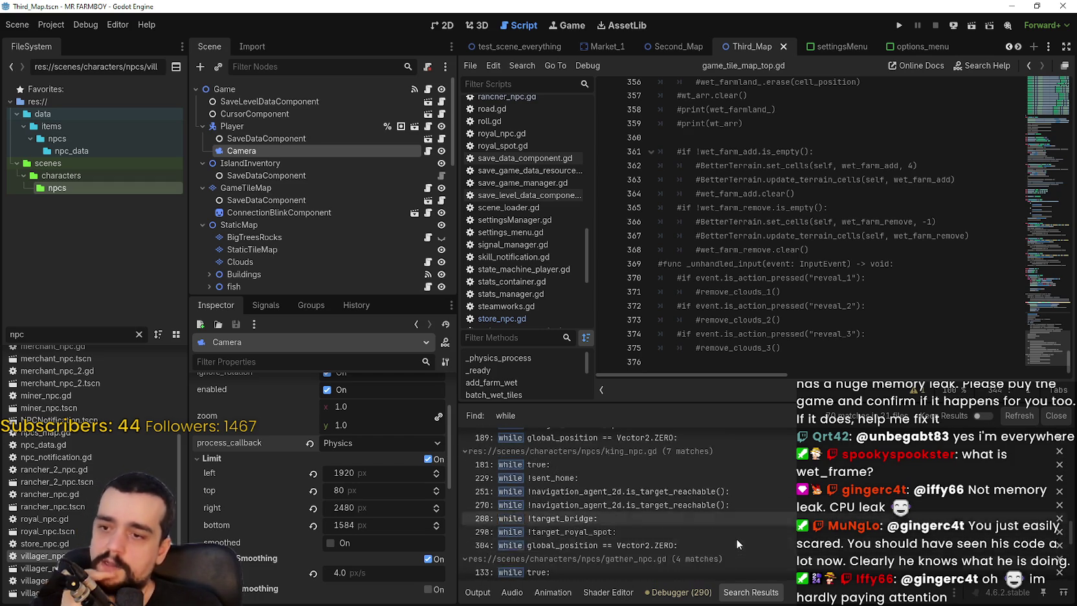
scroll(744, 535, up, 3)
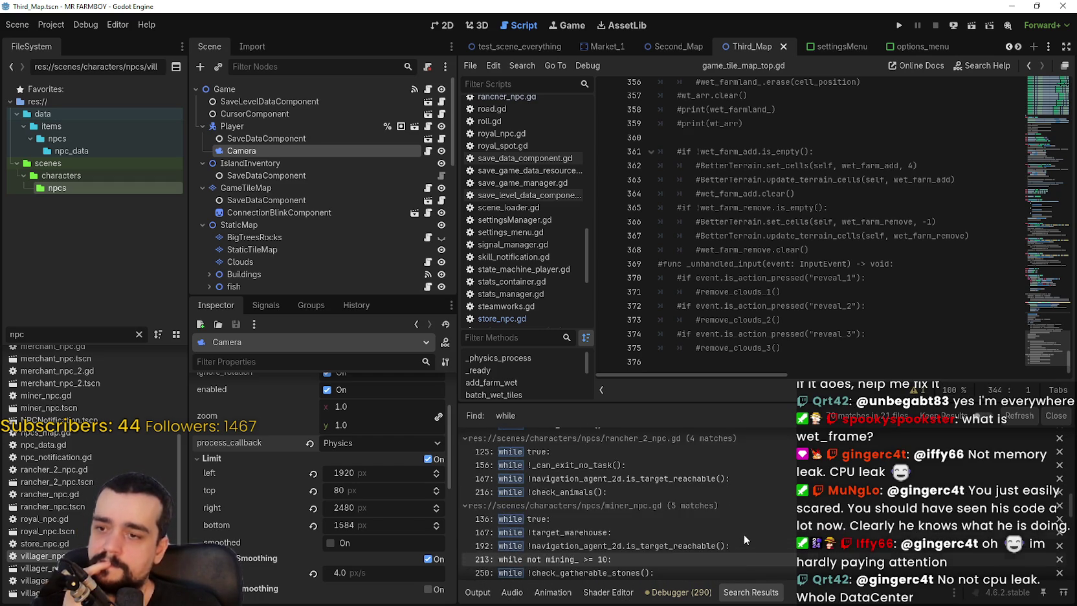
click(749, 517)
Review miner_npc.gd's task-handling code around line 240, near the Task.HOUSE case
click(749, 327)
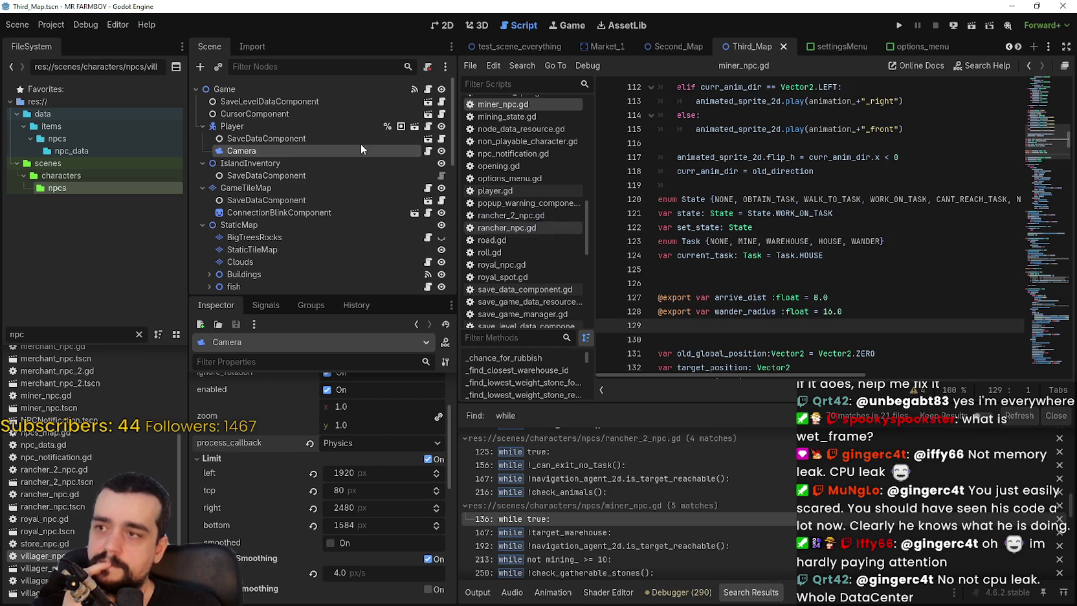
click(292, 86)
scroll(772, 255, down, 3)
click(786, 227)
scroll(802, 239, down, 2)
drag(1043, 147, 1051, 211)
click(802, 207)
scroll(885, 231, down, 3)
scroll(885, 231, down, 1)
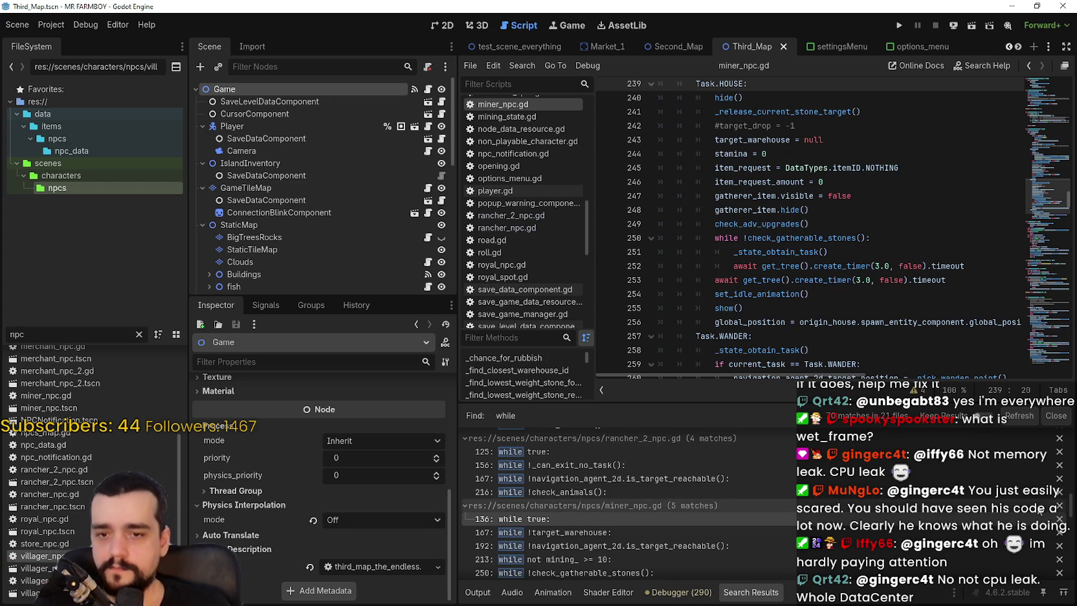
scroll(1072, 502, up, 10)
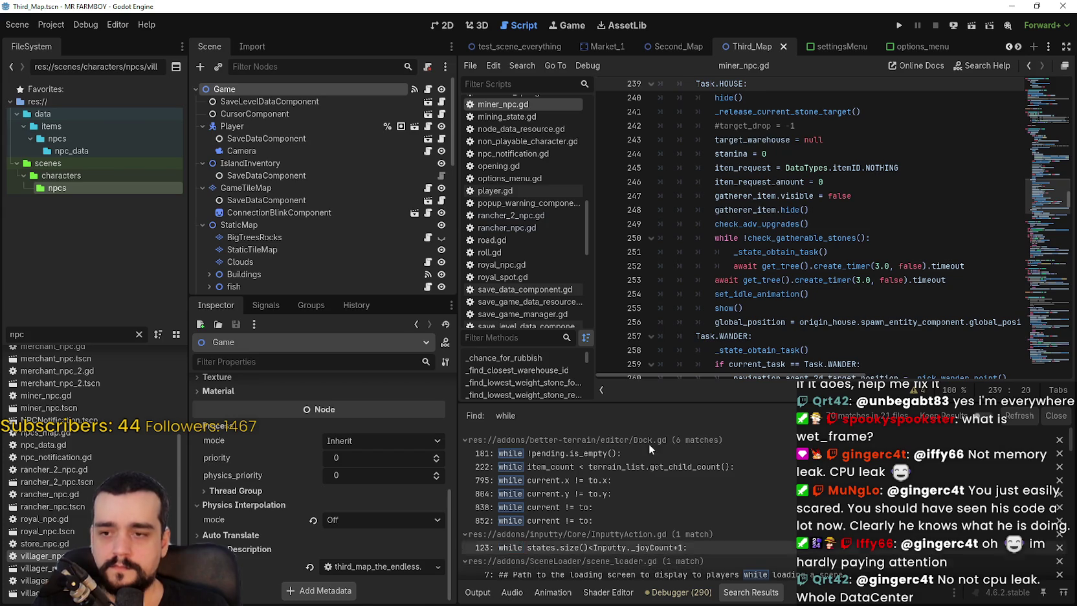
scroll(545, 519, down, 2)
scroll(820, 492, down, 3)
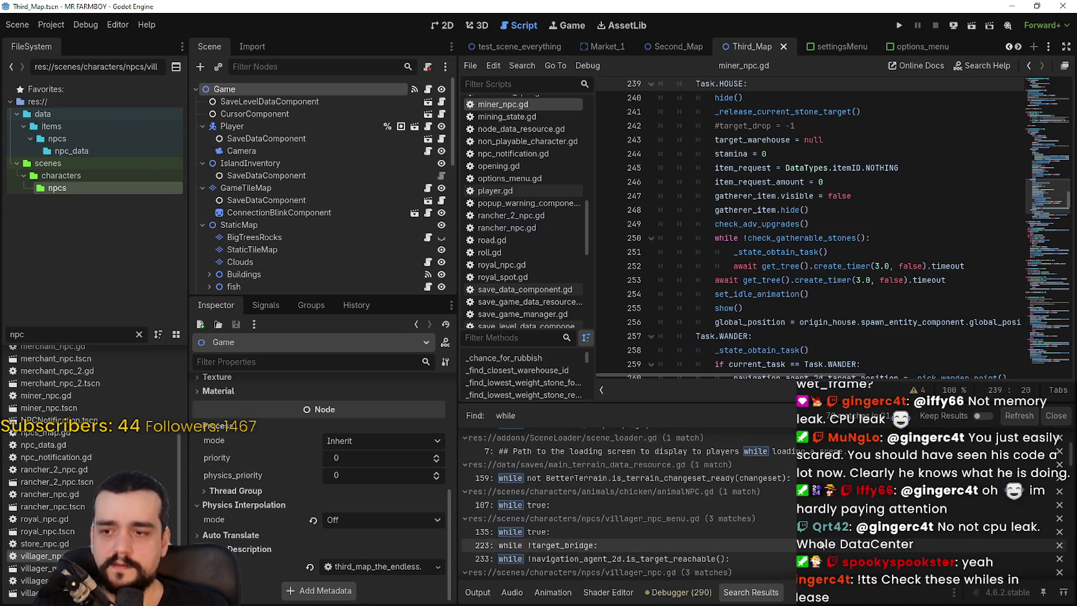
Step through the villager_npc_menu.gd and villager_npc.gd while matches, ending at store_npc.gd line 123
click(821, 544)
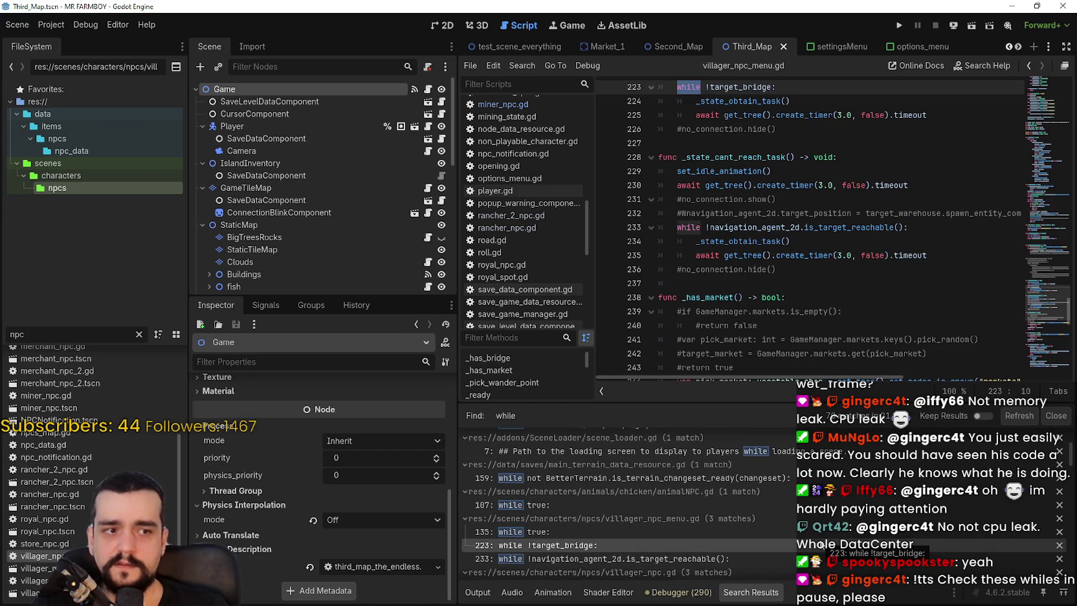
scroll(820, 545, down, 2)
click(809, 504)
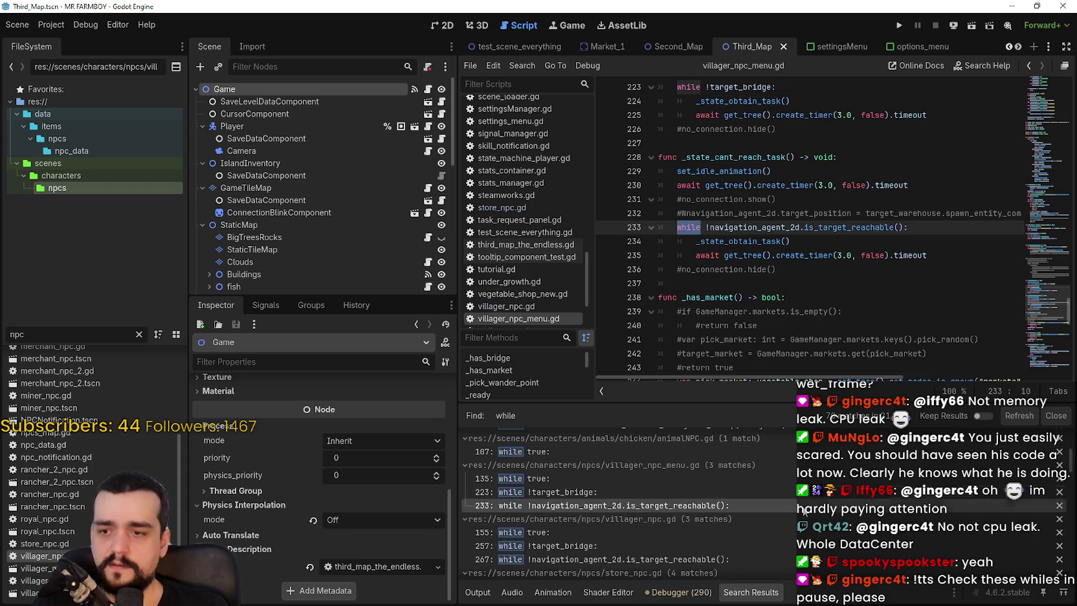
click(801, 532)
click(797, 545)
scroll(793, 531, down, 1)
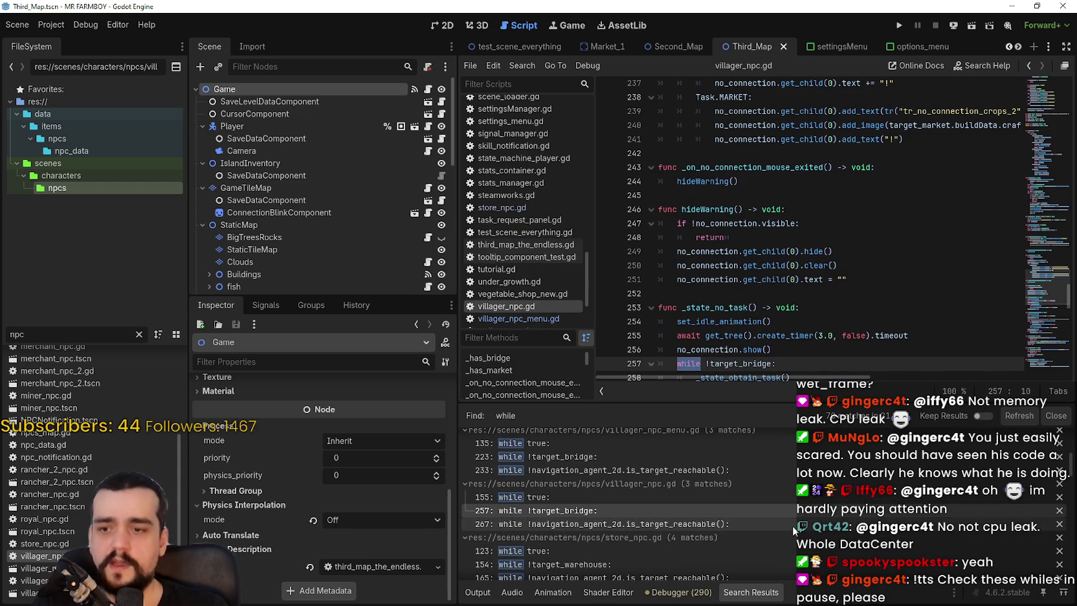
click(791, 524)
click(742, 550)
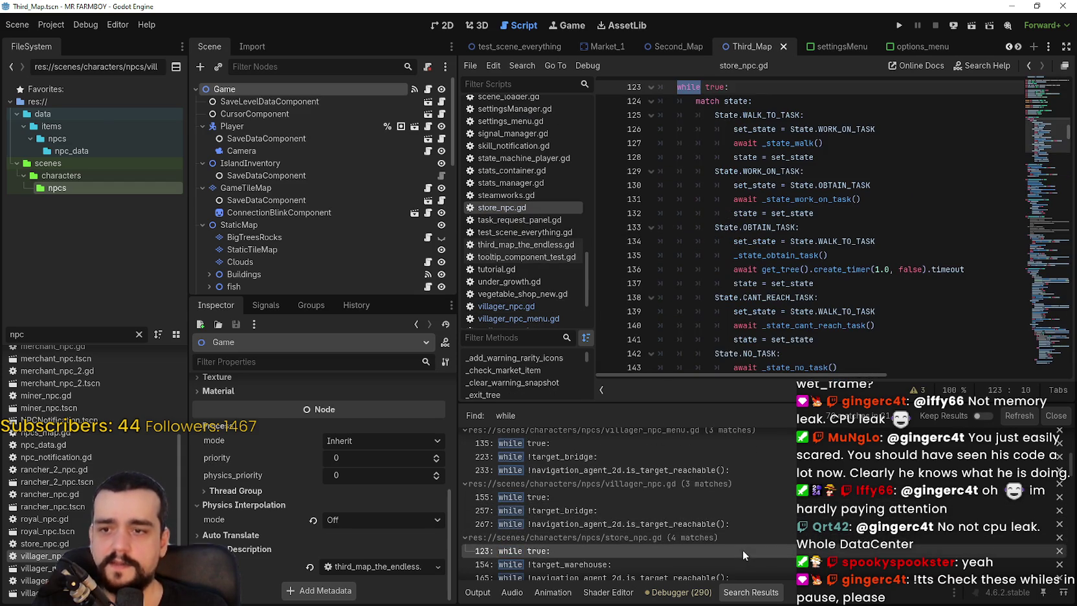
Select the _run_fsm while loop body and switch the debugger to Monitors, then Profiler
scroll(802, 238, up, 5)
double_click(723, 260)
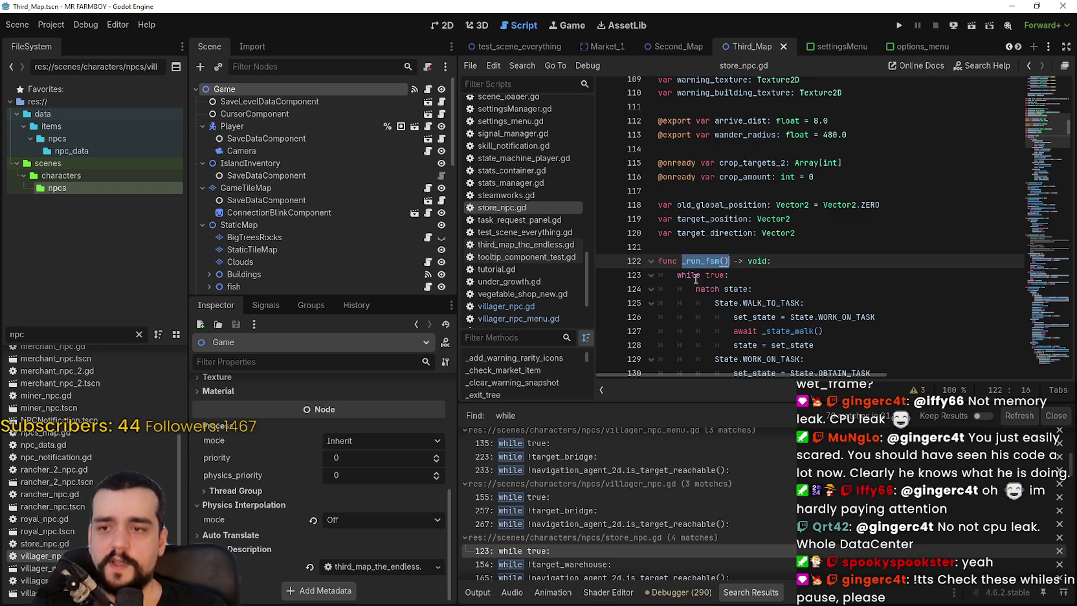
drag(691, 274, 701, 370)
click(678, 591)
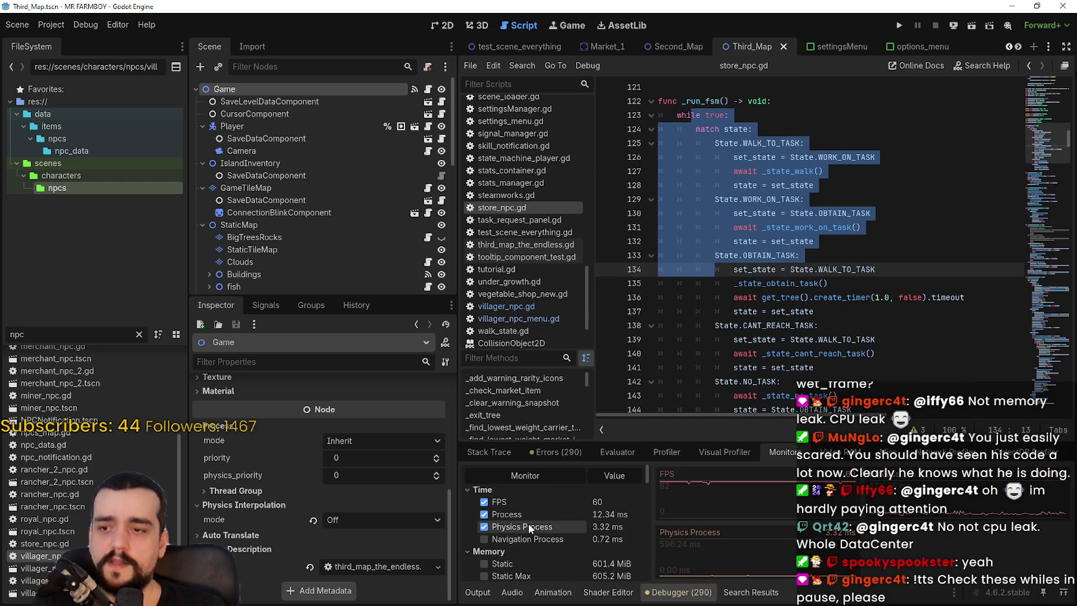
click(673, 455)
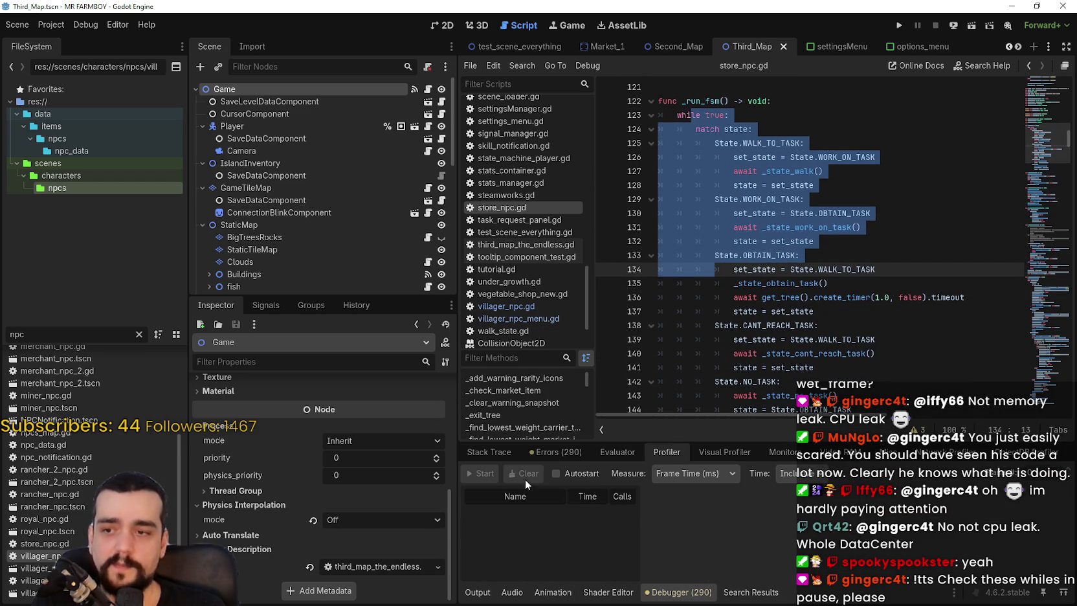
Place the caret at line 137 and open Task Manager to check Godot's resource usage
click(791, 256)
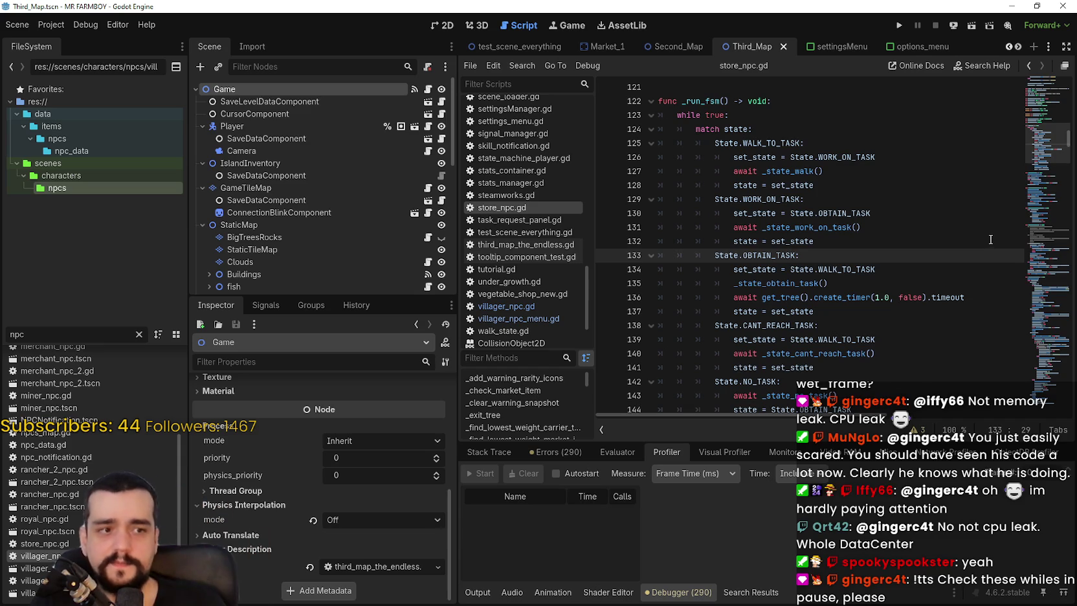
click(850, 320)
click(844, 306)
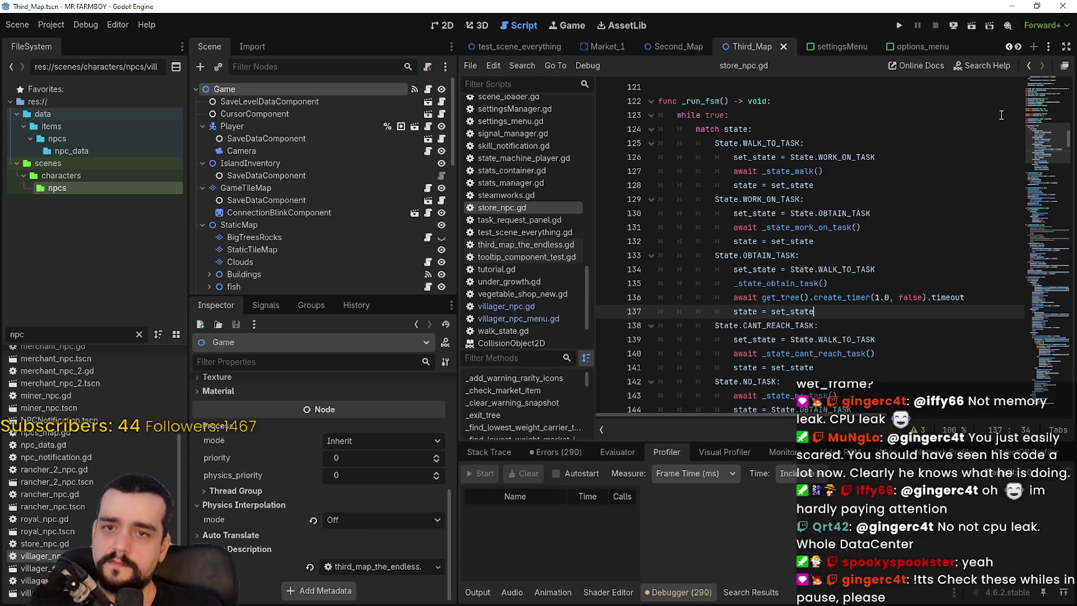
key(ctrl+shift+Escape)
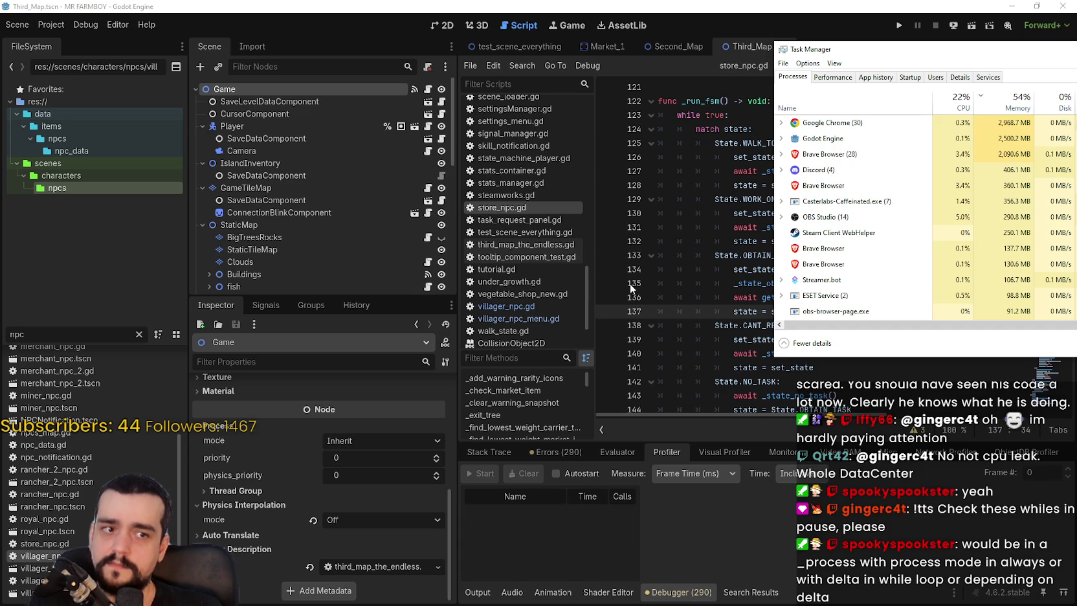
Bring Godot back over Task Manager and examine the while true loop in store_npc.gd's _run_fsm
click(702, 238)
scroll(827, 186, up, 1)
double_click(689, 143)
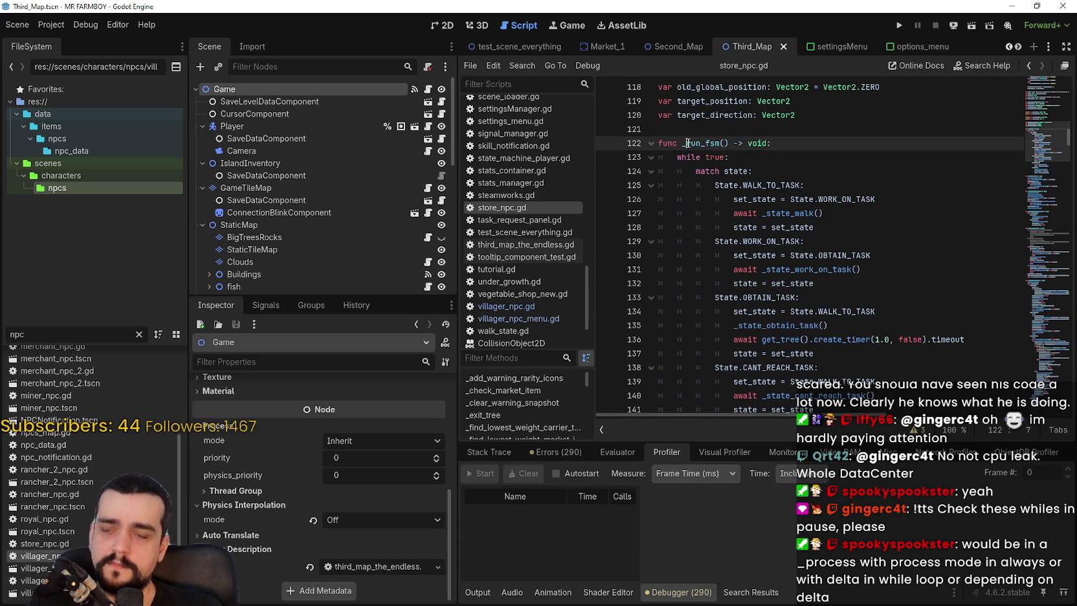
click(852, 267)
scroll(867, 291, down, 4)
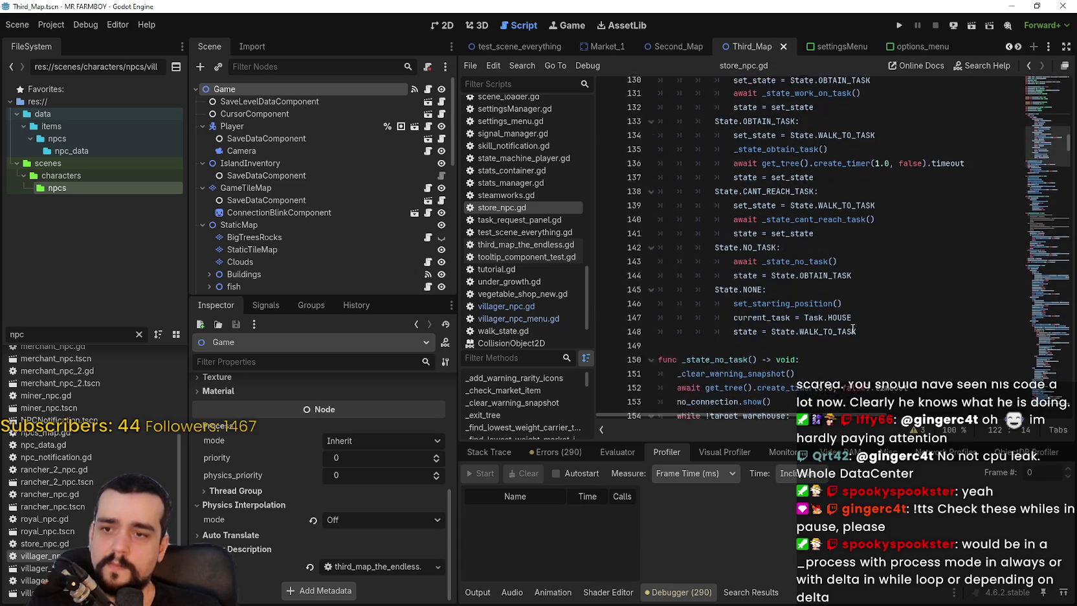
mouse_move(879, 322)
mouse_down()
mouse_move(712, 162)
mouse_move(655, 134)
mouse_move(645, 142)
mouse_up()
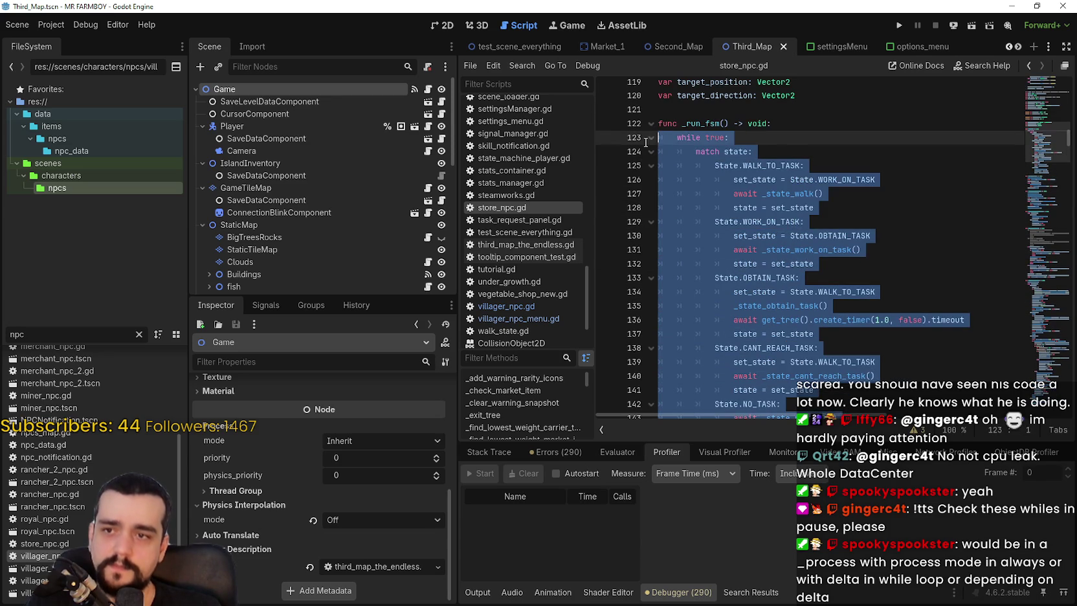
scroll(760, 279, down, 3)
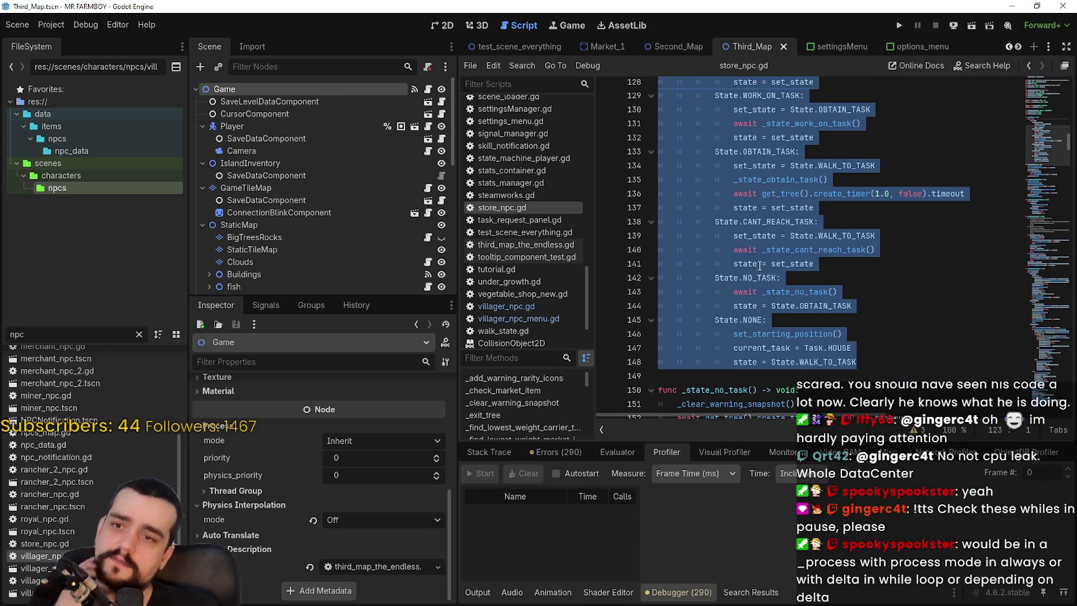
scroll(754, 266, up, 5)
drag(682, 208, 732, 208)
scroll(856, 287, down, 2)
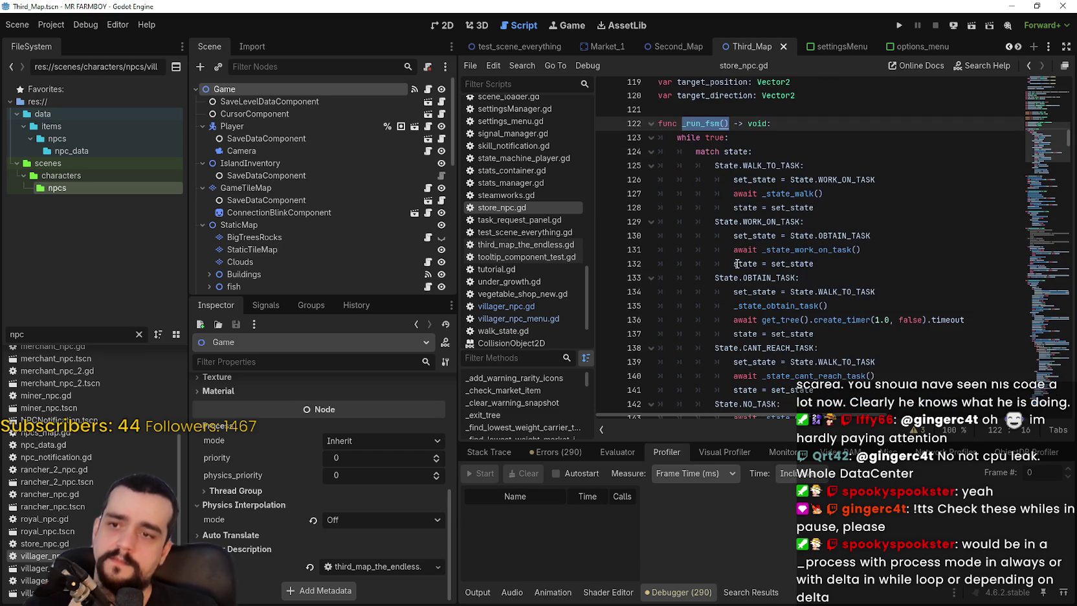
double_click(688, 137)
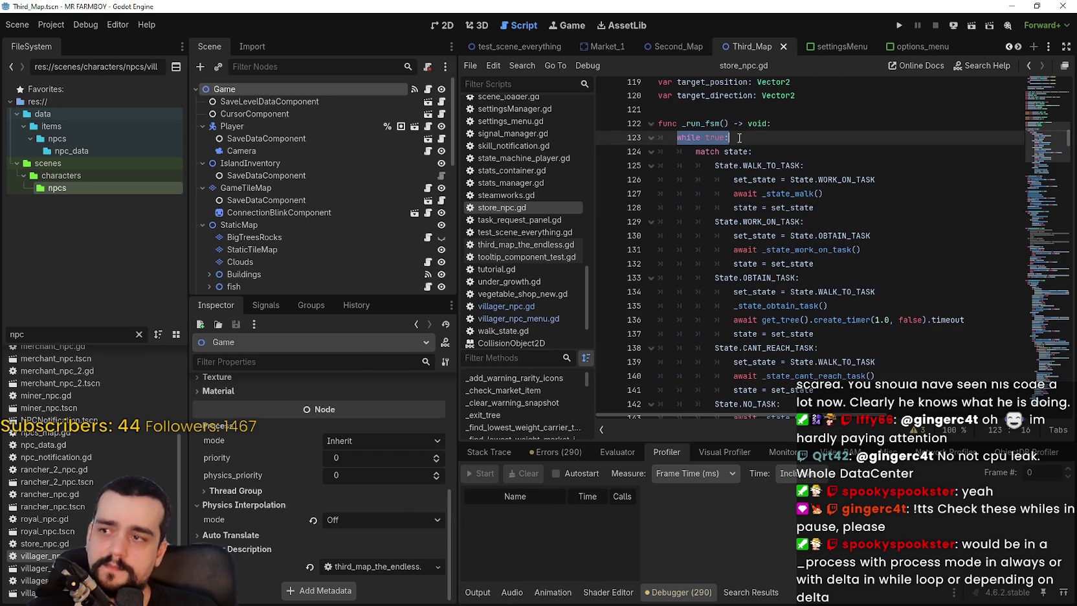
scroll(725, 138, up, 2)
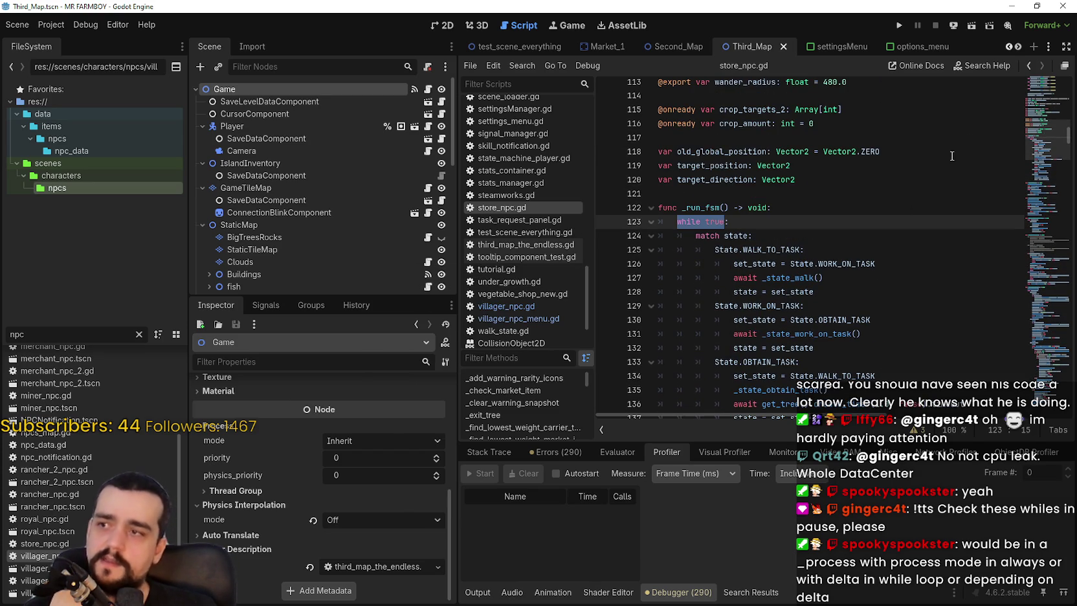
mouse_move(1041, 145)
mouse_down()
mouse_move(1043, 90)
mouse_move(1040, 154)
mouse_up()
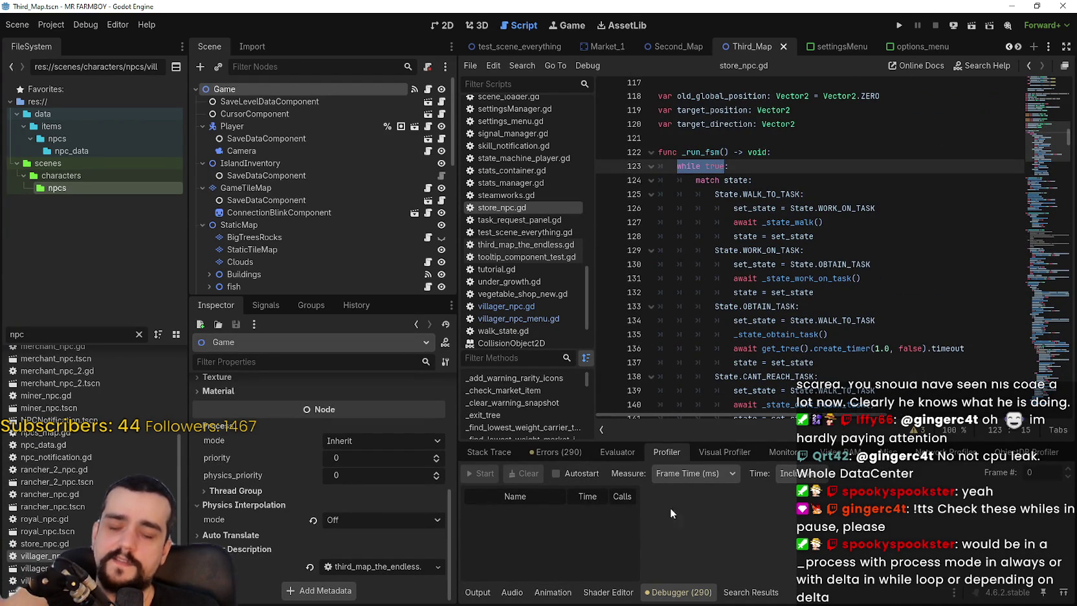
Highlight the _run_fsm function down to line 130 and review it, briefly checking the Project menu
click(705, 152)
mouse_move(687, 138)
mouse_down()
mouse_move(909, 248)
mouse_move(905, 304)
mouse_move(881, 264)
mouse_up()
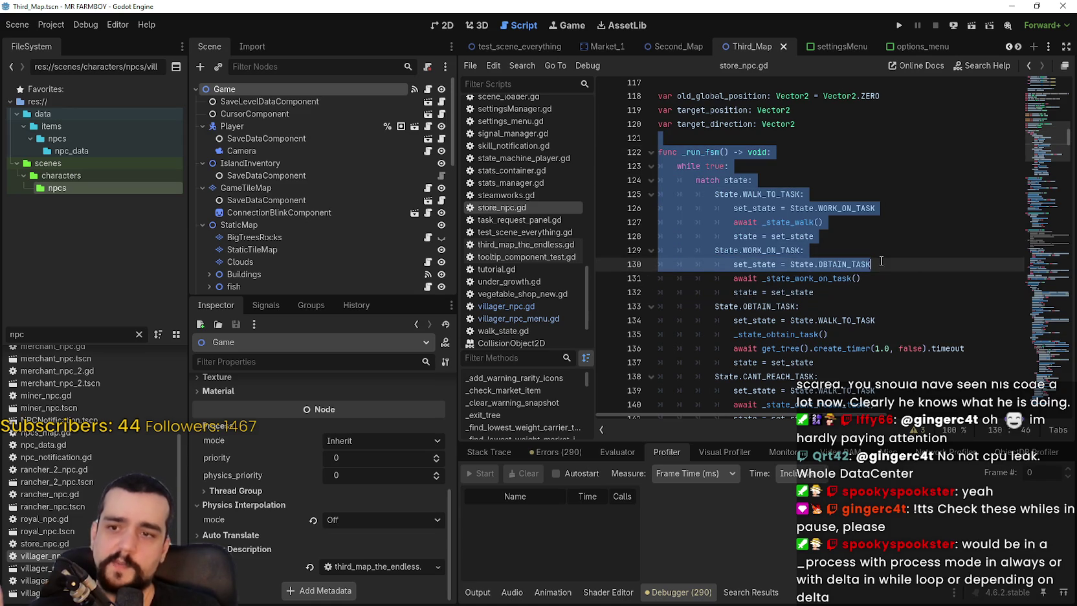
click(906, 321)
click(877, 292)
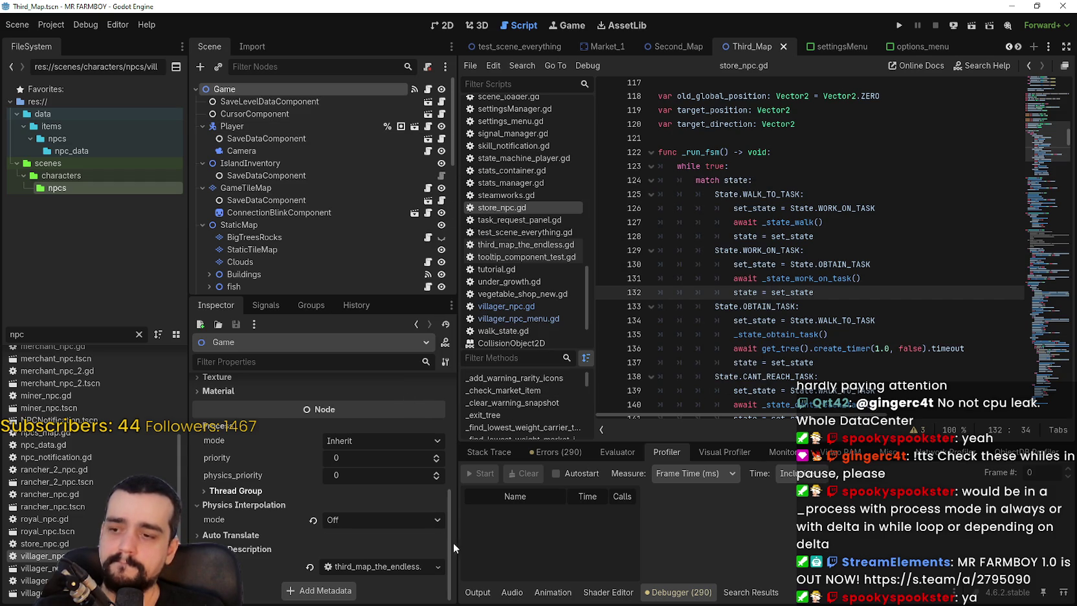
drag(441, 569, 448, 388)
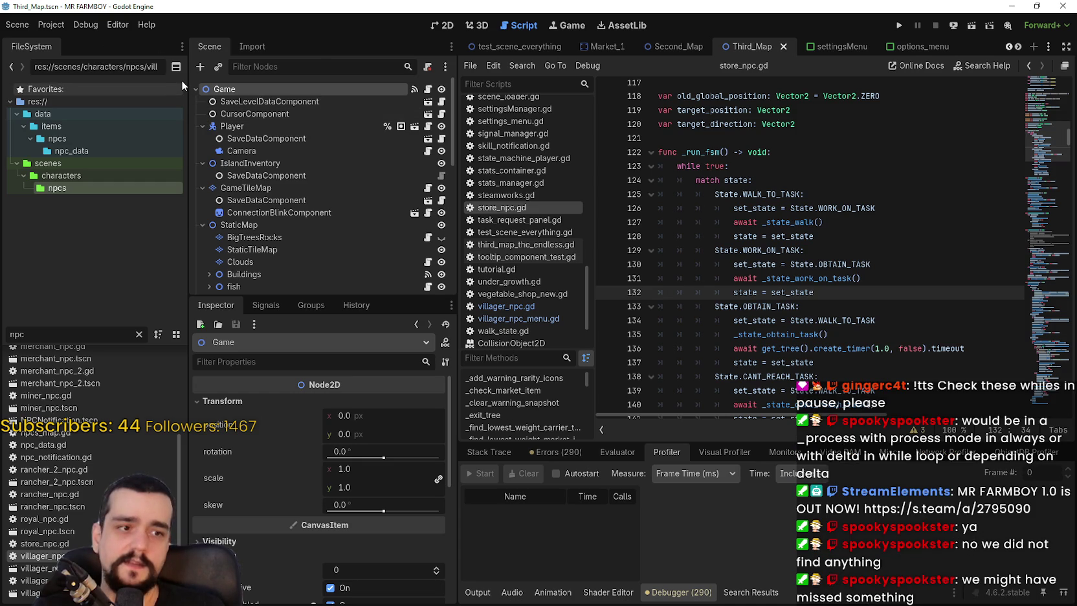
click(697, 207)
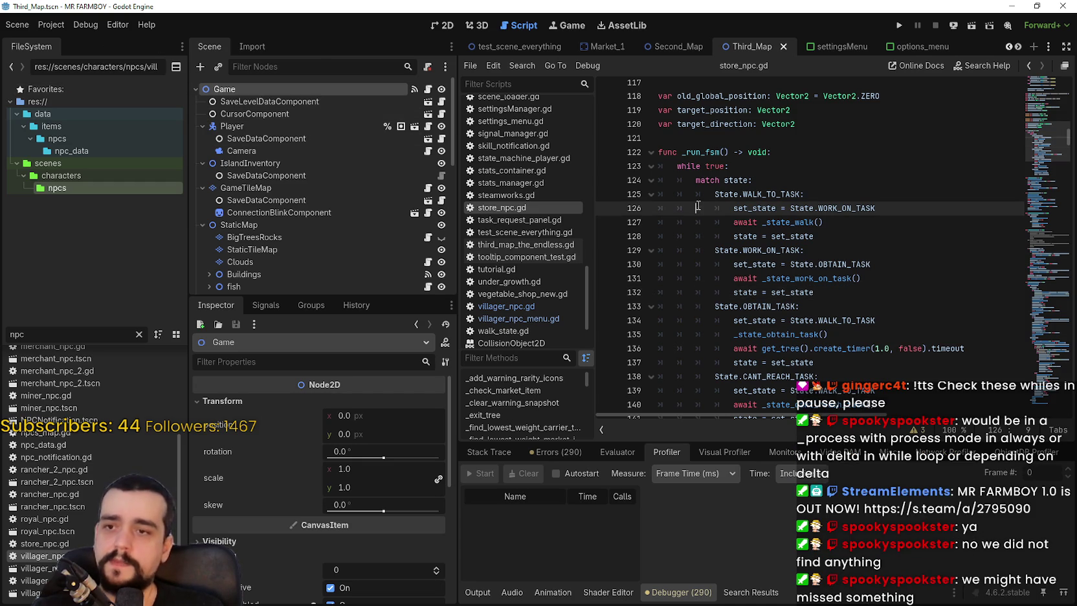
scroll(703, 217, up, 2)
click(704, 217)
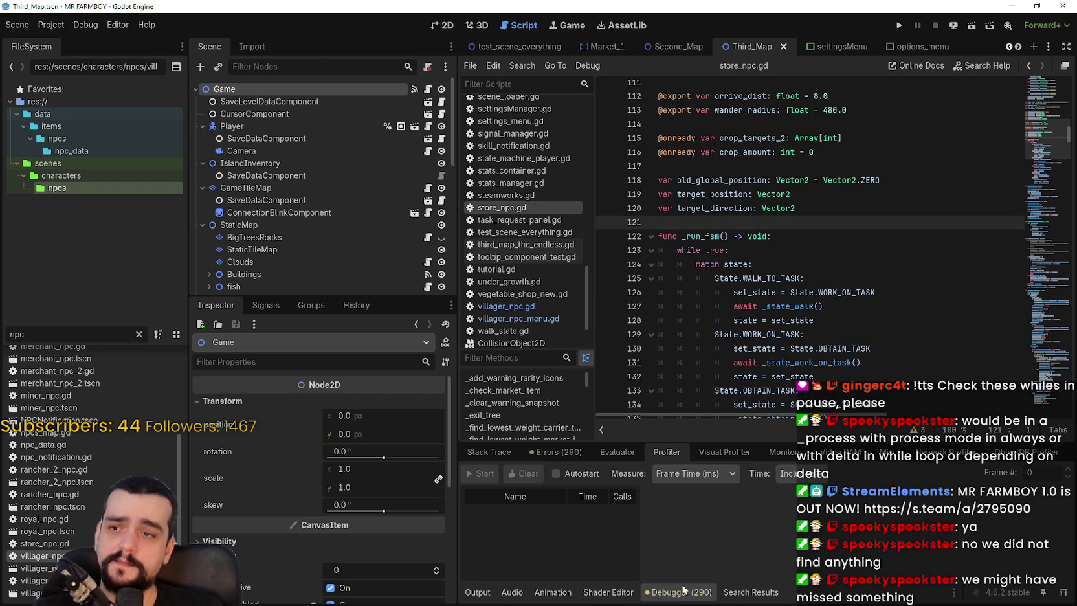
scroll(502, 311, down, 3)
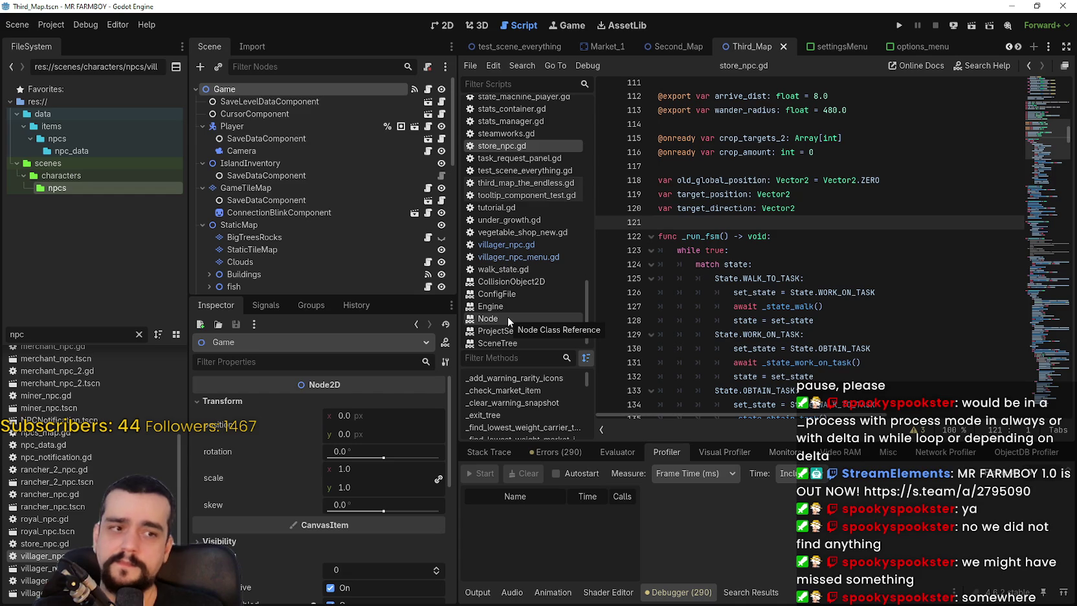
scroll(507, 316, up, 5)
scroll(507, 316, up, 3)
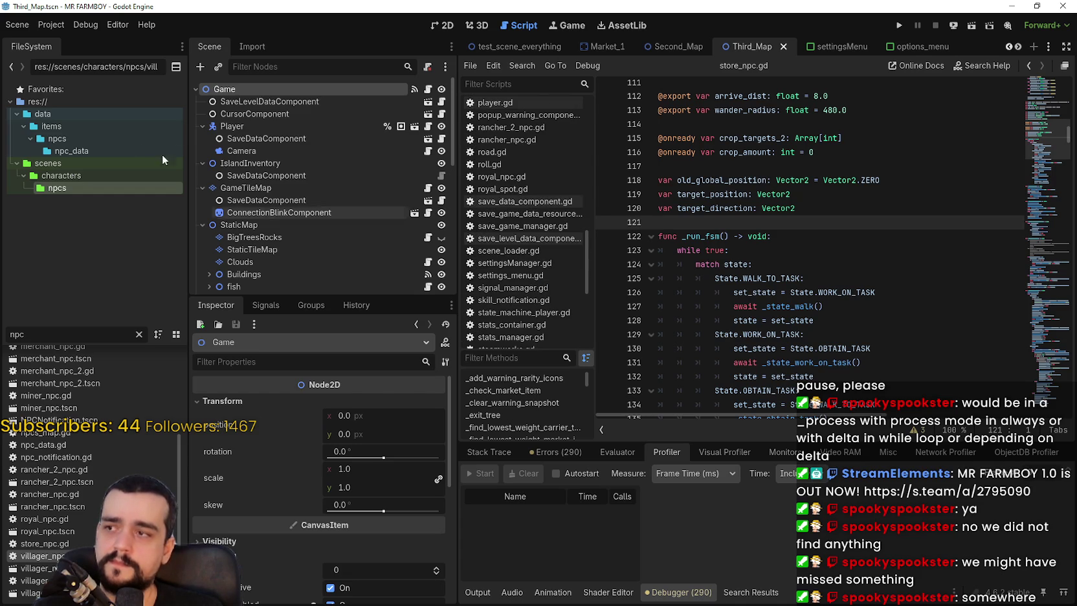
click(50, 24)
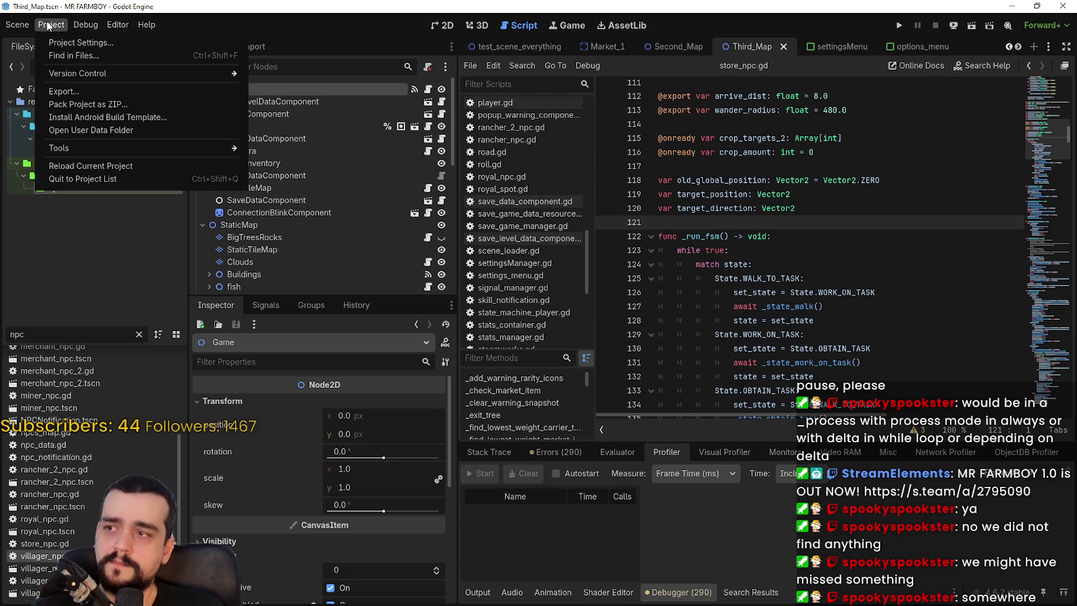
click(48, 25)
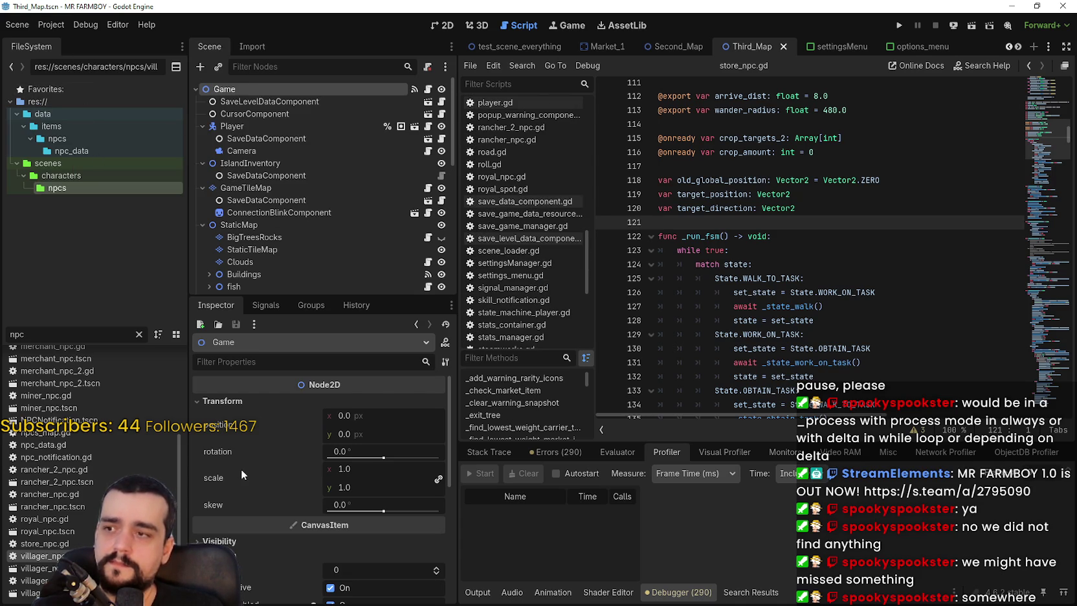
Inspect the timer settings of Third_Map's CropTimer and Animals Timer nodes
mouse_move(241, 468)
scroll(335, 244, down, 6)
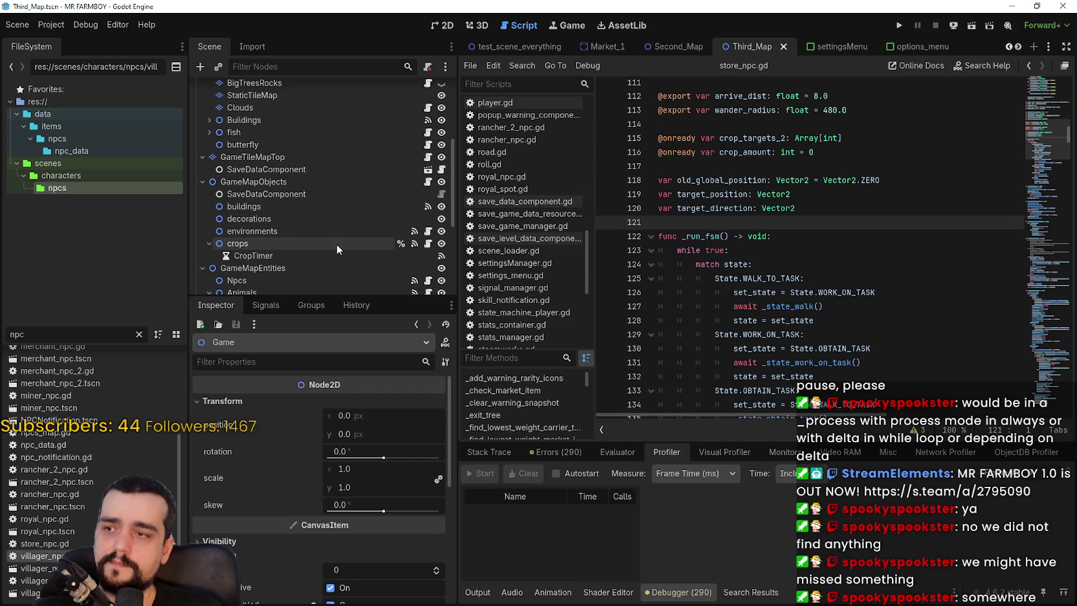
scroll(324, 250, down, 3)
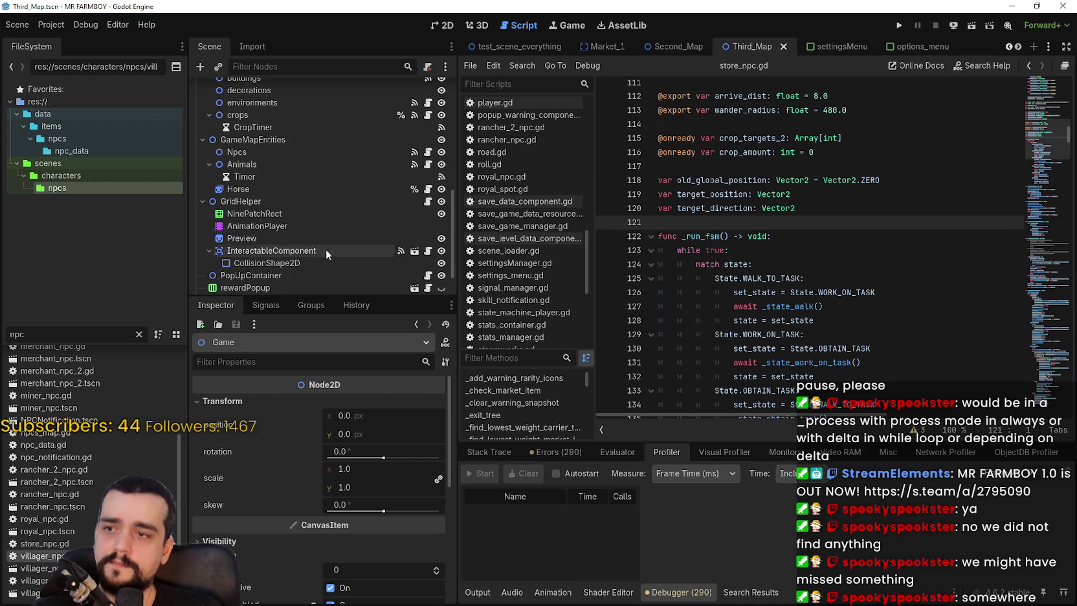
click(252, 127)
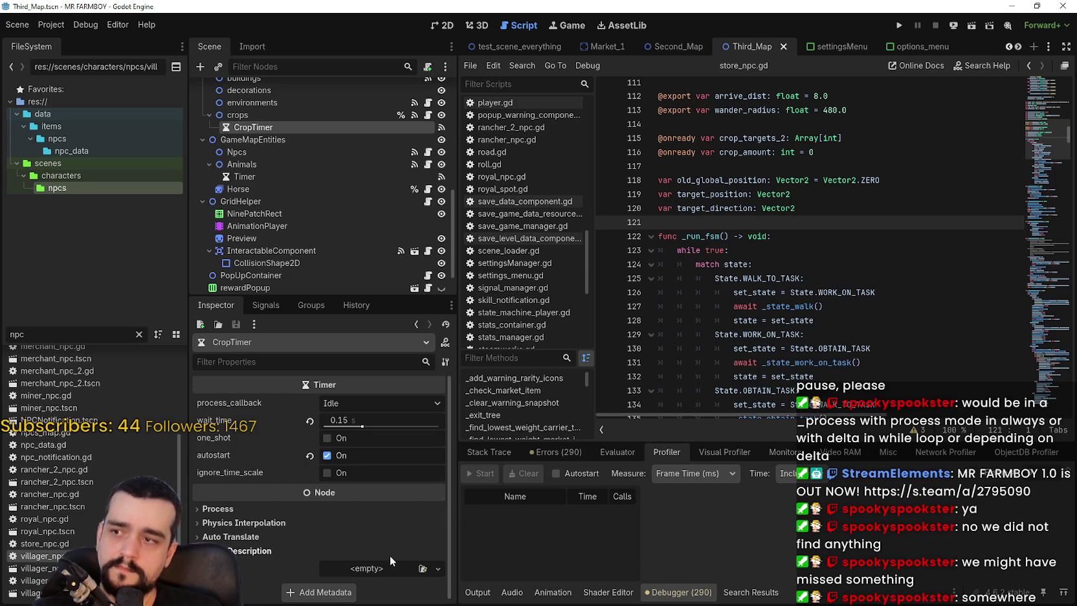
click(270, 178)
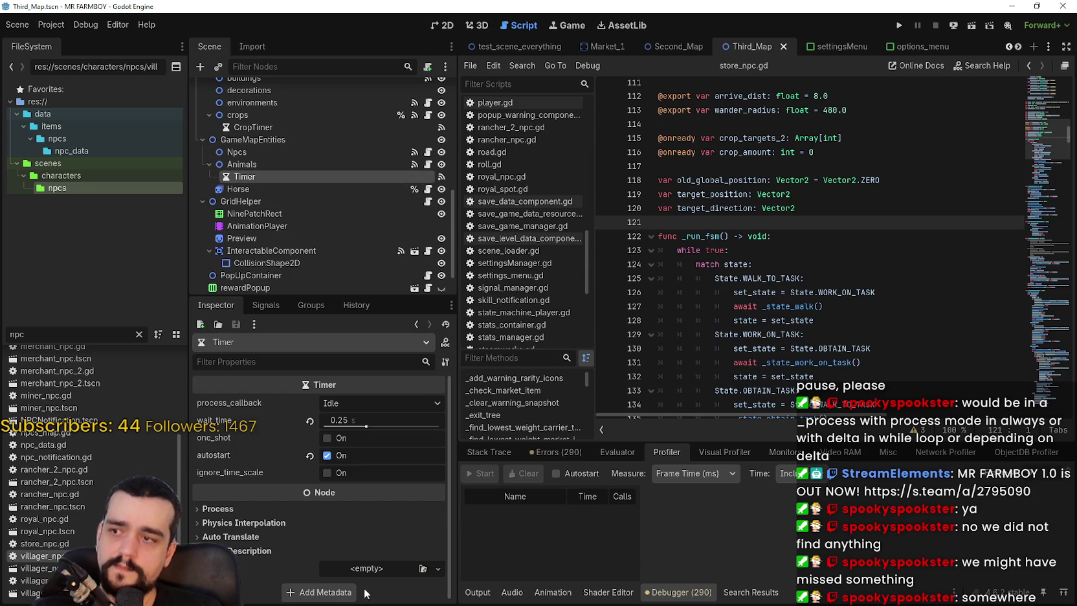
scroll(263, 120, up, 2)
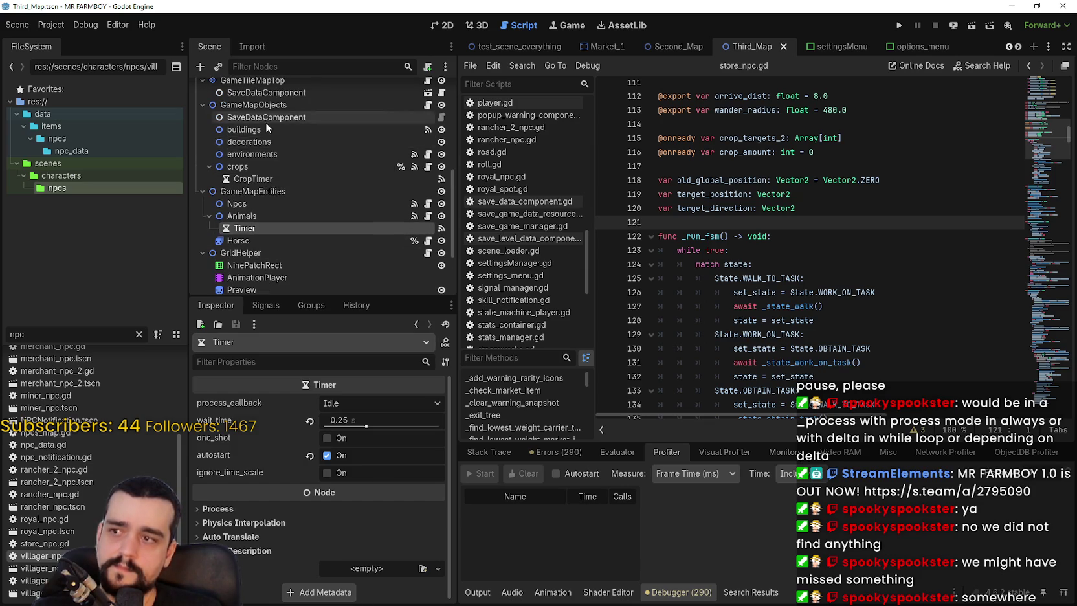
click(272, 190)
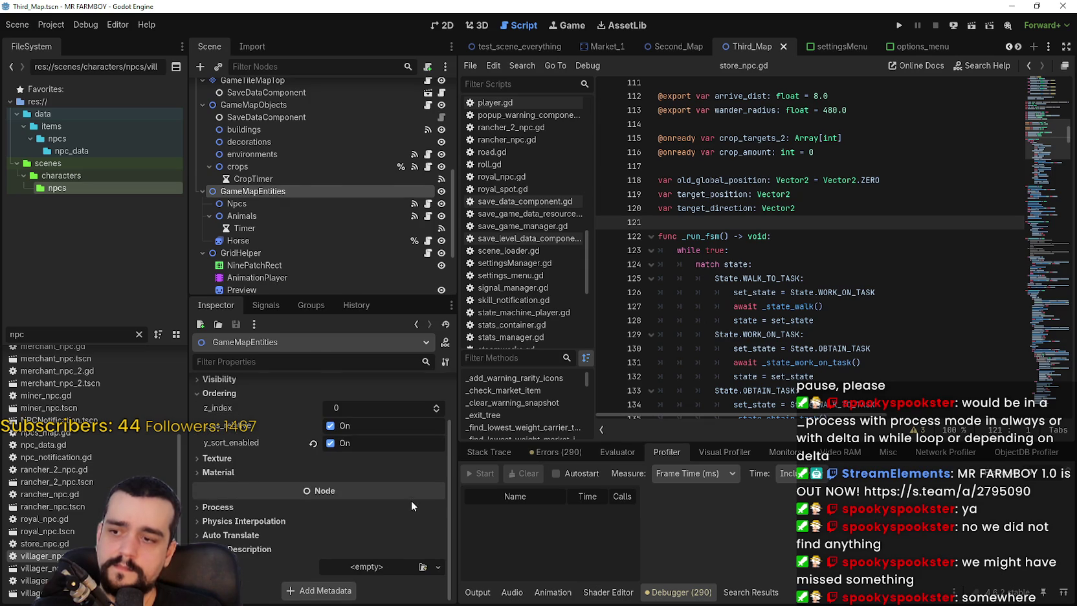
Show CropTimer's signals, with timeout connected to _on_crop_timer_timeout
click(246, 228)
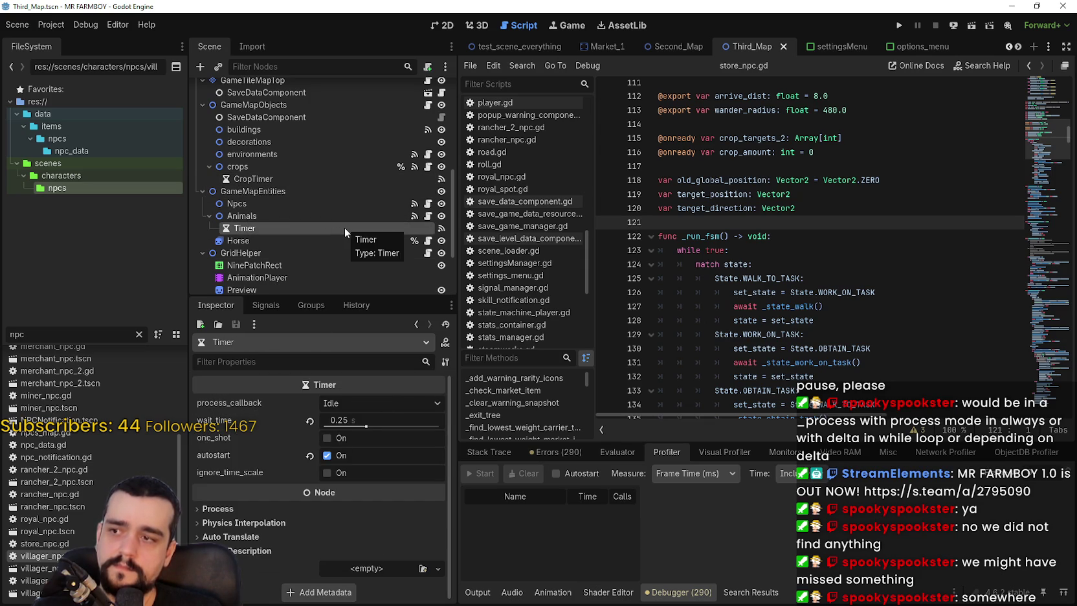
click(343, 180)
click(266, 305)
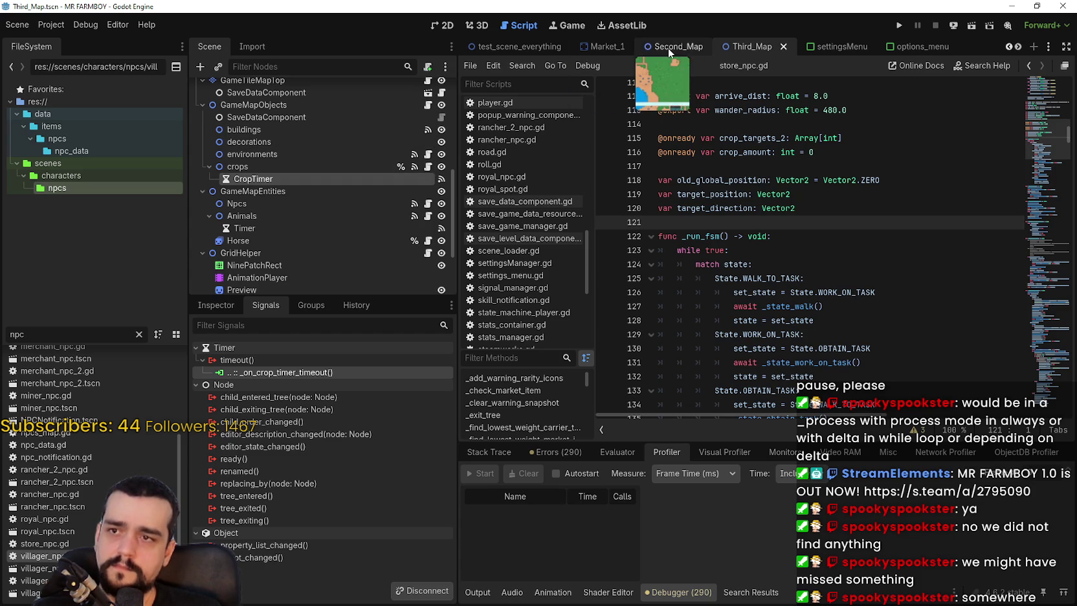
In test_scene_everything, check CropTimer's _on_crop_timer_timeout signal connection
click(600, 44)
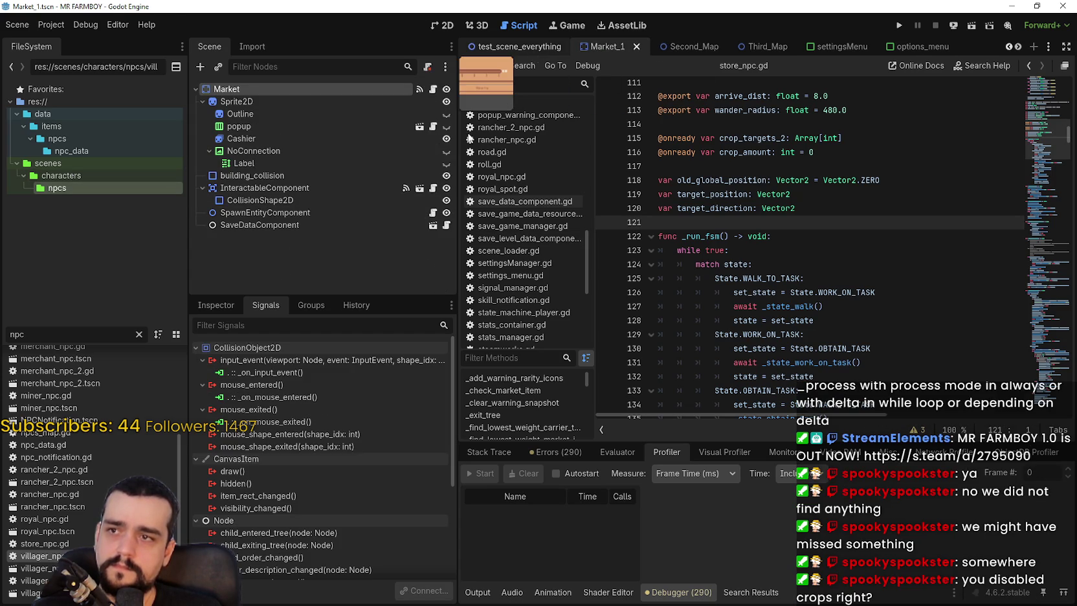
click(520, 47)
scroll(305, 233, down, 1)
scroll(319, 219, down, 5)
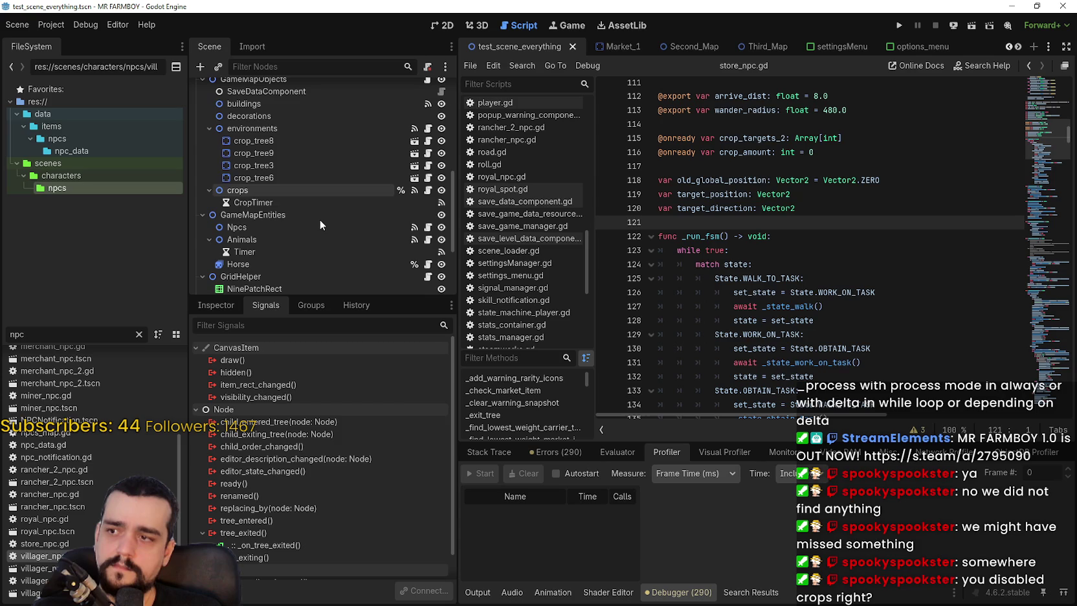
click(336, 201)
click(258, 374)
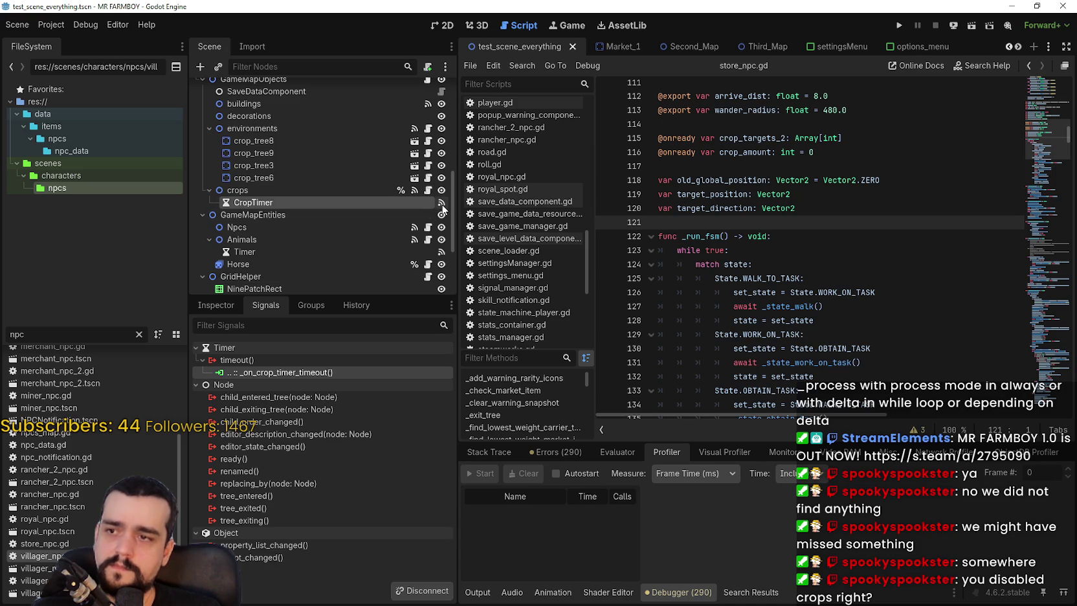
Open map_crops.gd, the script attached to the crops node
click(318, 190)
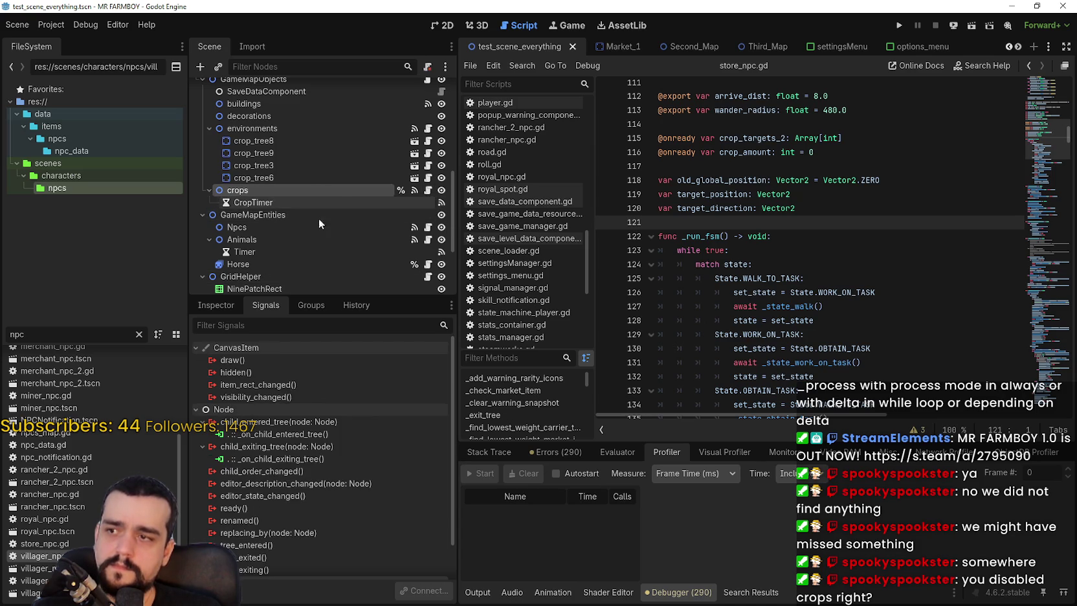
click(282, 203)
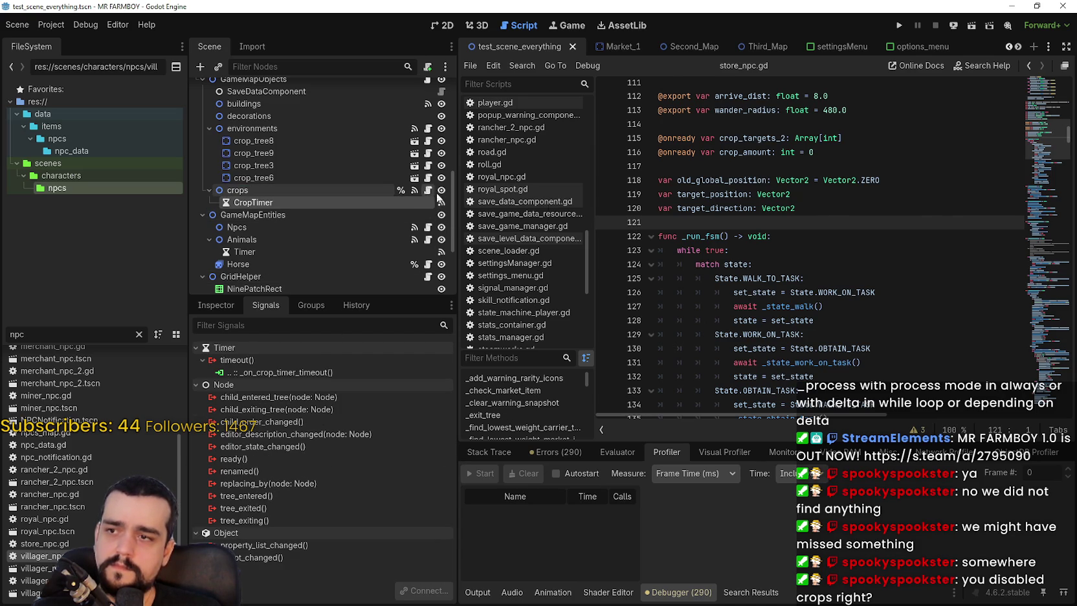
click(427, 189)
click(754, 101)
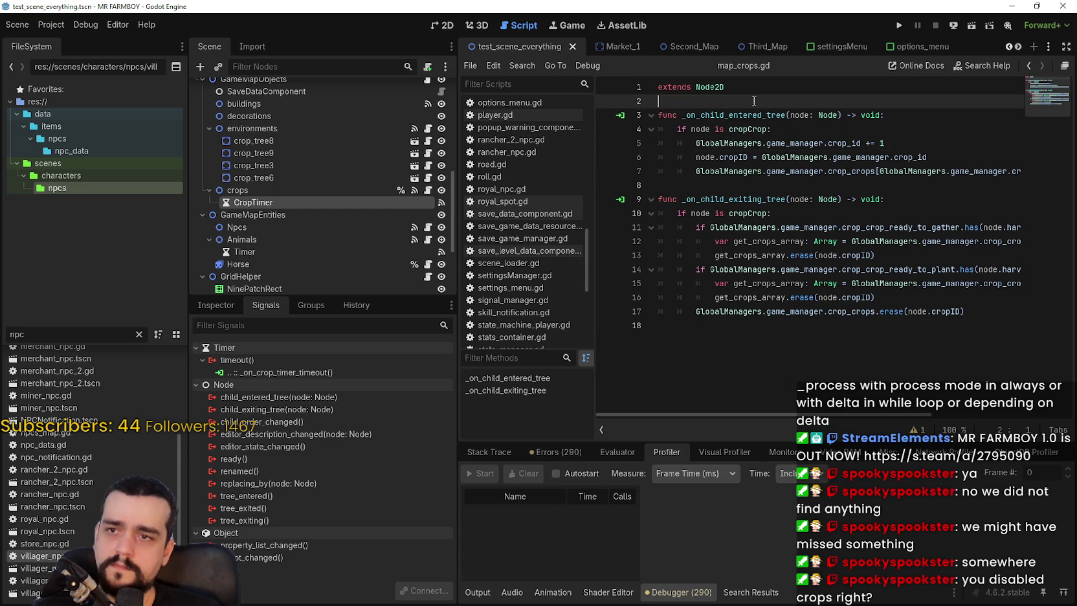
Search all project files for 'CropTimer' with Ctrl+Shift+F, finding no matches
key(ctrl+shift+f)
text(CropTimer)
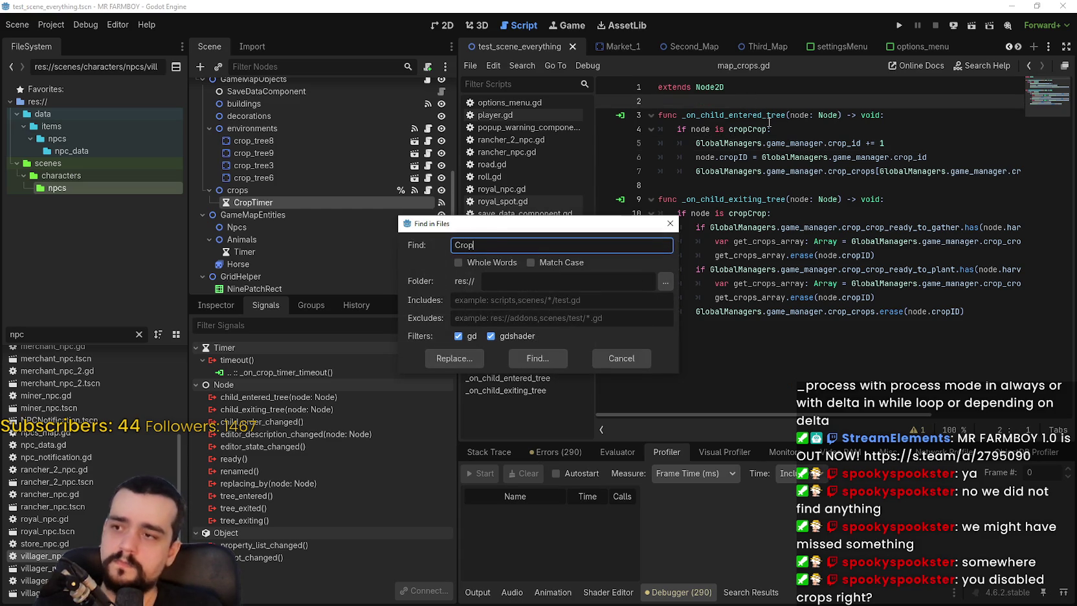
key(Return)
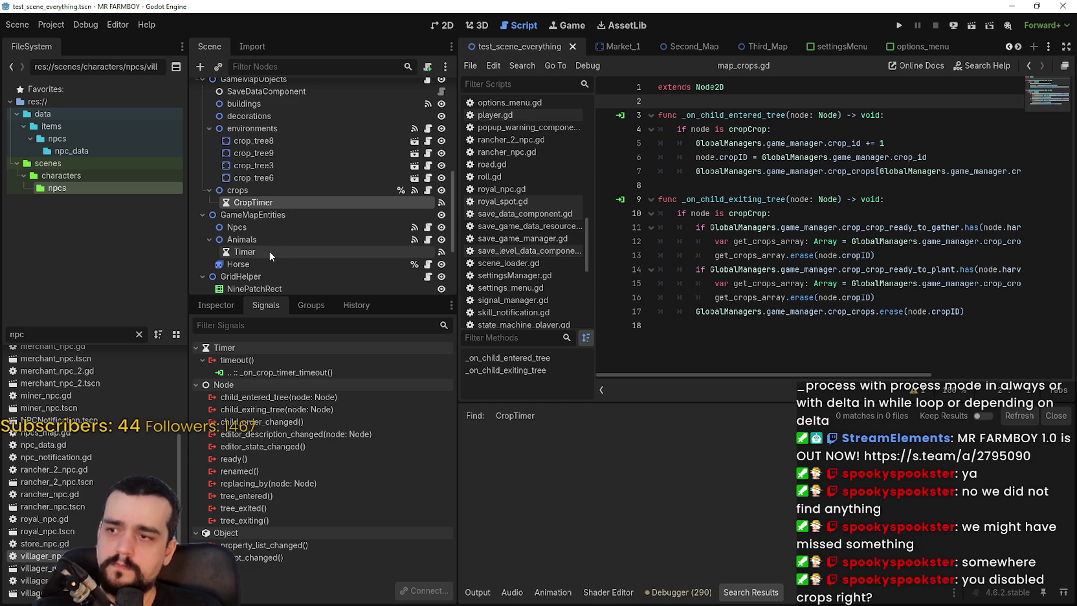
scroll(289, 249, down, 2)
scroll(290, 249, down, 2)
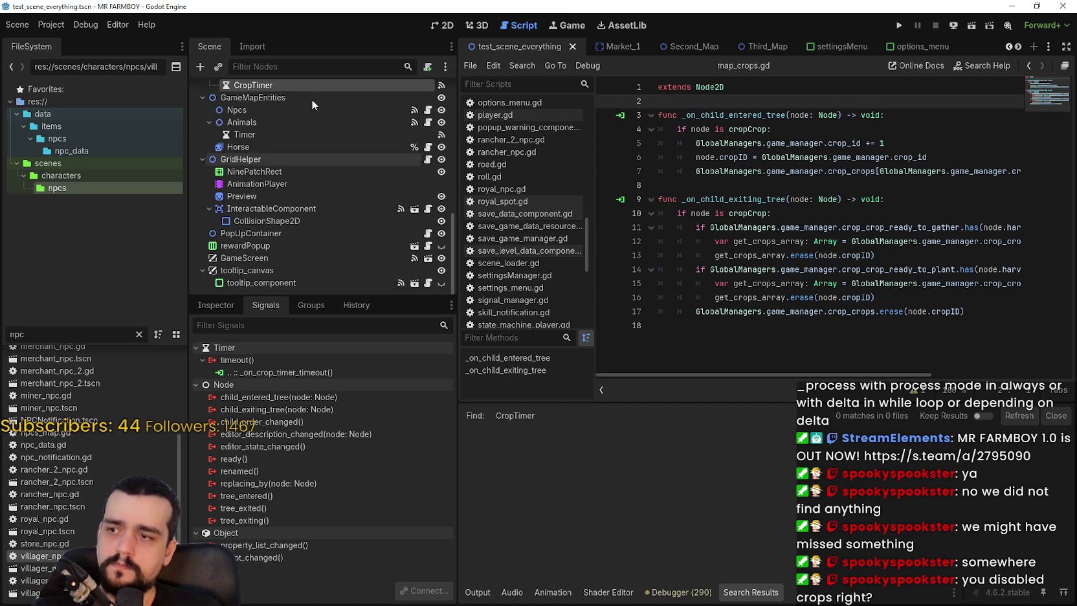
scroll(299, 220, up, 5)
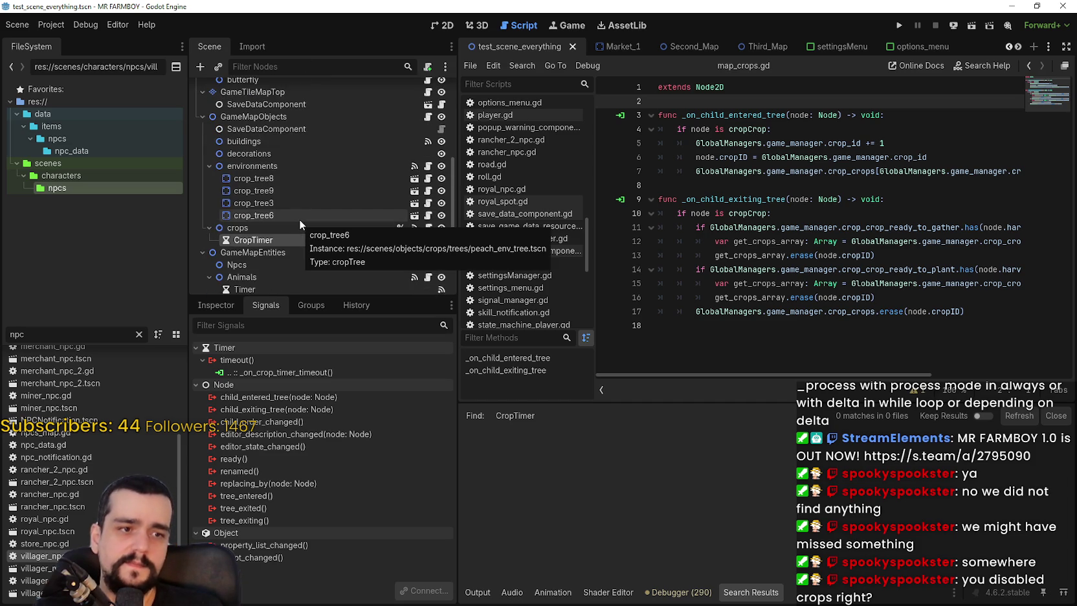
Filter the FileSystem dock by 'crop_' and open base_crop_crop.gd
click(670, 174)
click(679, 181)
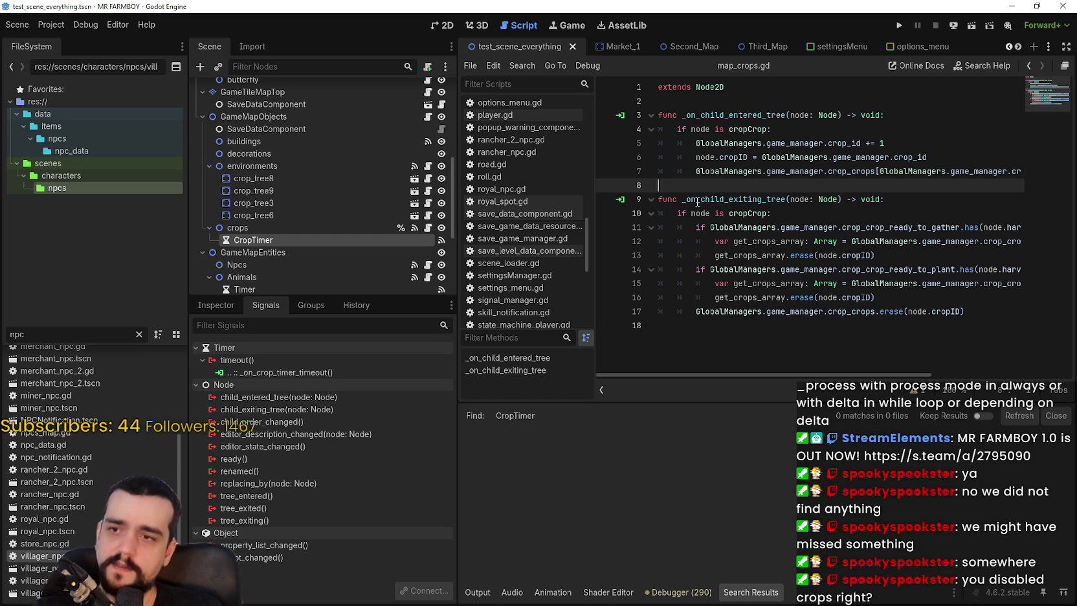
scroll(88, 496, up, 4)
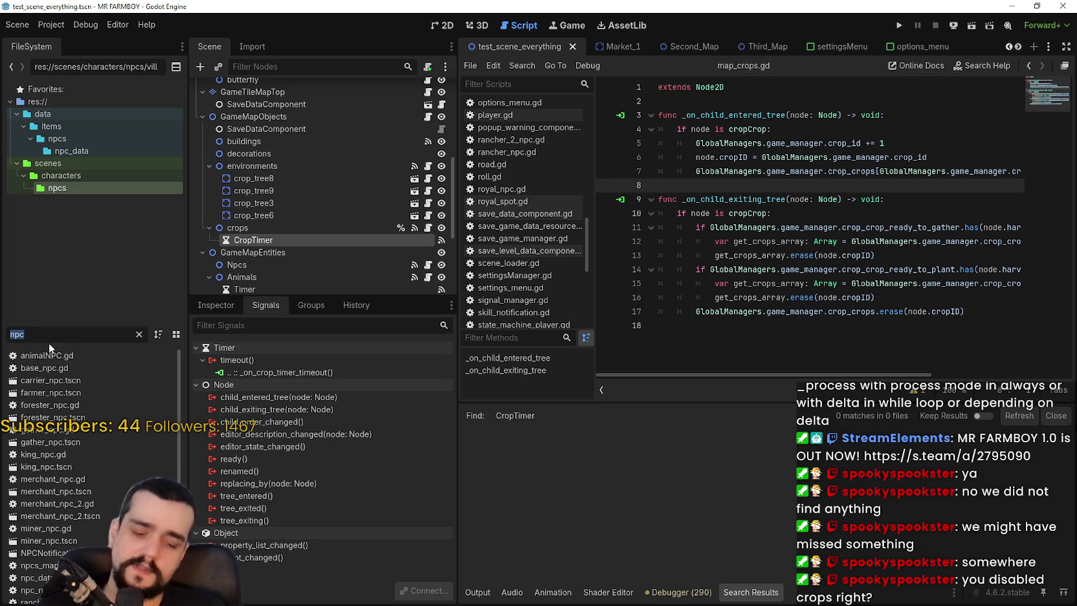
key(BackSpace)
key(BackSpace)
key(BackSpace)
text(crop_)
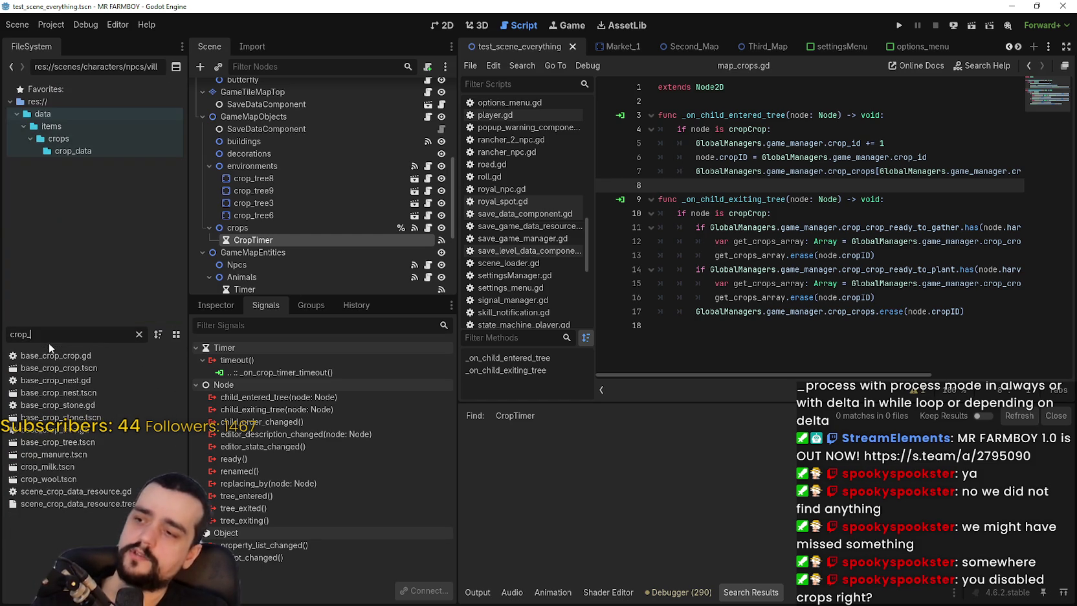
double_click(52, 355)
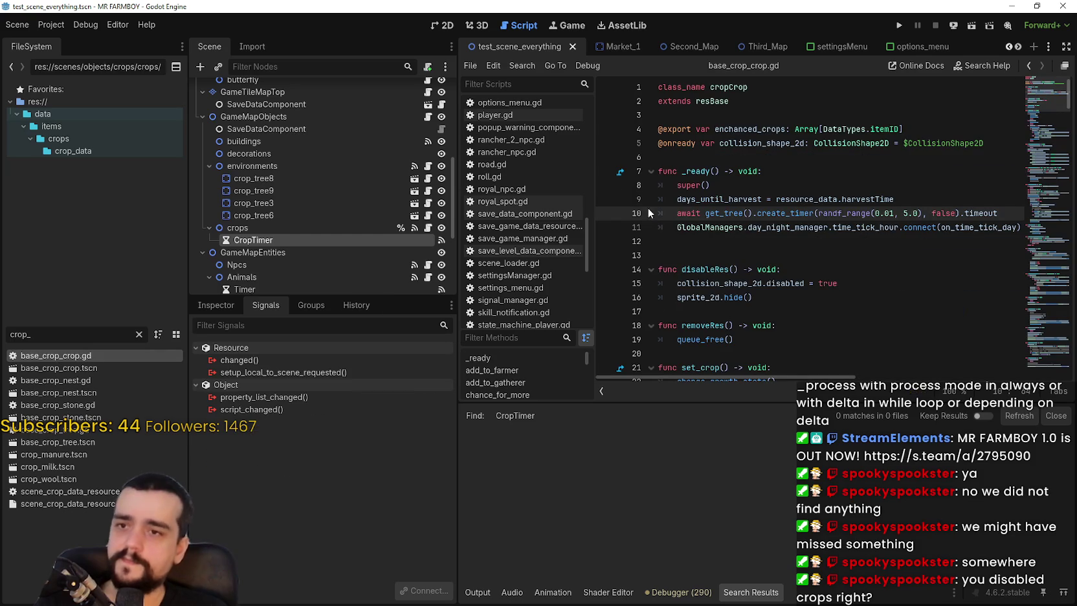
click(757, 254)
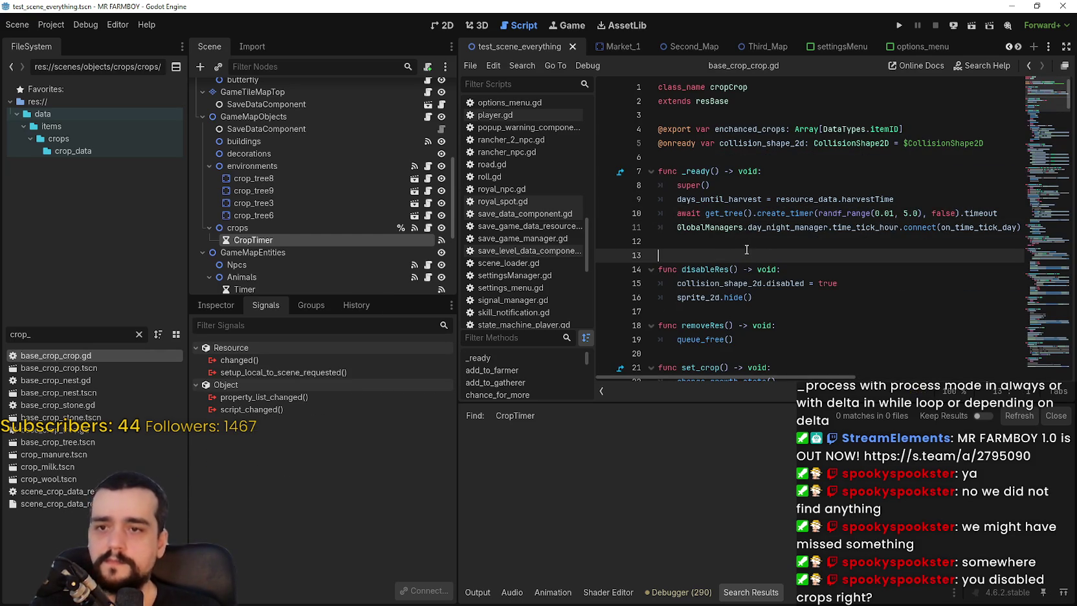
mouse_move(722, 237)
mouse_down()
mouse_move(683, 212)
mouse_move(694, 233)
mouse_move(1019, 215)
mouse_move(812, 216)
mouse_up()
double_click(776, 217)
double_click(780, 225)
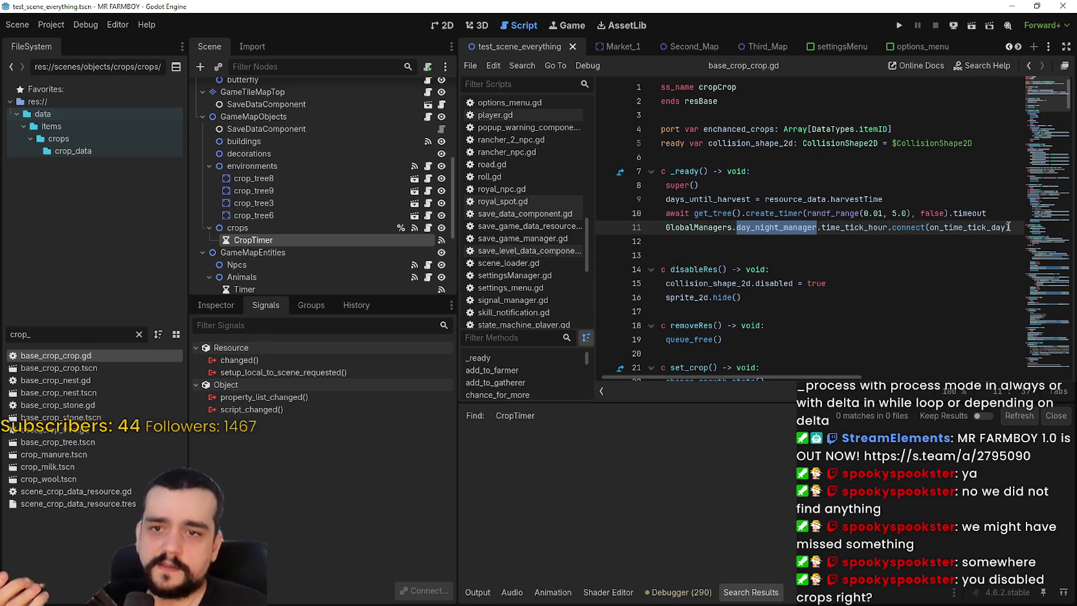
drag(1009, 227, 599, 220)
mouse_move(699, 192)
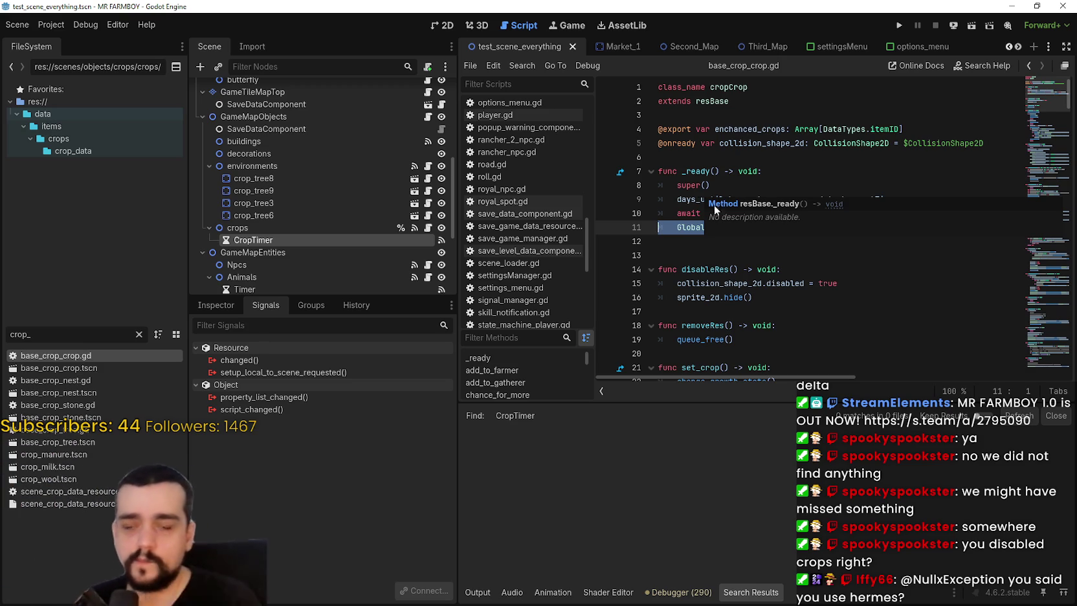
key(Down)
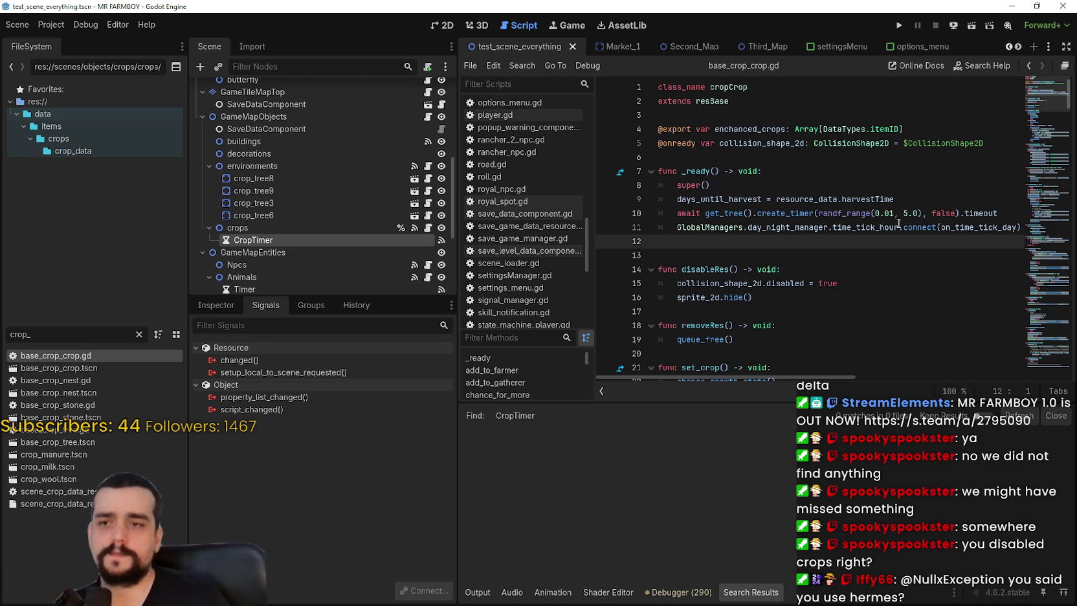
Jump to the on_time_tick_day definition and look over the whole function
scroll(845, 138, down, 3)
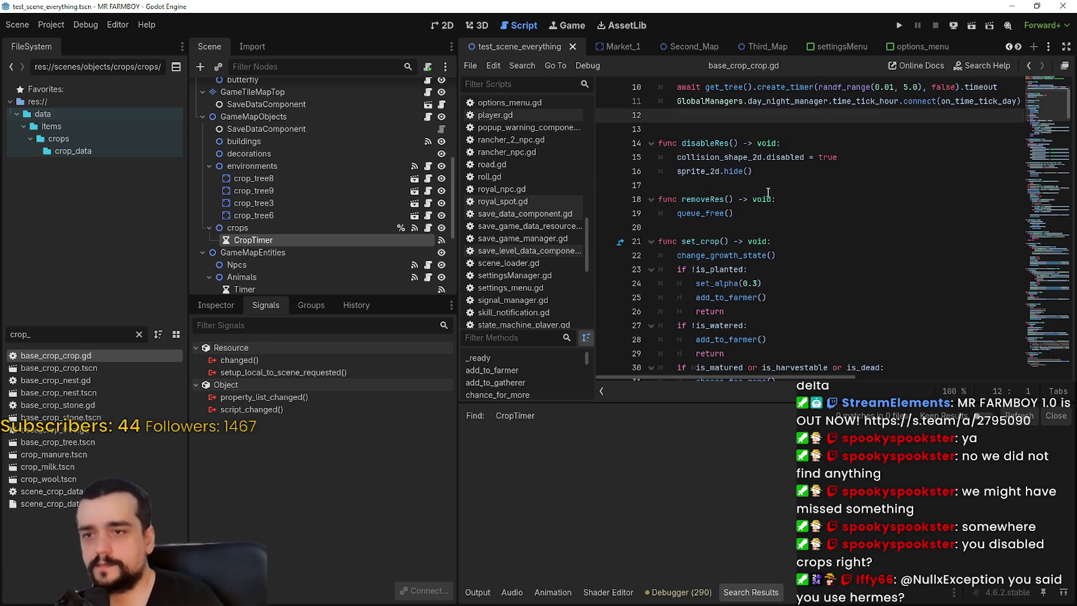
click(770, 174)
scroll(775, 183, down, 15)
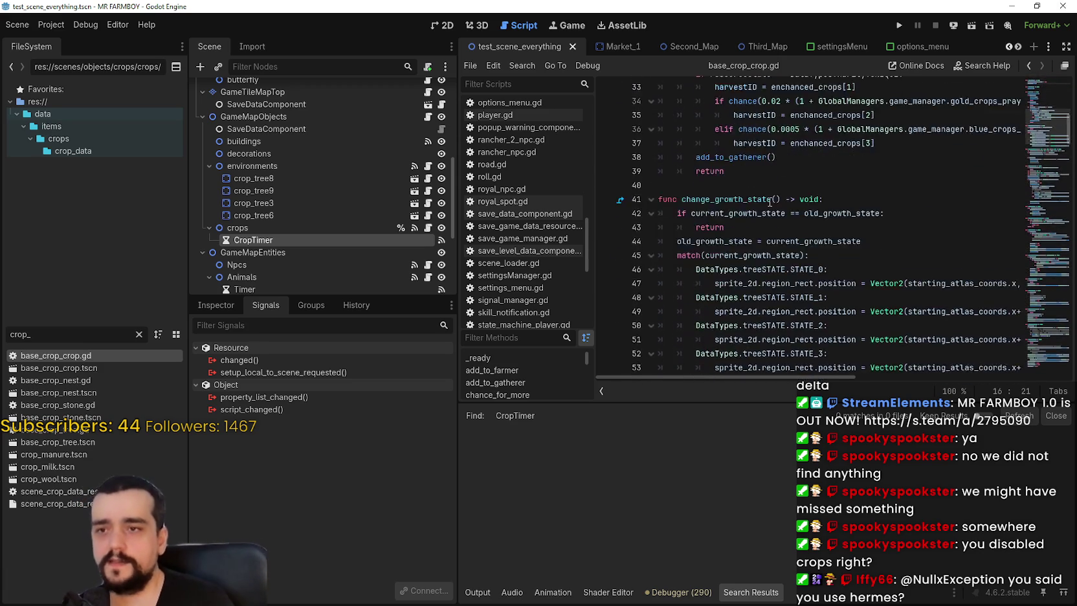
scroll(1048, 182, down, 9)
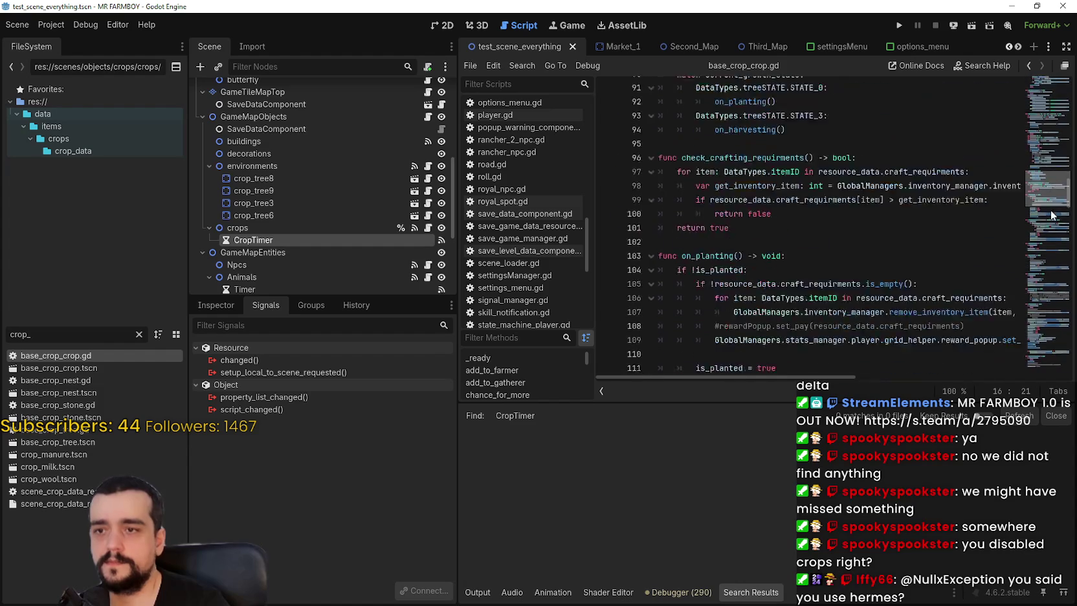
mouse_move(1049, 198)
mouse_down()
mouse_move(1042, 272)
mouse_move(1040, 256)
mouse_move(1020, 333)
mouse_move(1039, 358)
mouse_move(1049, 246)
mouse_move(1032, 84)
mouse_up()
double_click(959, 226)
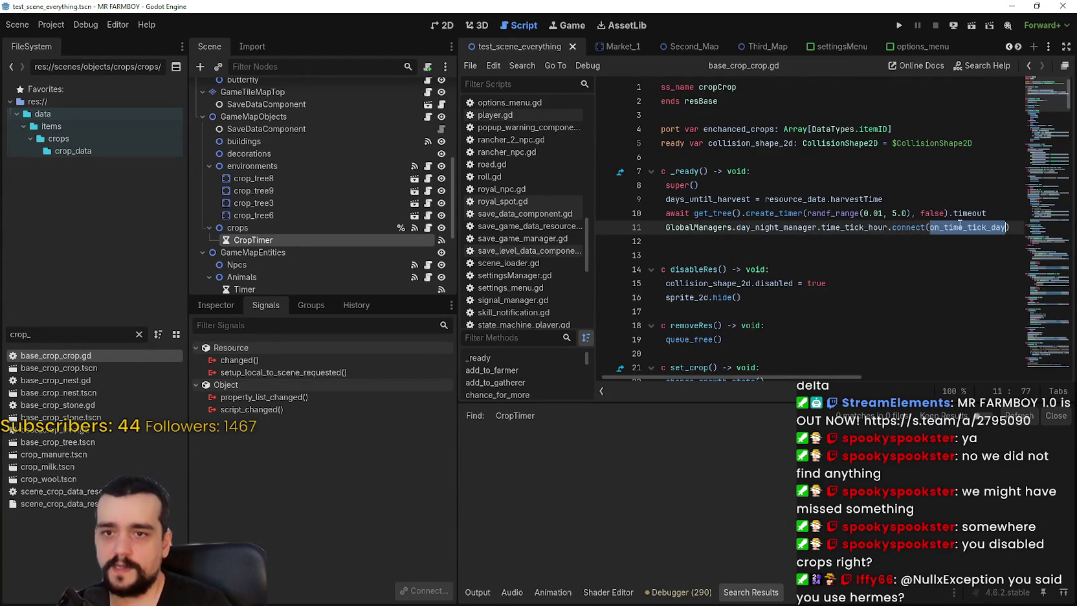
right_click(958, 228)
click(984, 469)
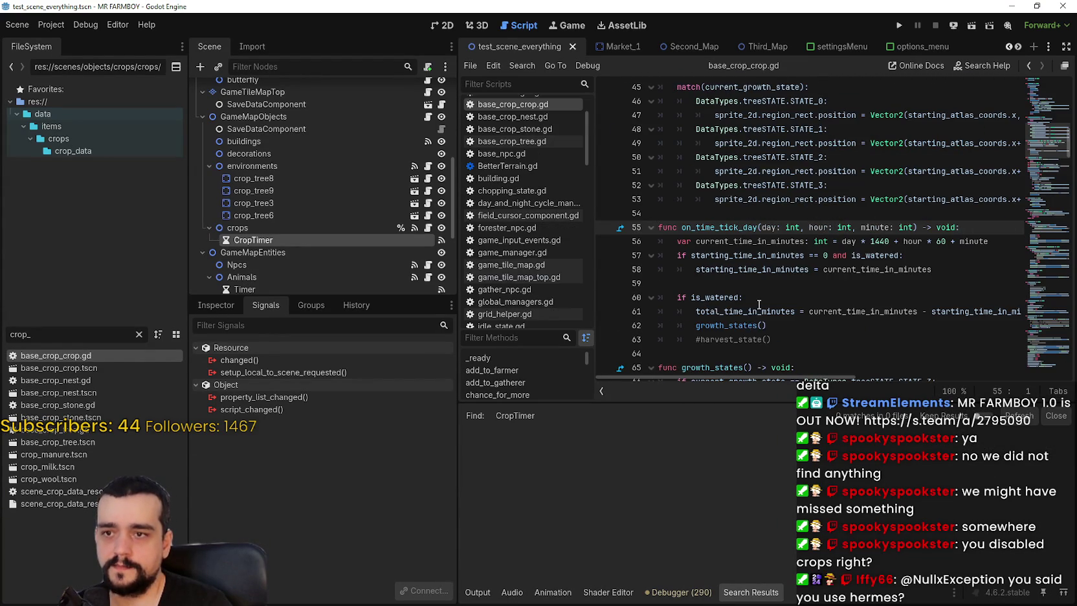
scroll(759, 305, down, 2)
click(783, 266)
key(shift+Up)
key(shift+Up)
key(shift+Up)
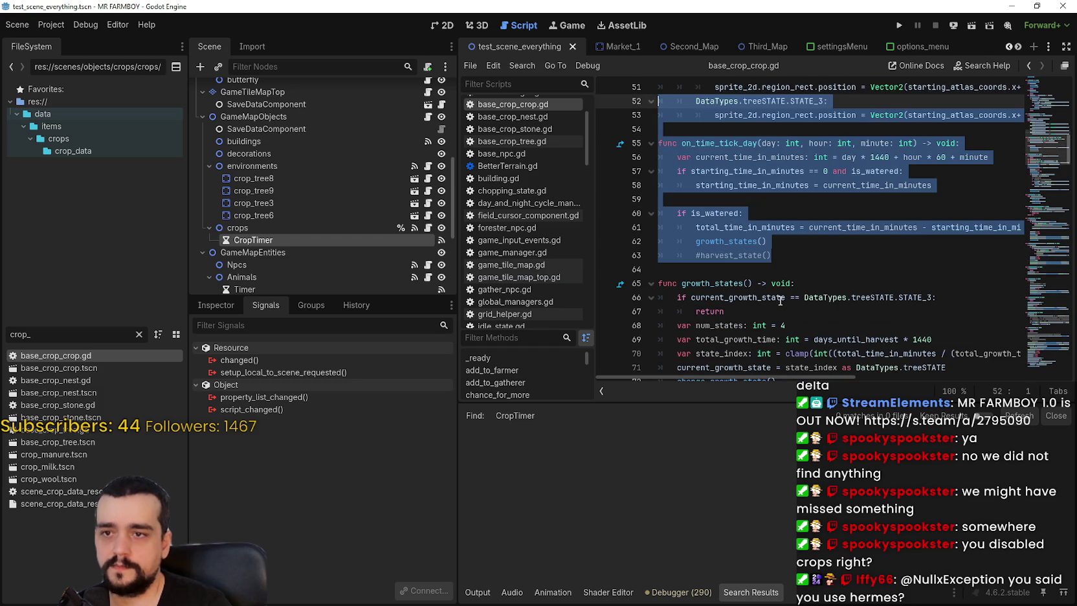
click(777, 240)
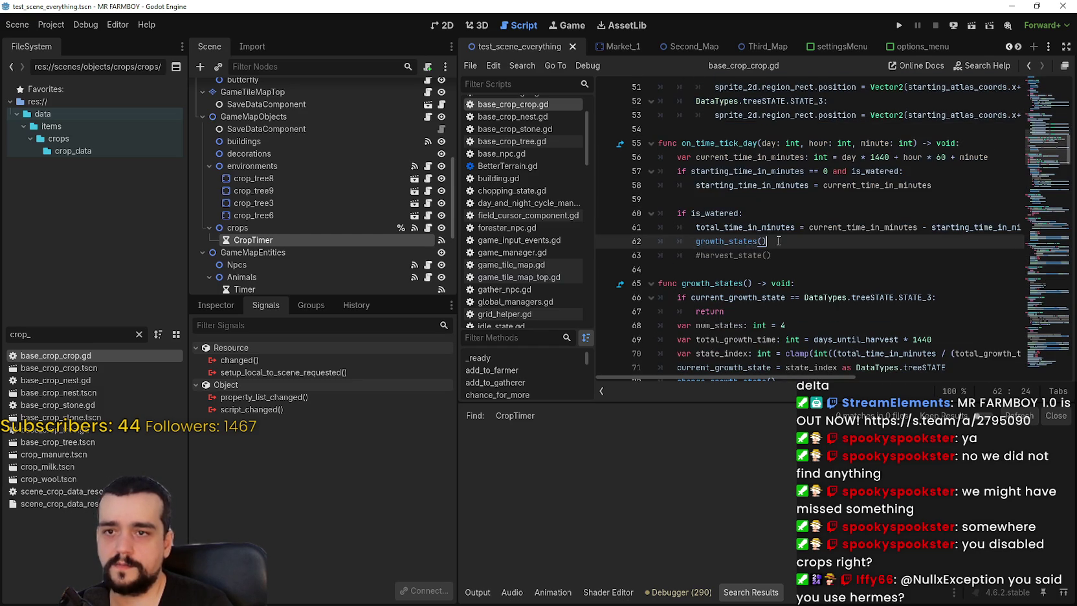
Comment out lines 10–11 of _ready, save the script, and run the game
scroll(1028, 109, up, 17)
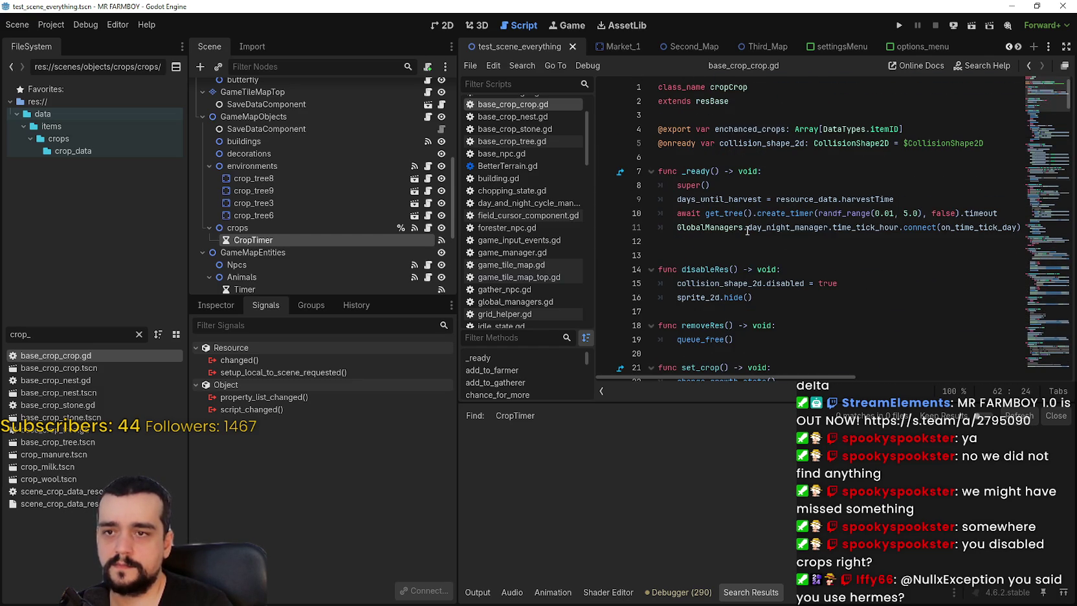
click(674, 228)
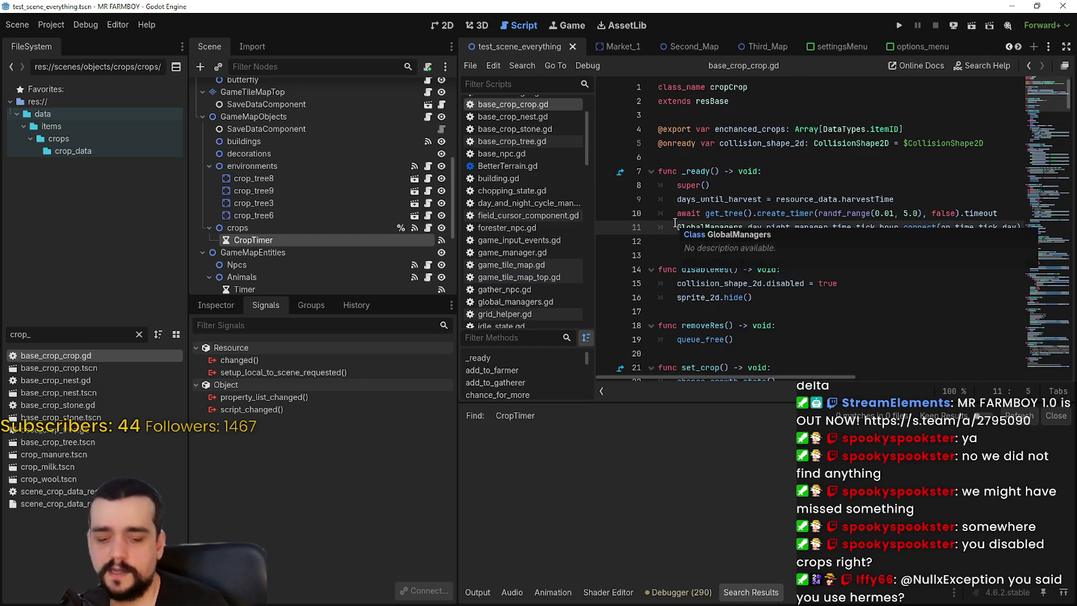
drag(674, 218, 679, 241)
key(ctrl+k)
click(686, 244)
key(ctrl+s)
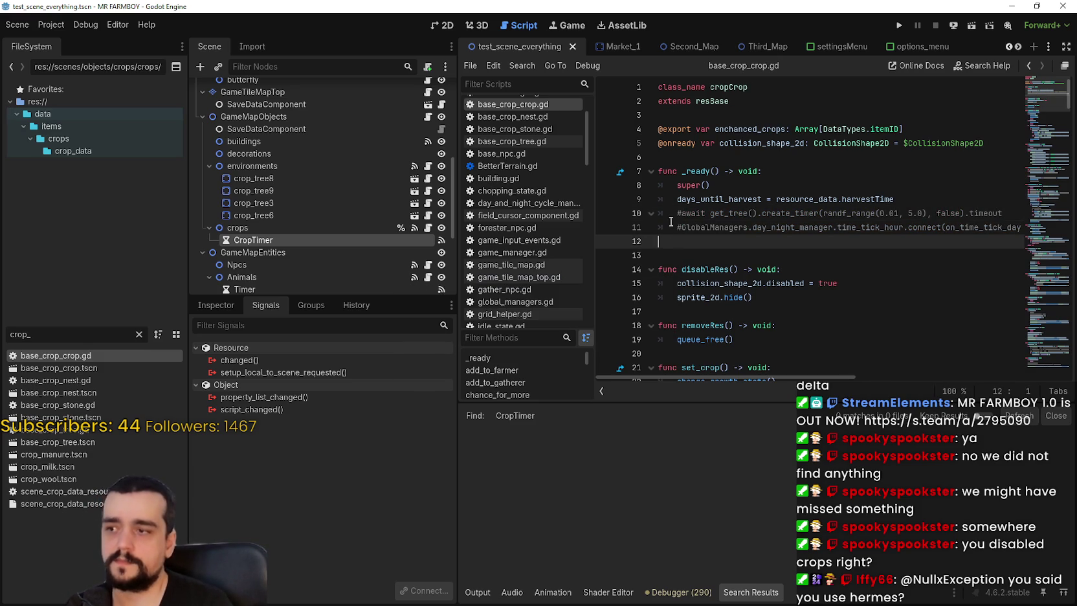
click(900, 27)
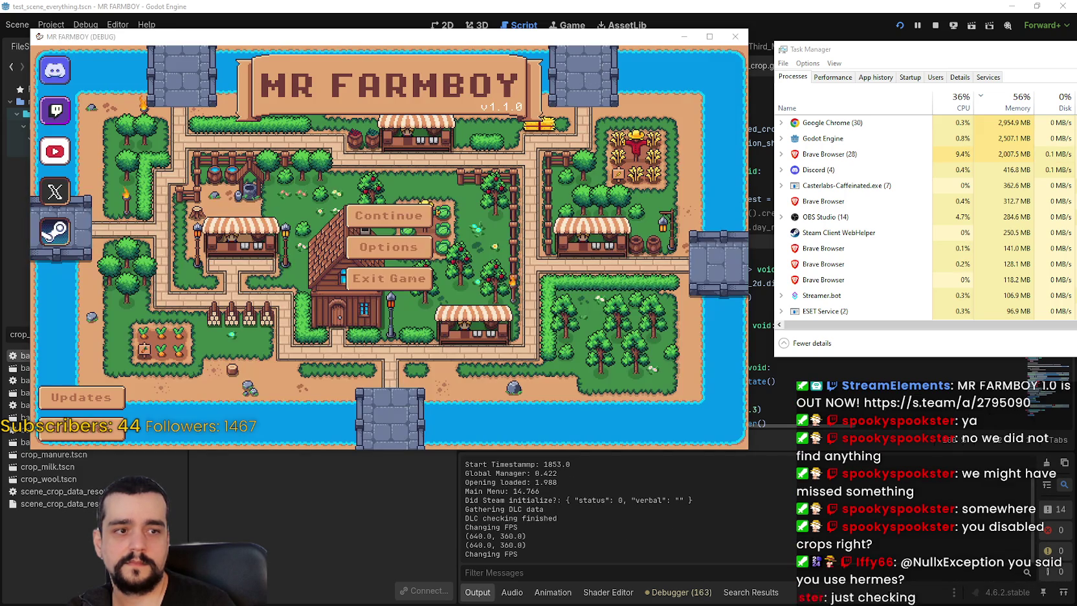
Load Save 8 from the game's Continue screen
click(420, 249)
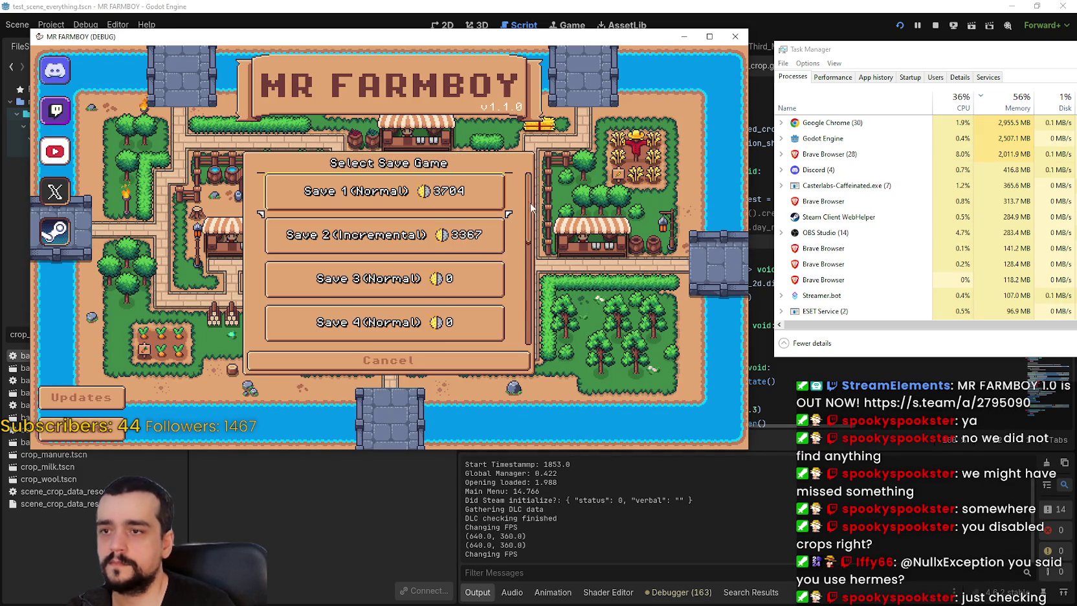
scroll(444, 285, down, 3)
click(363, 238)
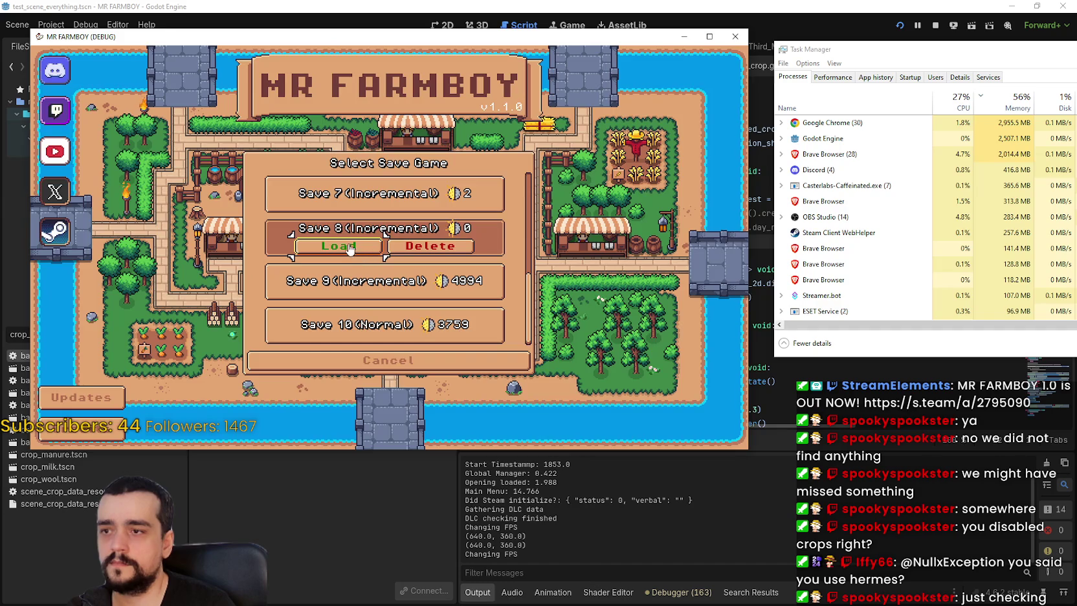
click(349, 248)
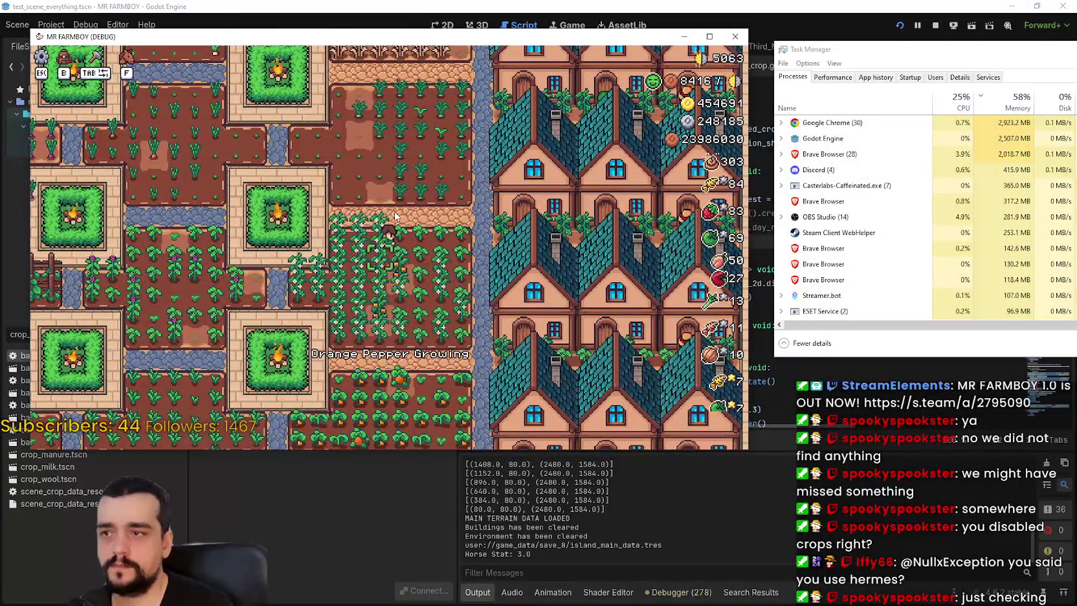
scroll(394, 215, down, 2)
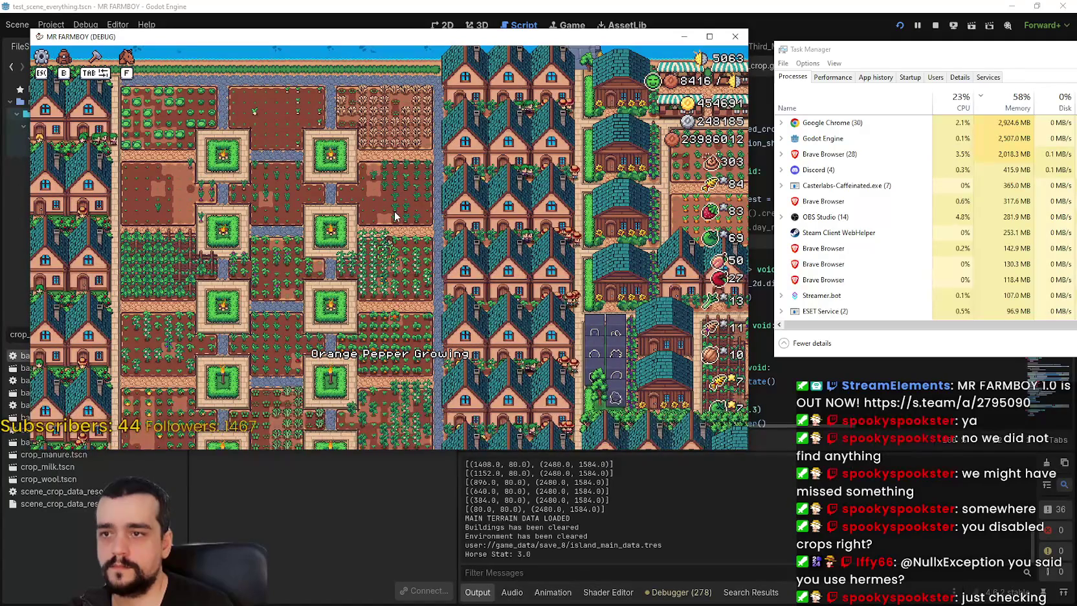
scroll(394, 216, up, 1)
scroll(394, 215, up, 3)
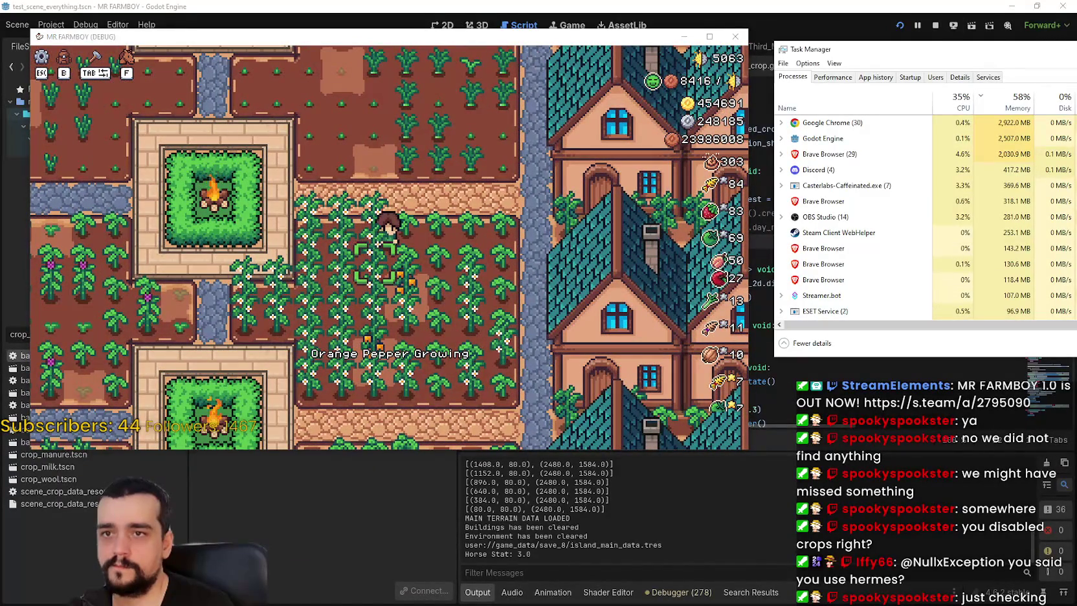
Put Task Manager beside the game, walk the player up-left, and check CPU use
key(alt+F4)
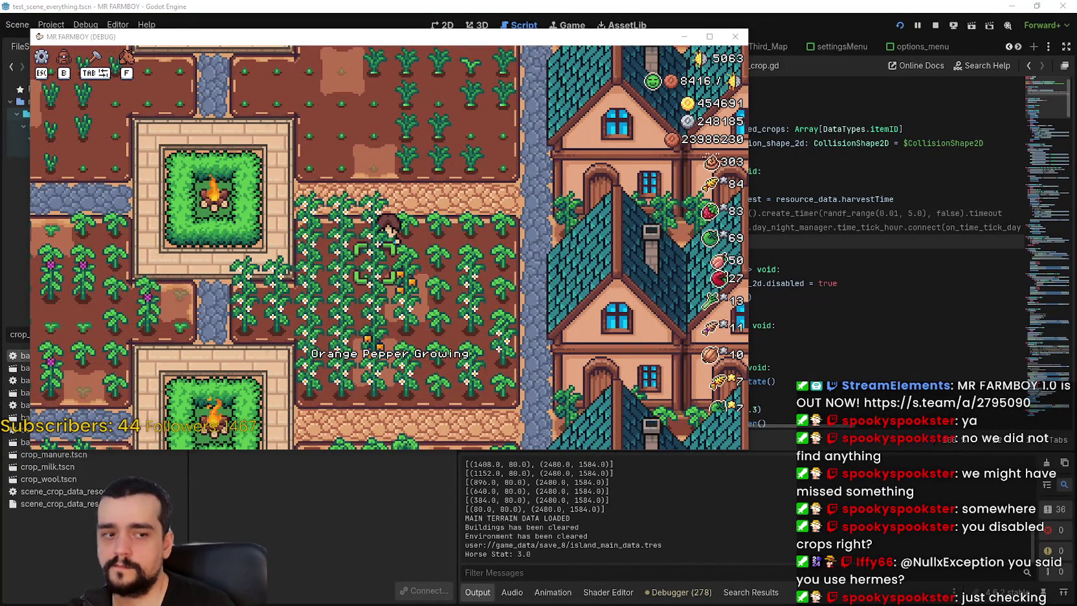
key(ctrl+shift+Escape)
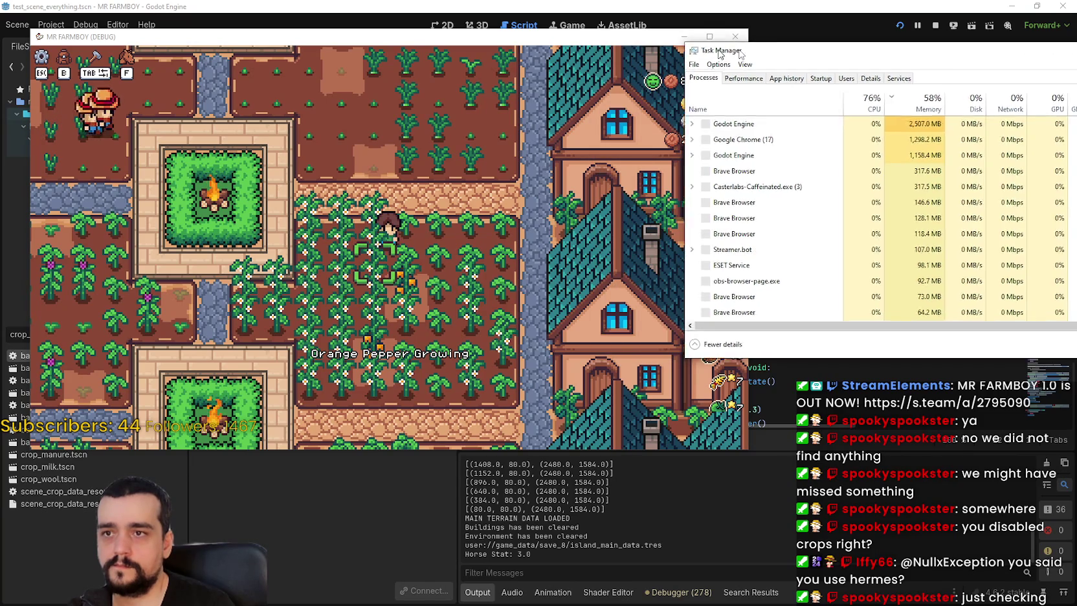
drag(813, 58, 766, 54)
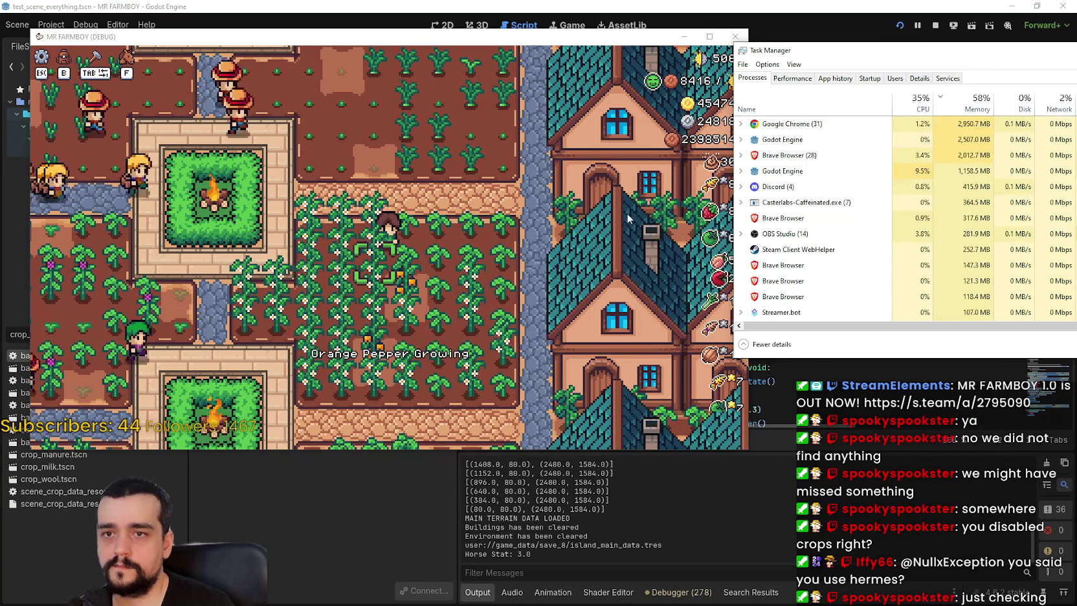
click(466, 249)
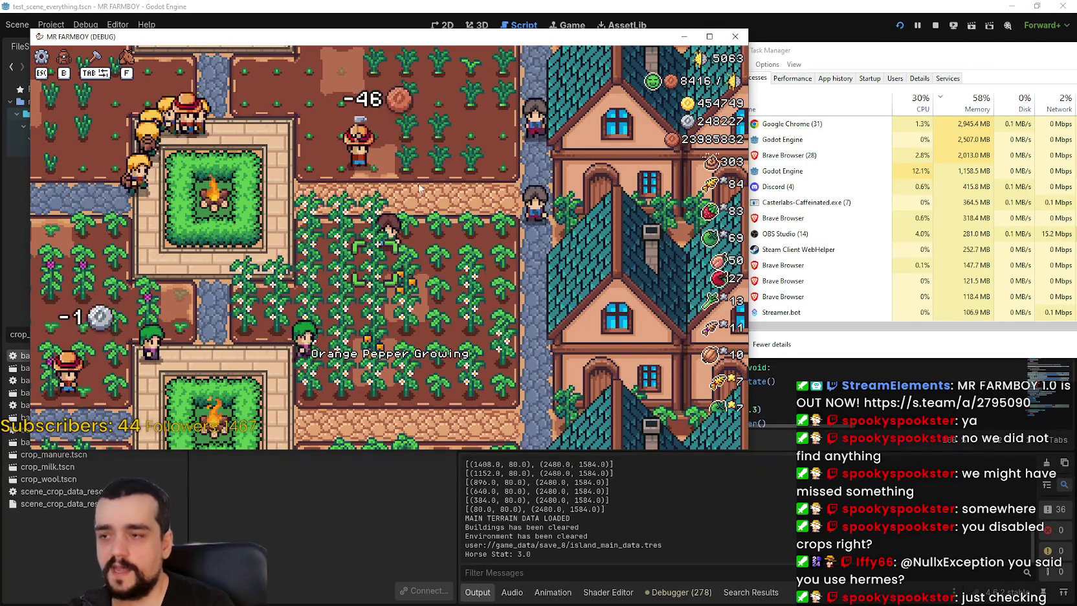
key(a)
key(w)
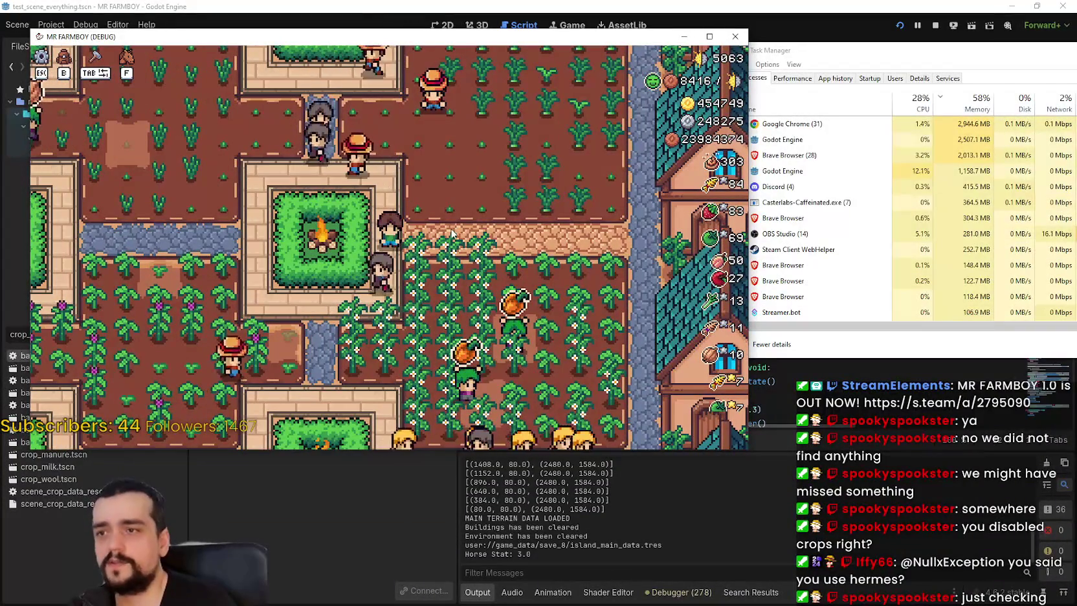
click(849, 46)
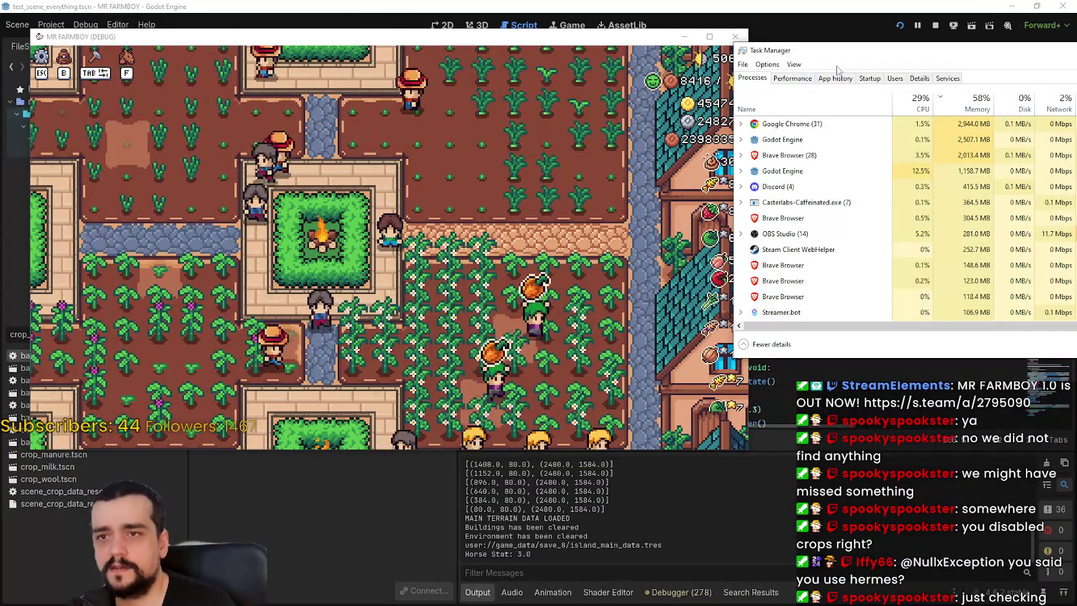
Pause the game and stop the debug run
click(477, 199)
key(Escape)
key(Escape)
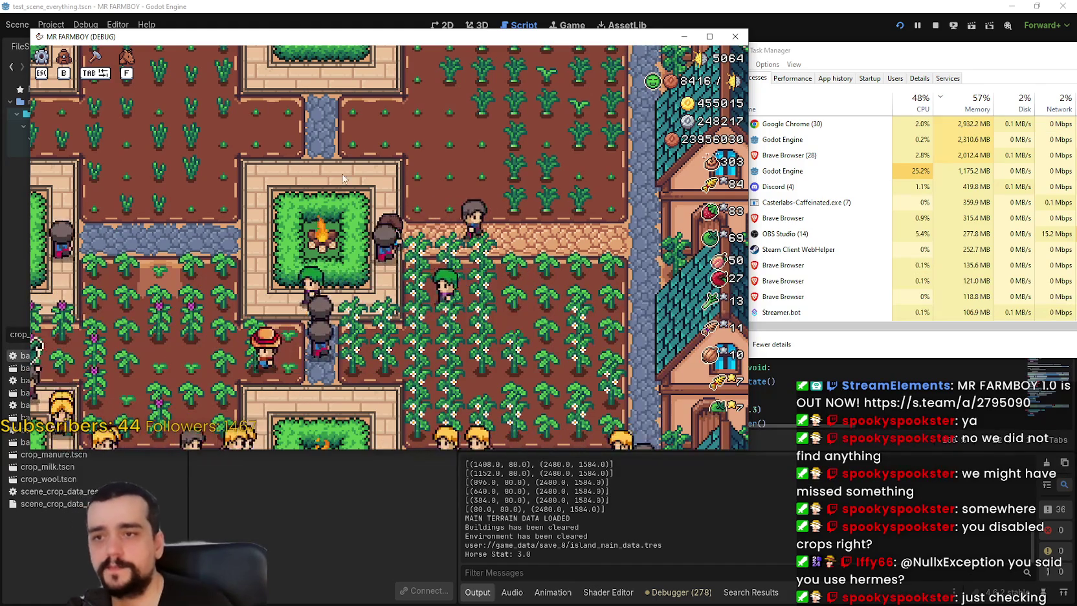
click(935, 25)
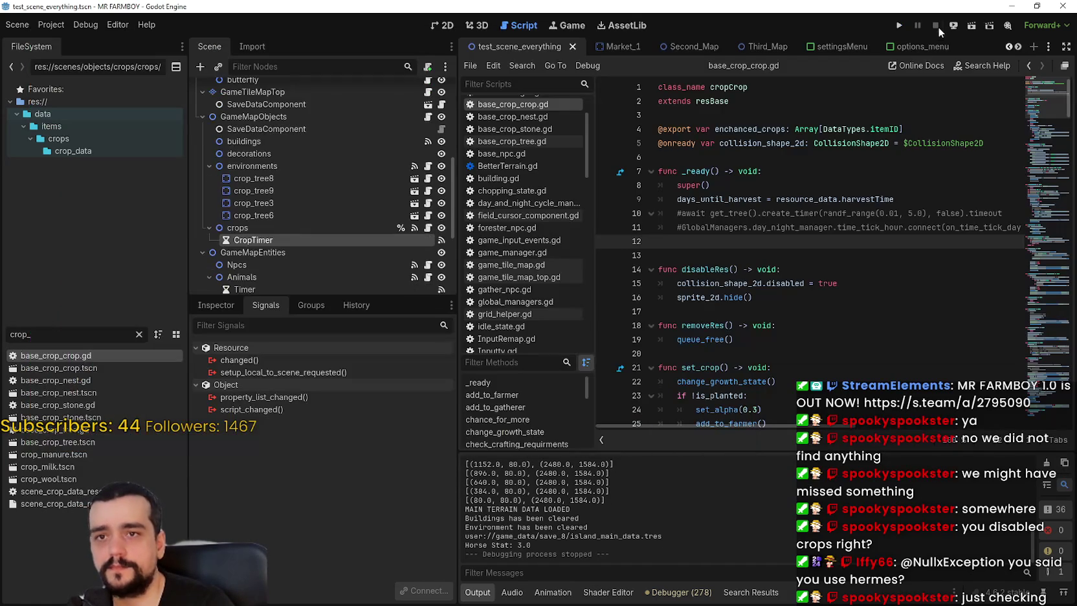
Uncomment lines 10–11 in _ready with Ctrl+K, save, and glance at Task Manager
click(788, 244)
key(ctrl+s)
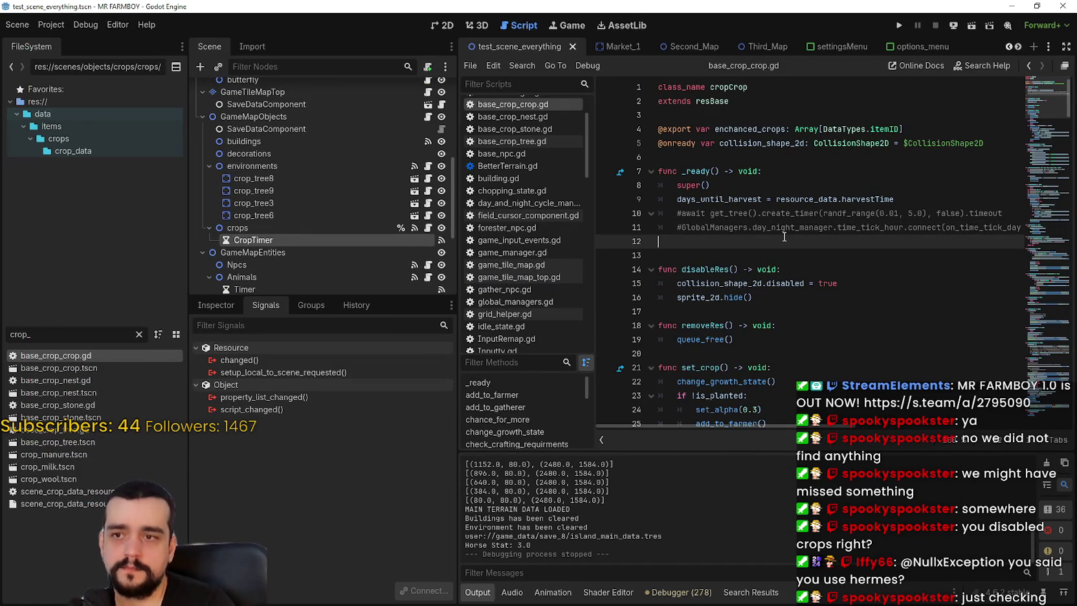
drag(784, 237, 786, 217)
key(ctrl+k)
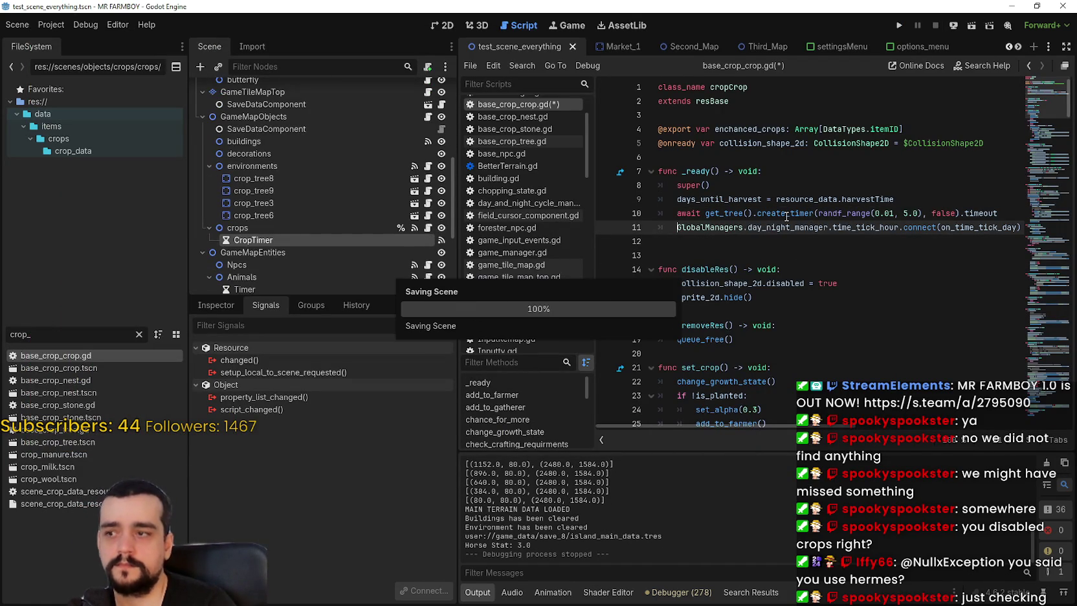
click(802, 243)
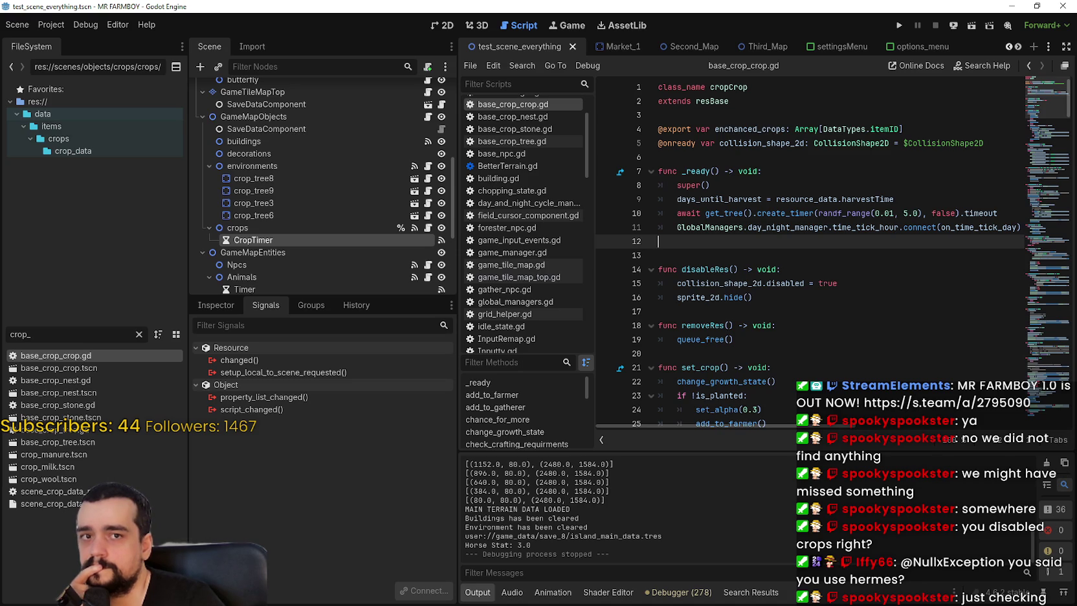
key(ctrl+shift+Escape)
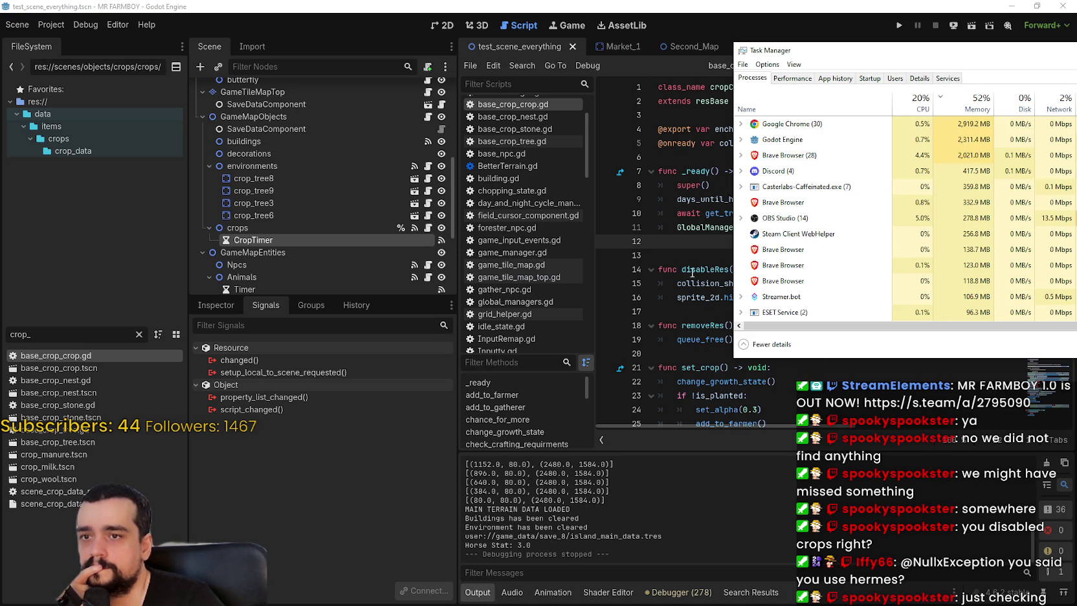
click(687, 254)
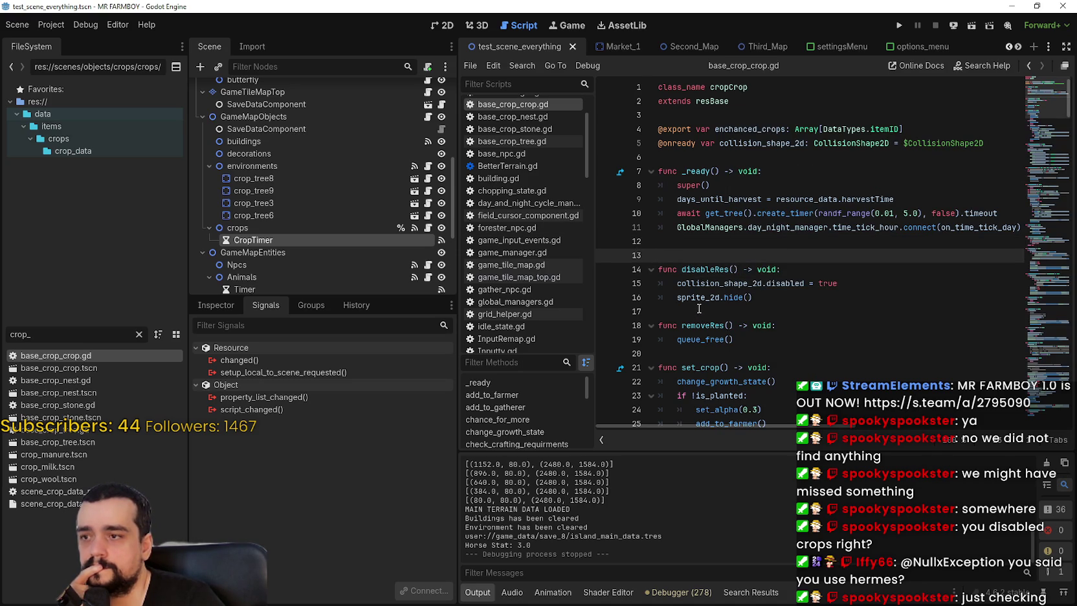
drag(454, 180, 466, 240)
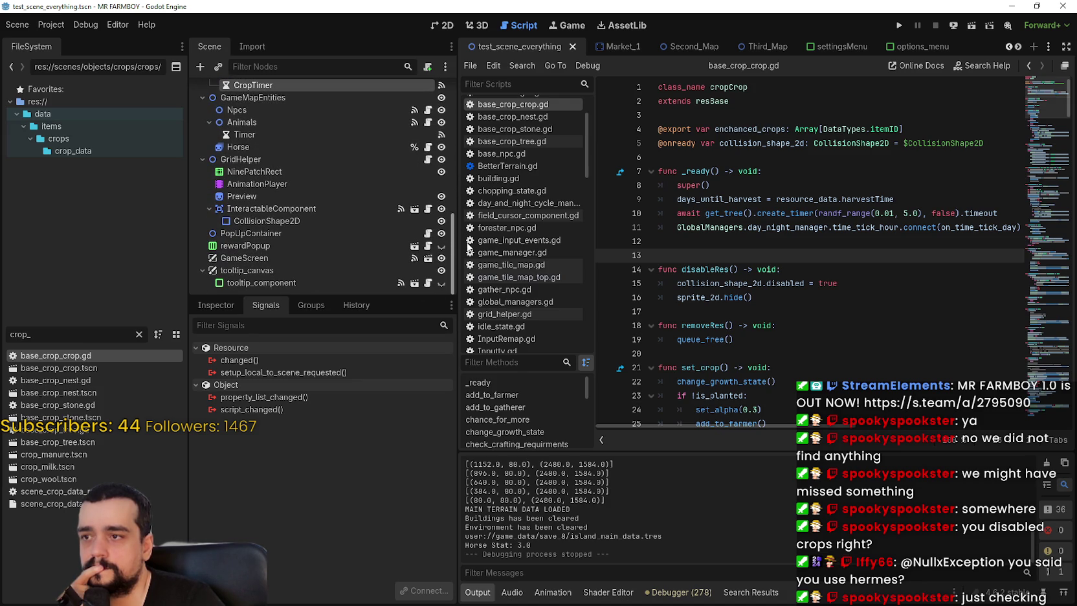
Set the Animals Timer's process_callback to Physics
click(311, 136)
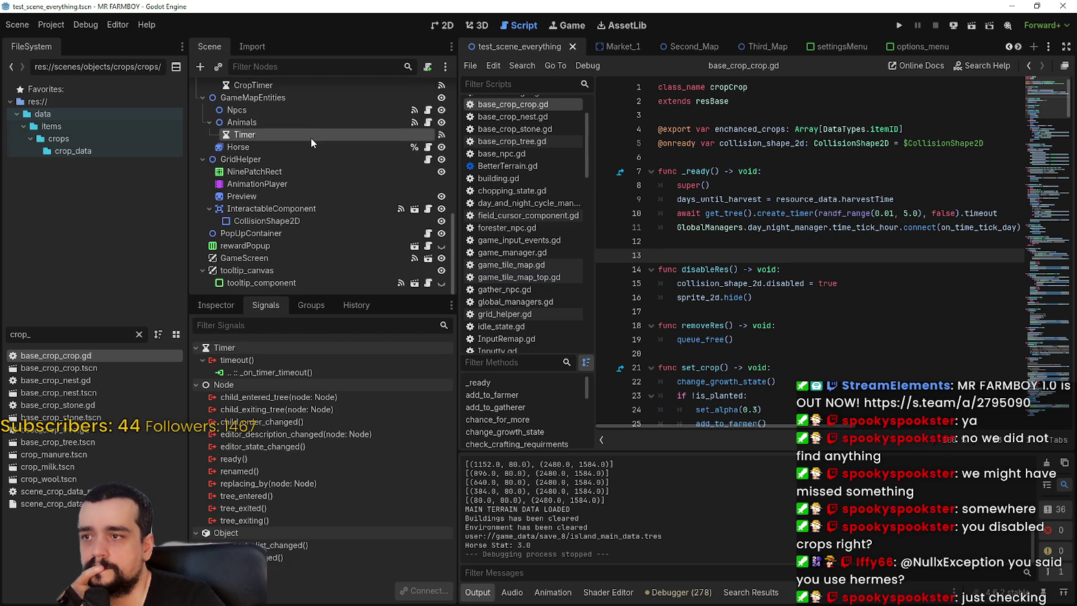
click(218, 306)
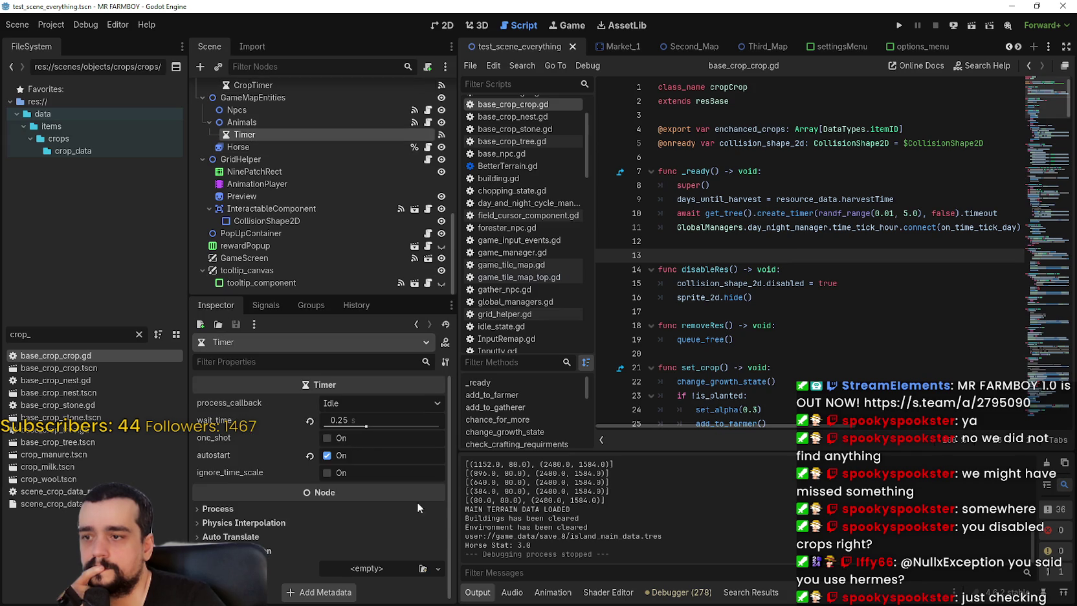
click(372, 403)
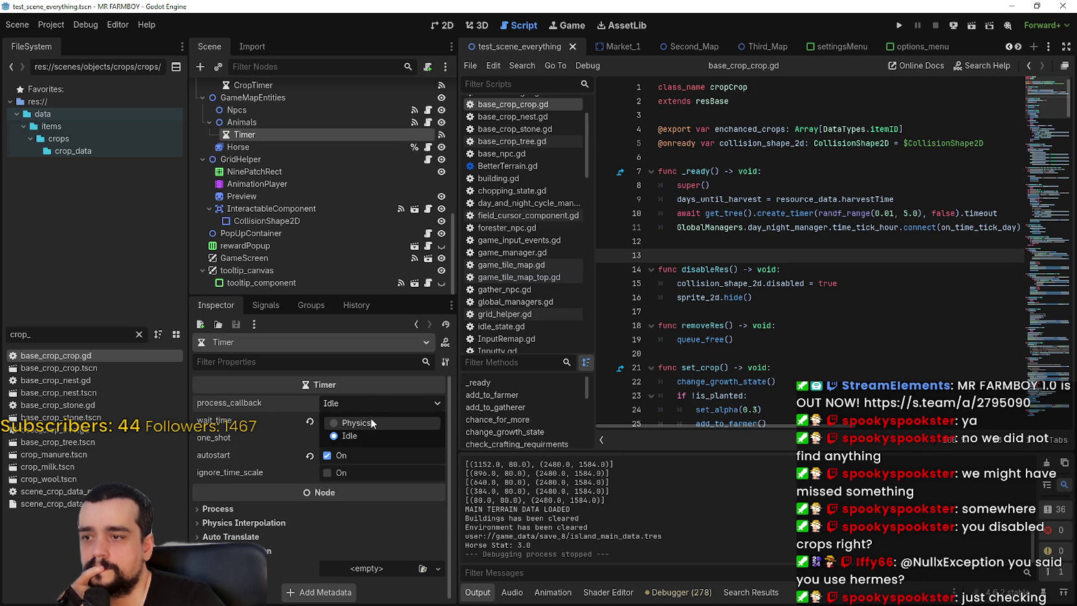
click(370, 422)
scroll(292, 239, up, 3)
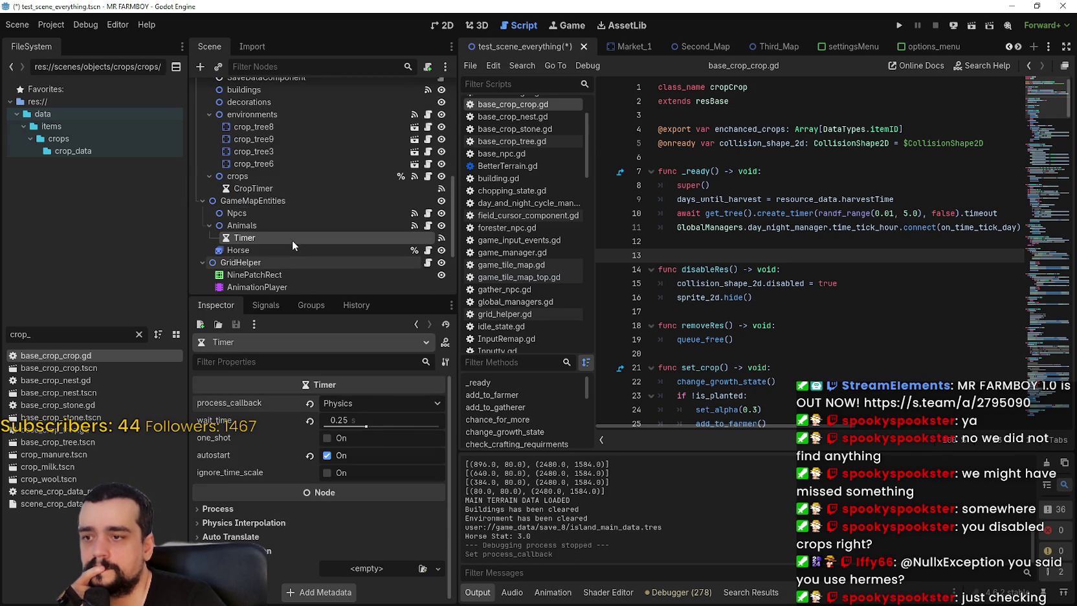
Set the CropTimer's process_callback to Physics as well
click(262, 189)
click(348, 401)
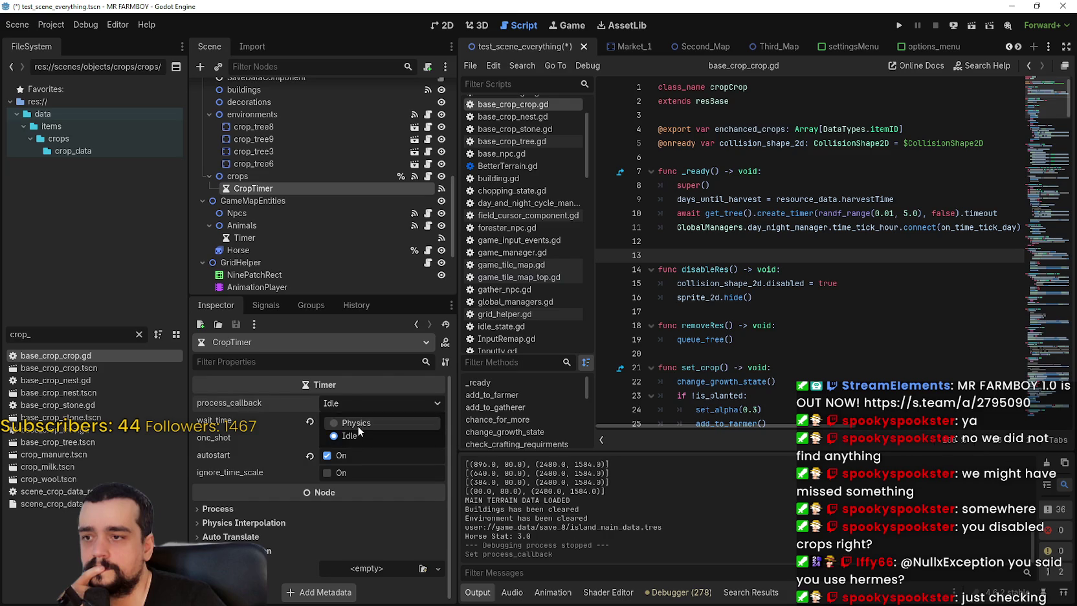
click(357, 424)
scroll(303, 219, up, 3)
scroll(302, 220, up, 4)
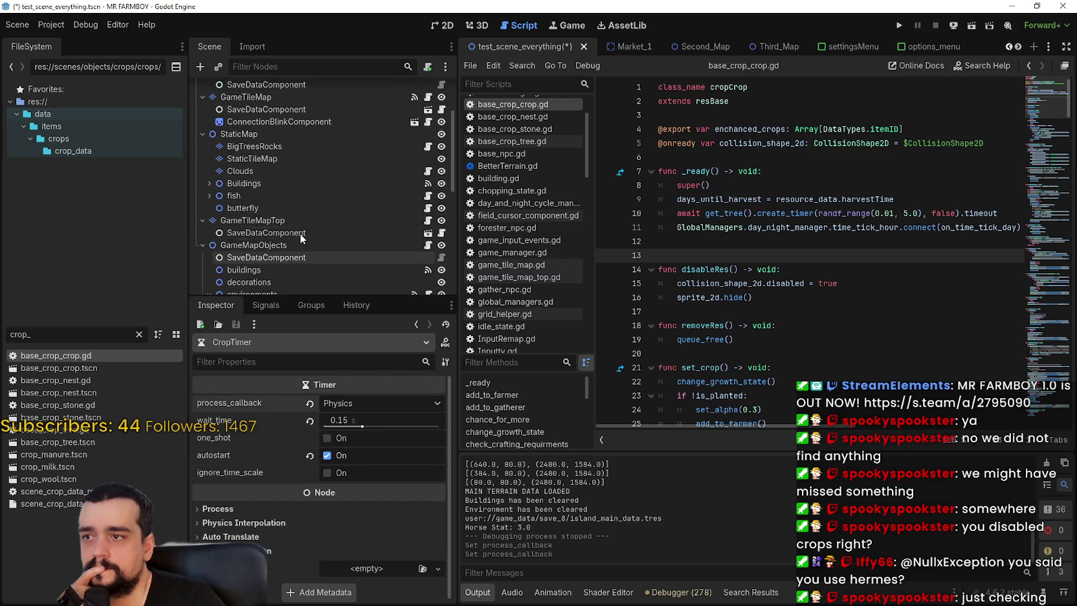
scroll(301, 232, down, 8)
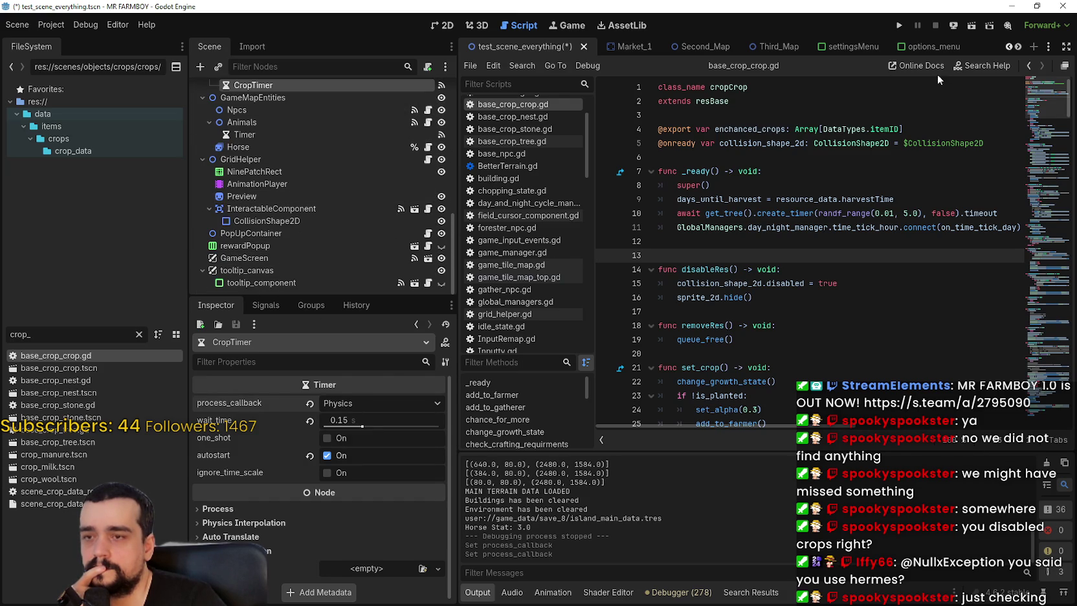
scroll(383, 154, up, 1)
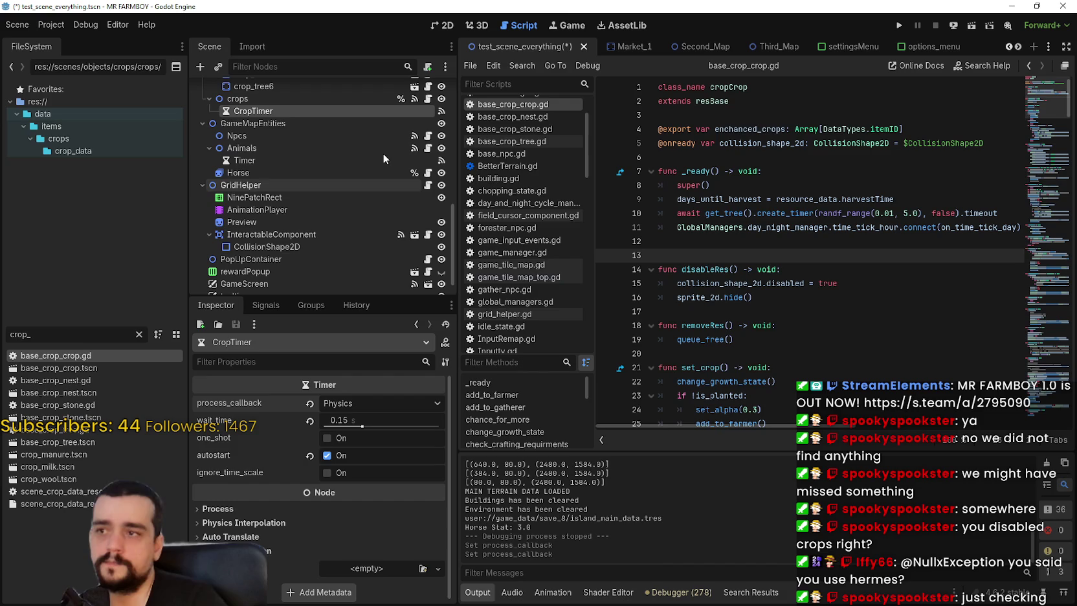
click(251, 161)
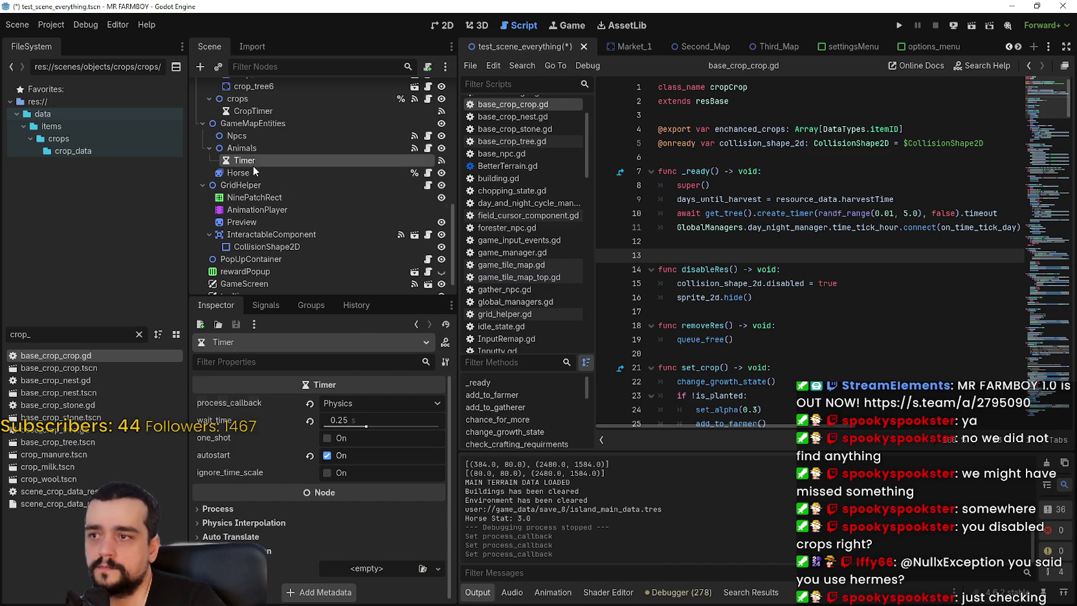
In Third_Map, set CropTimer and Animals Timer process_callback to Physics, then save and play
click(761, 44)
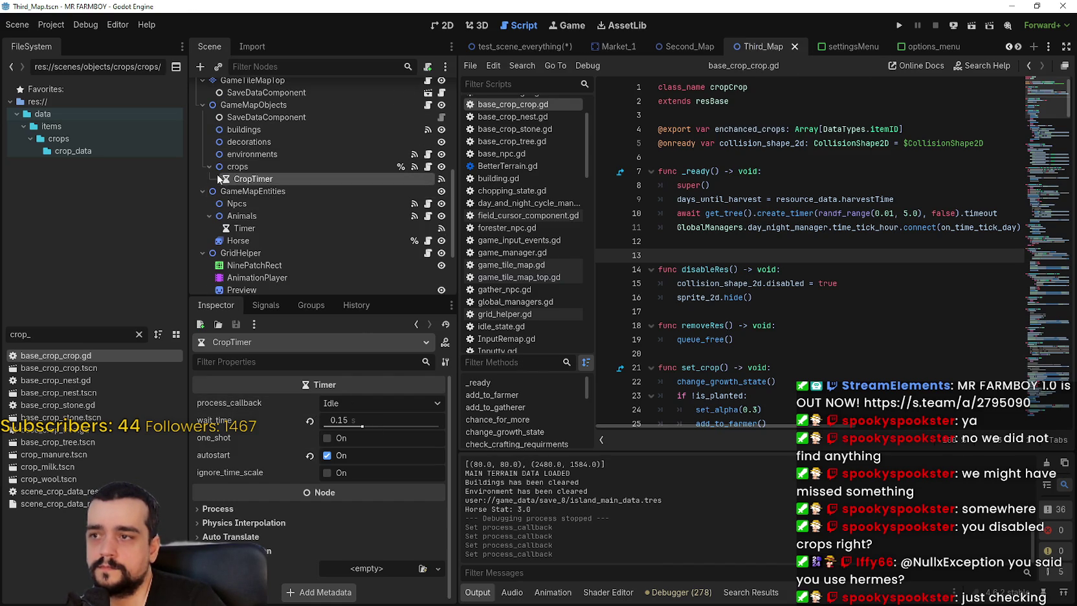
click(350, 403)
click(357, 427)
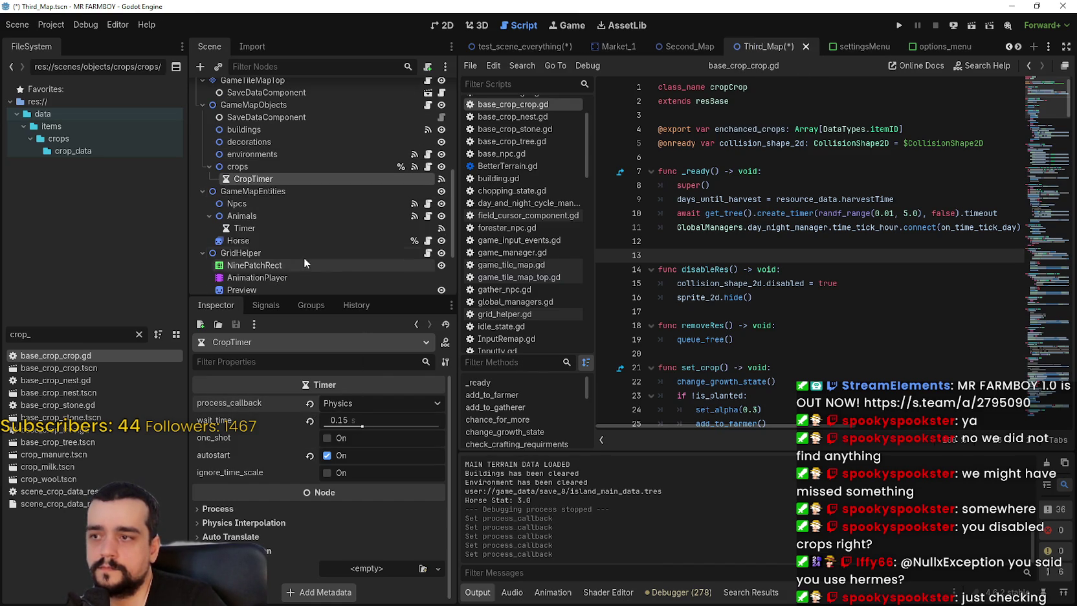
click(307, 228)
click(366, 403)
click(374, 427)
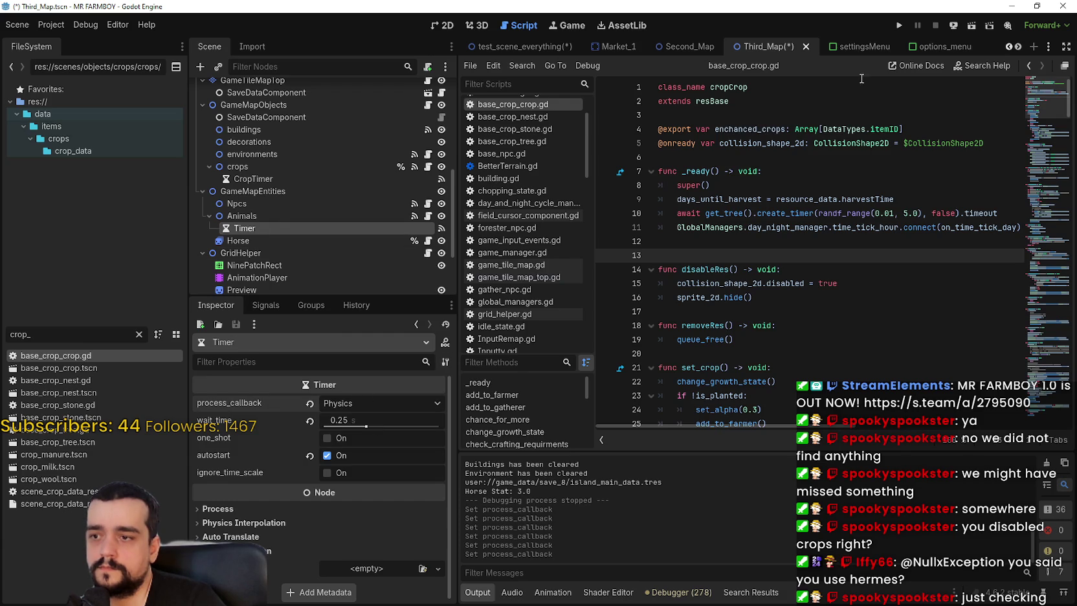
click(901, 24)
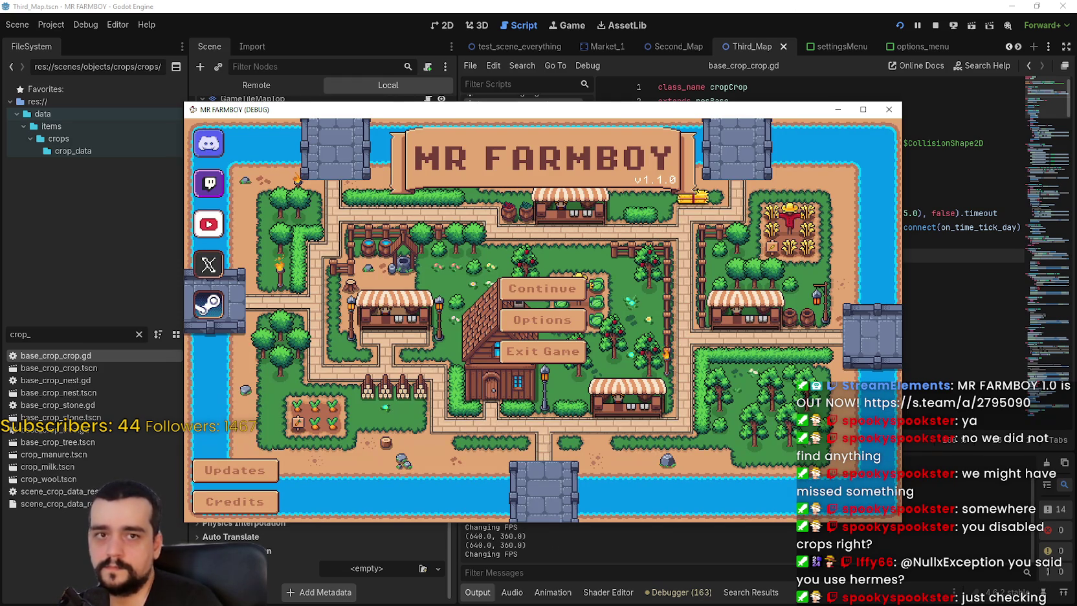
Open Task Manager, move the game window top-left, and select Save 8 to load
key(ctrl+shift+Escape)
mouse_move(279, 107)
mouse_down()
mouse_move(279, 45)
mouse_move(287, 122)
mouse_move(95, 17)
mouse_up()
click(397, 227)
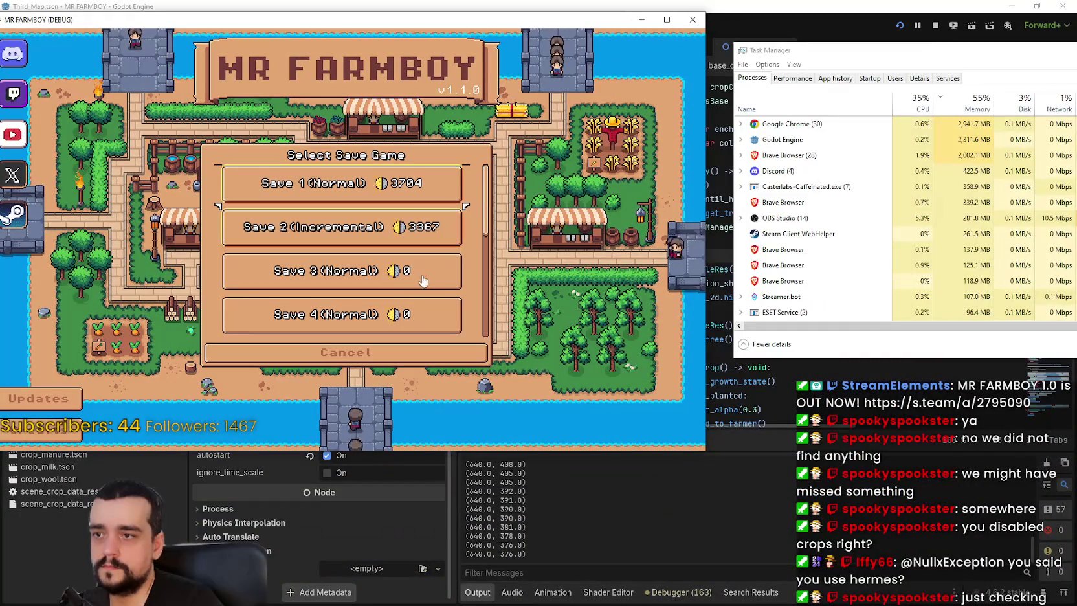
scroll(481, 233, down, 2)
scroll(388, 252, down, 4)
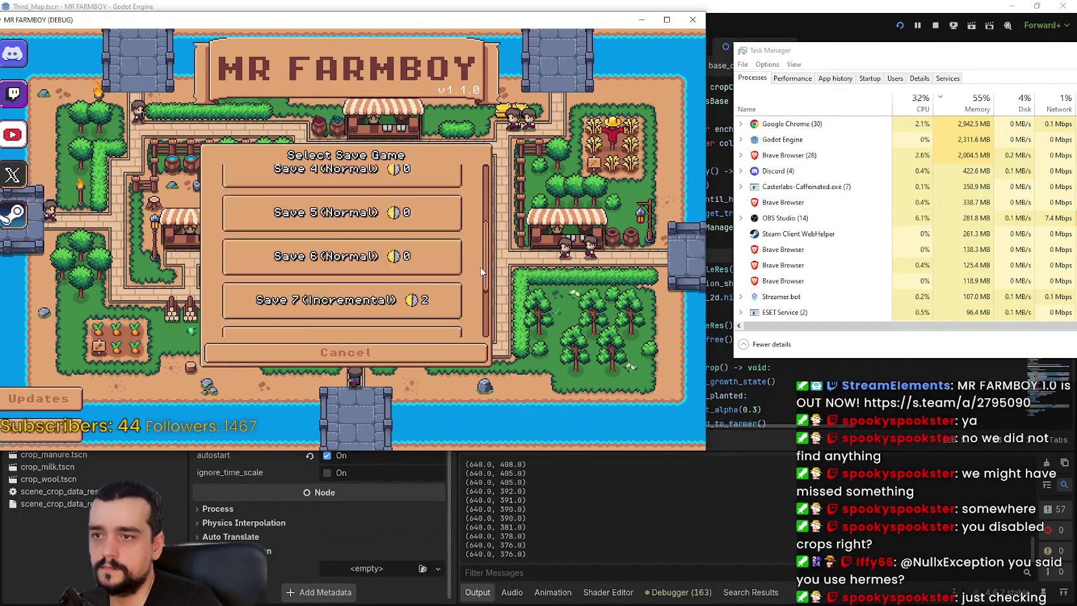
click(378, 262)
click(313, 246)
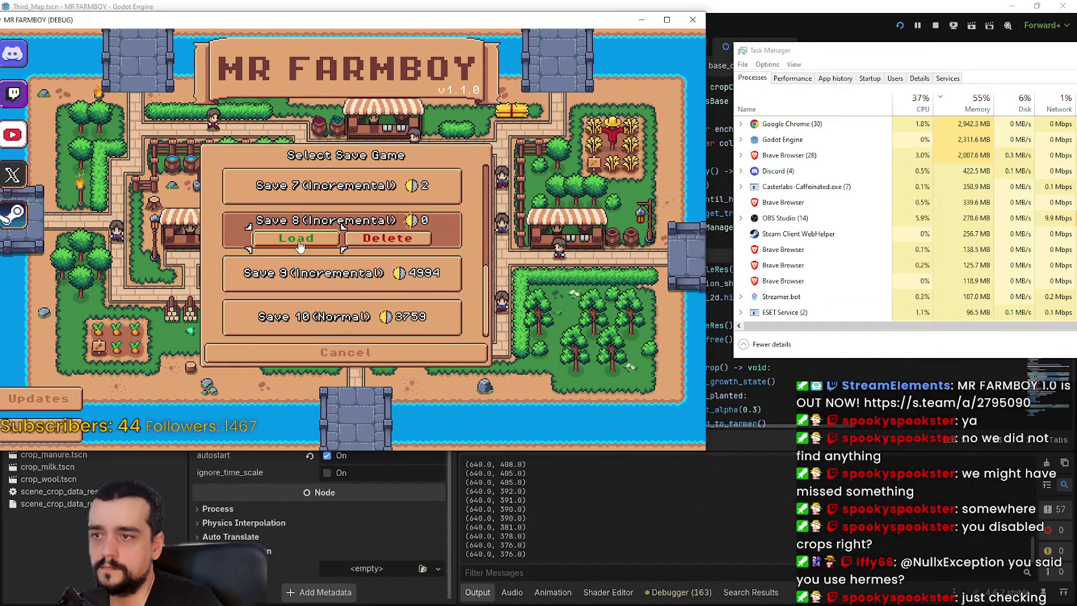
click(313, 241)
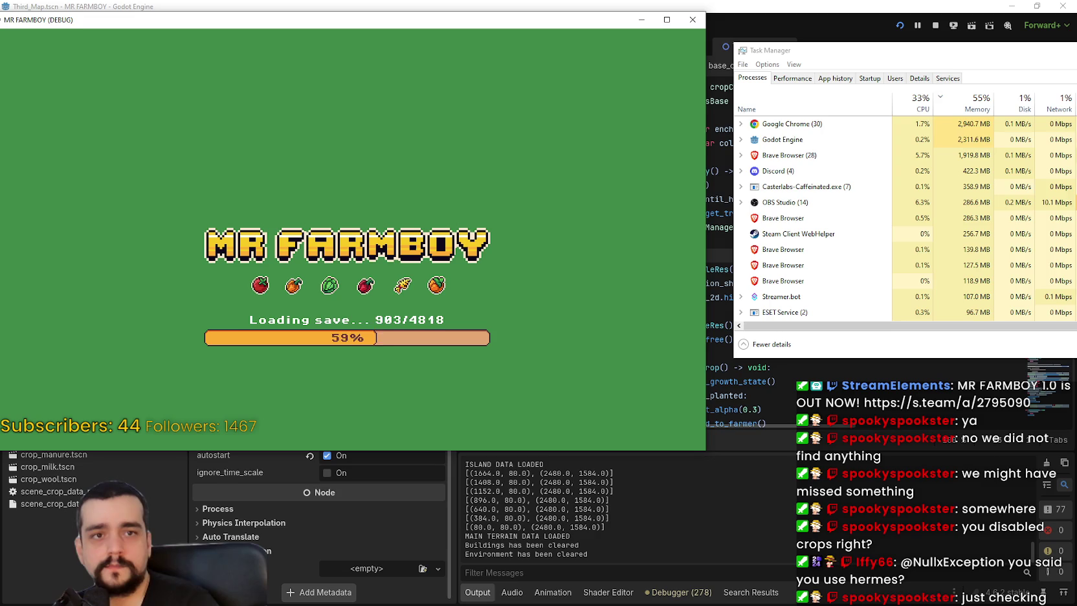
Bring Task Manager on top and move it further right beside the running game
click(673, 5)
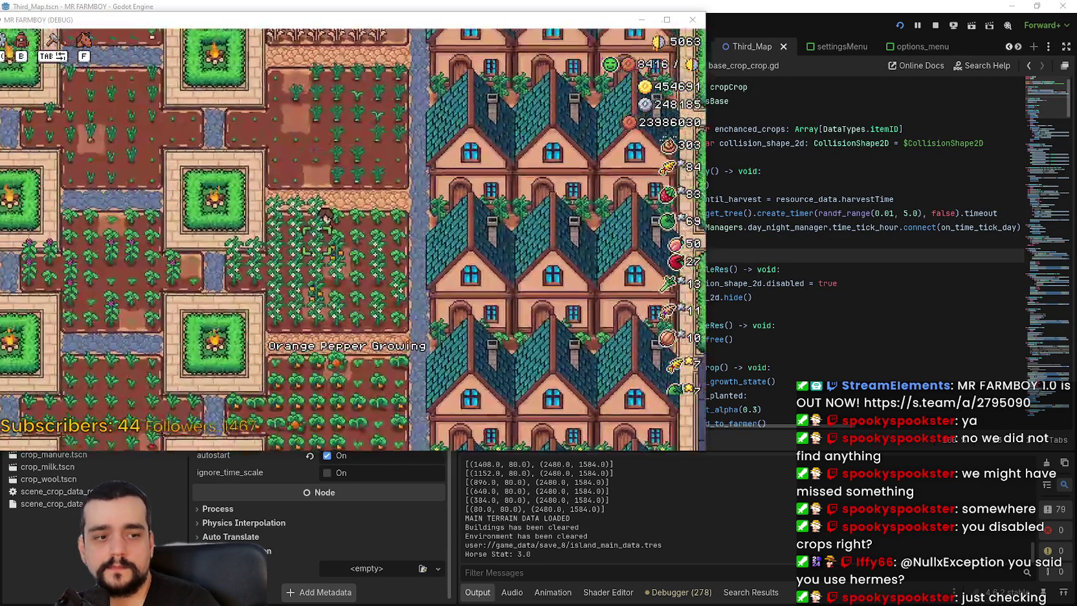
key(ctrl+shift+Escape)
drag(636, 51, 790, 52)
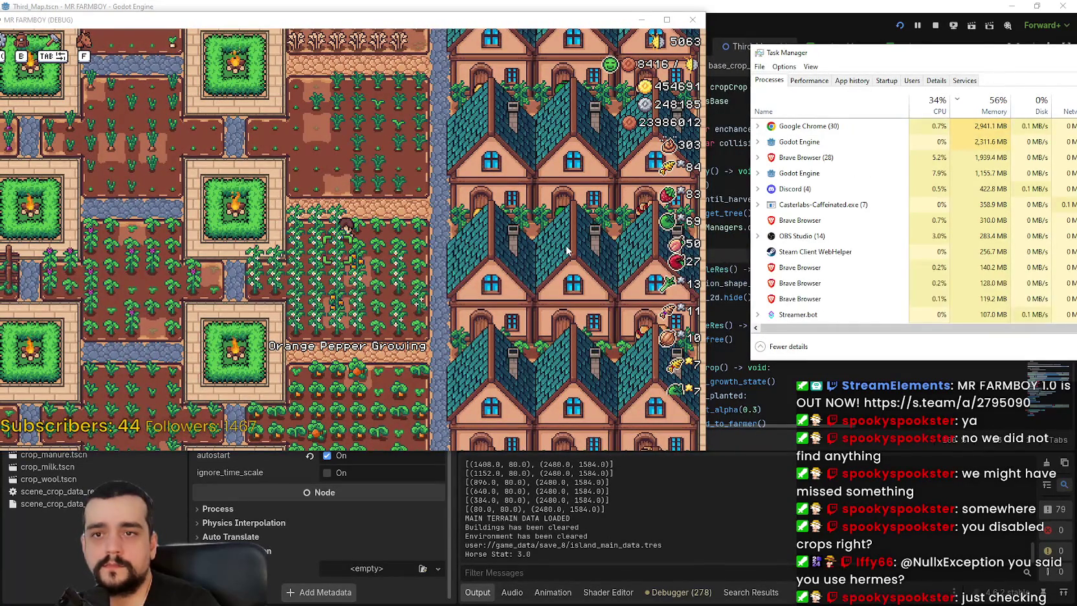
Focus the game, toggle the in-game pause menu with Esc, then stop the run
click(453, 75)
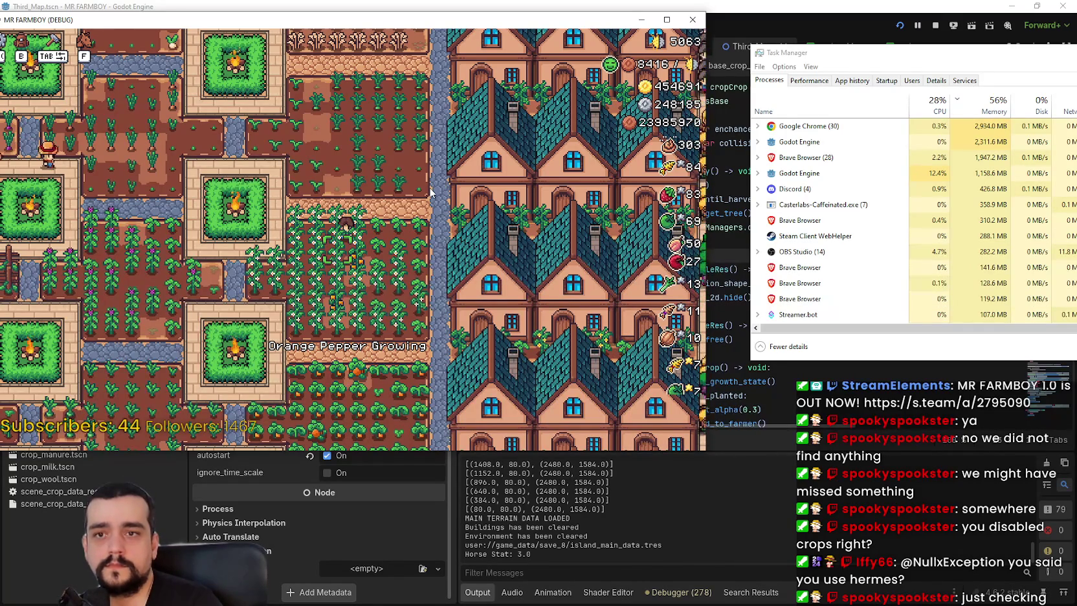
key(Escape)
key(Escape)
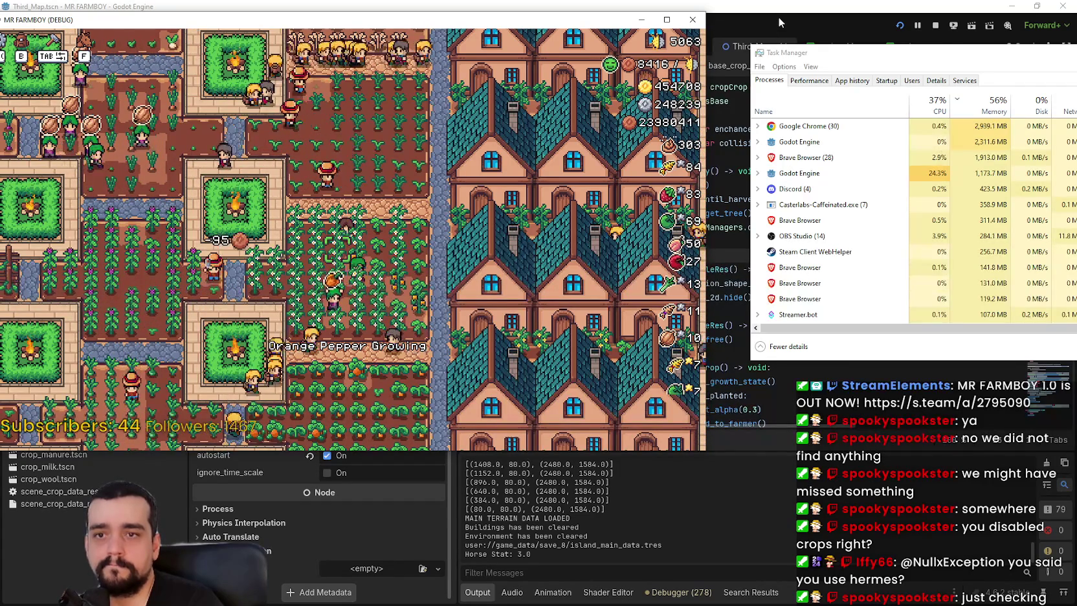
click(935, 26)
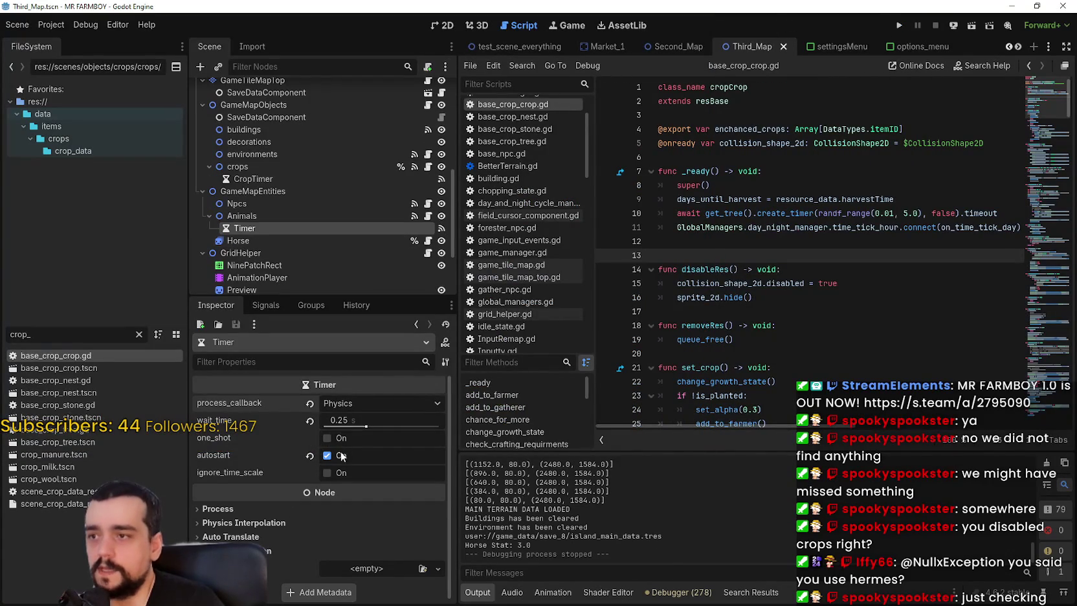
Revert CropTimer's process_callback to Idle and save the Third_Map scene
click(308, 402)
click(236, 179)
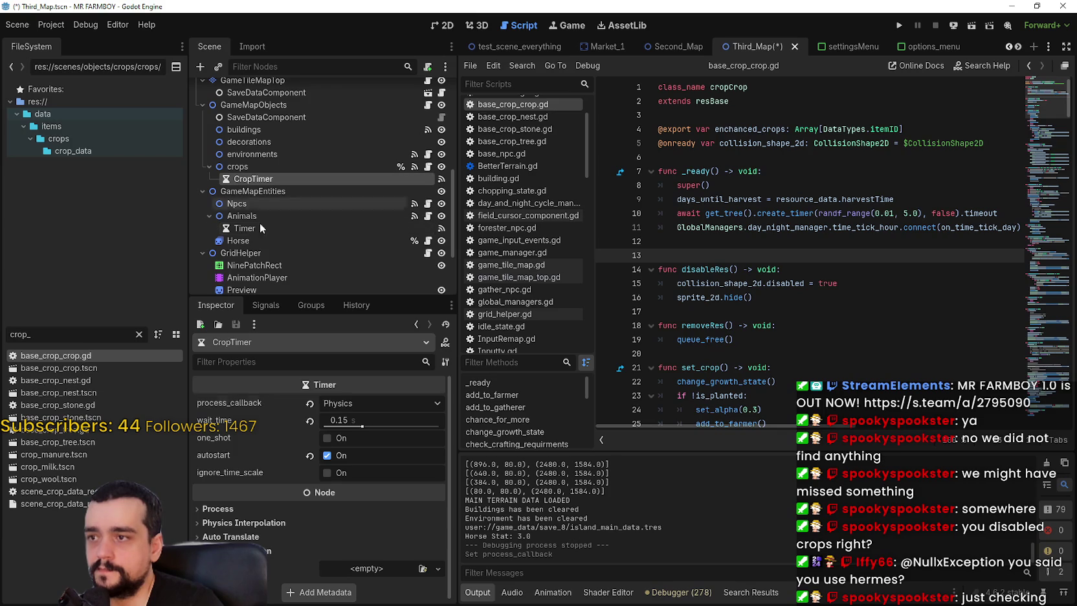
click(309, 403)
key(ctrl+s)
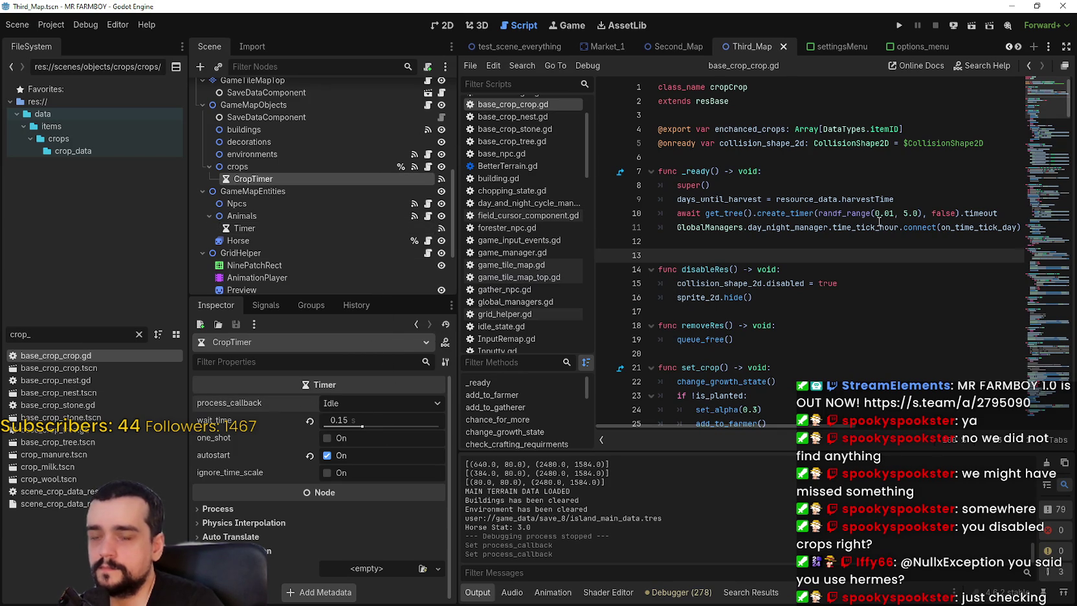
Place the cursor on empty script line 13 and bring up Task Manager
key(Up)
key(Up)
key(Up)
click(893, 255)
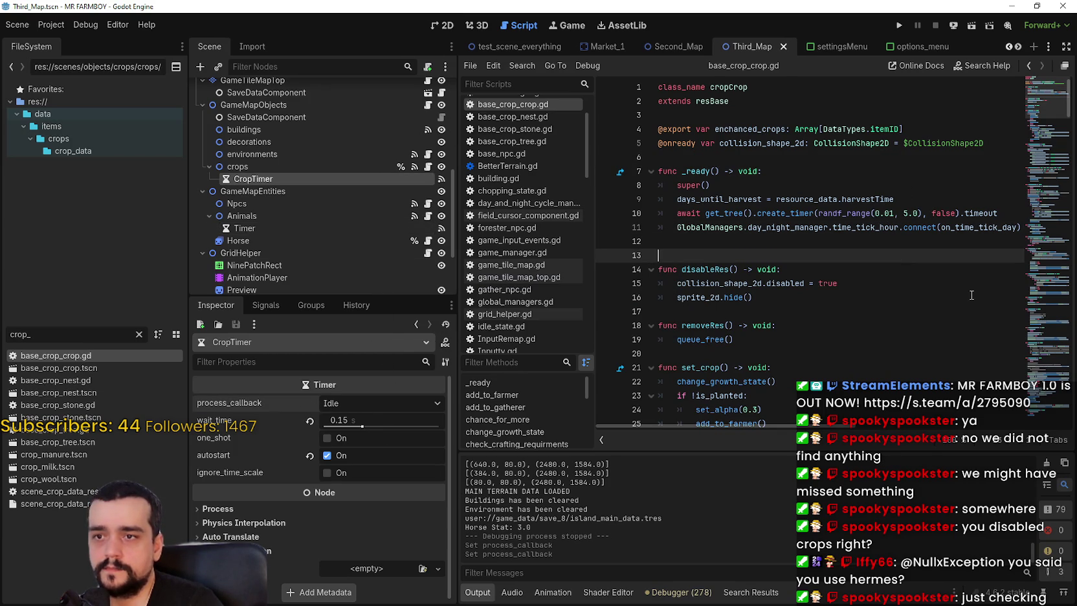
key(ctrl+shift+Escape)
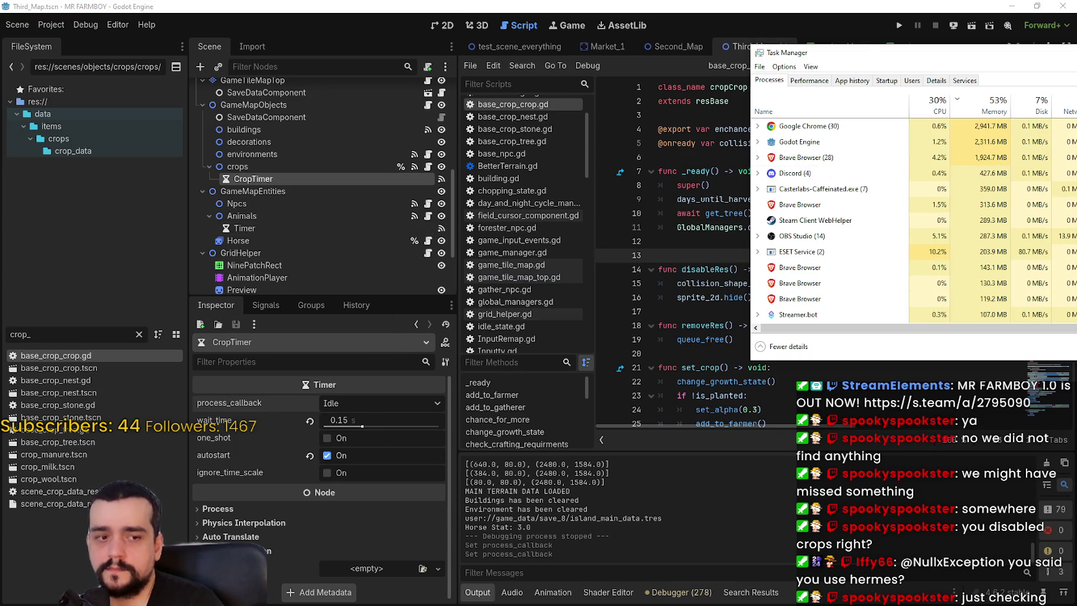